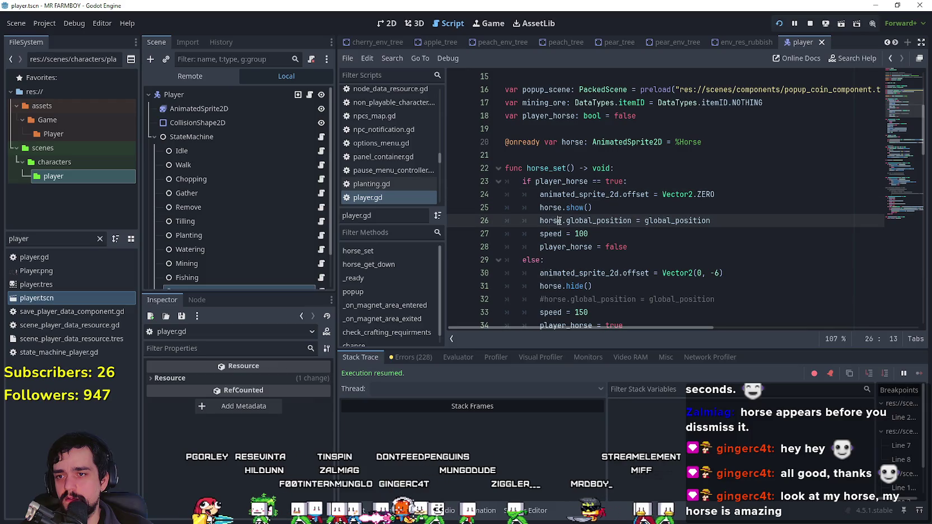
# - Review the horse position, player_horse and else-branch lines in horse_set, then run the game
pyautogui.moveTo(561, 220); pyautogui.dragTo(646, 221)
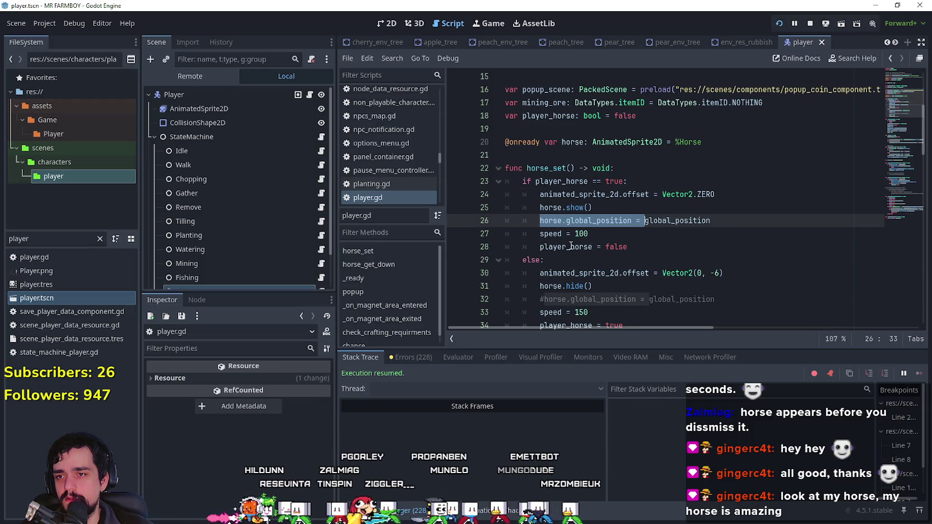
pyautogui.doubleClick(570, 247)
pyautogui.scroll(-2, 583, 249)
pyautogui.doubleClick(578, 247)
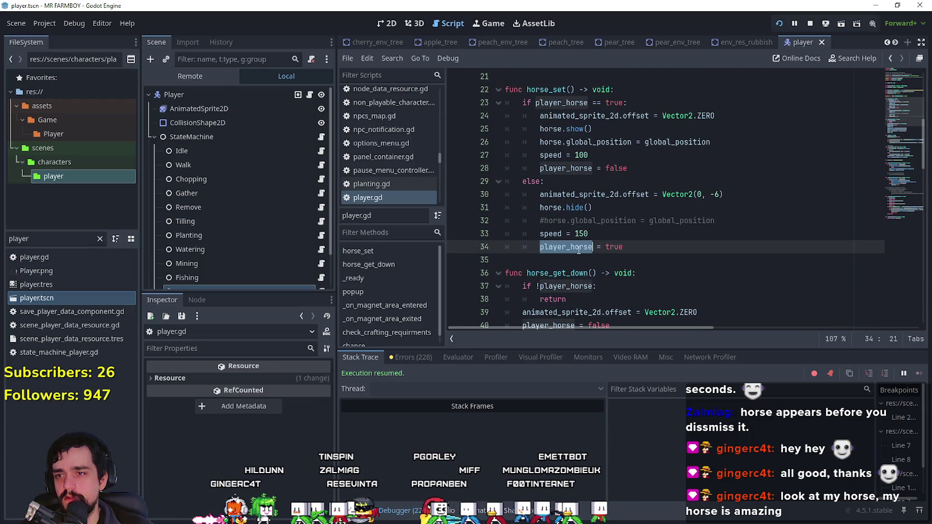
pyautogui.click(625, 246)
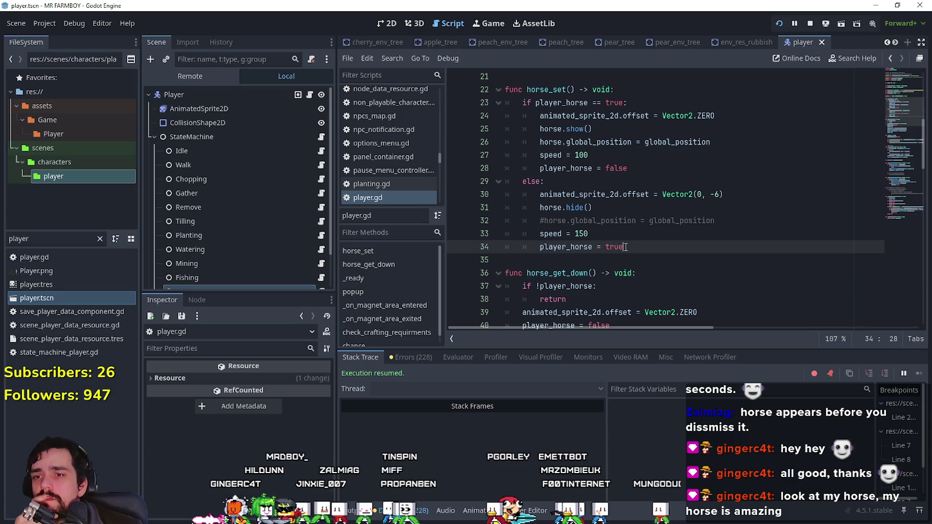
pyautogui.moveTo(595, 233)
pyautogui.mouseDown()
pyautogui.moveTo(537, 231)
pyautogui.moveTo(495, 191)
pyautogui.mouseUp()
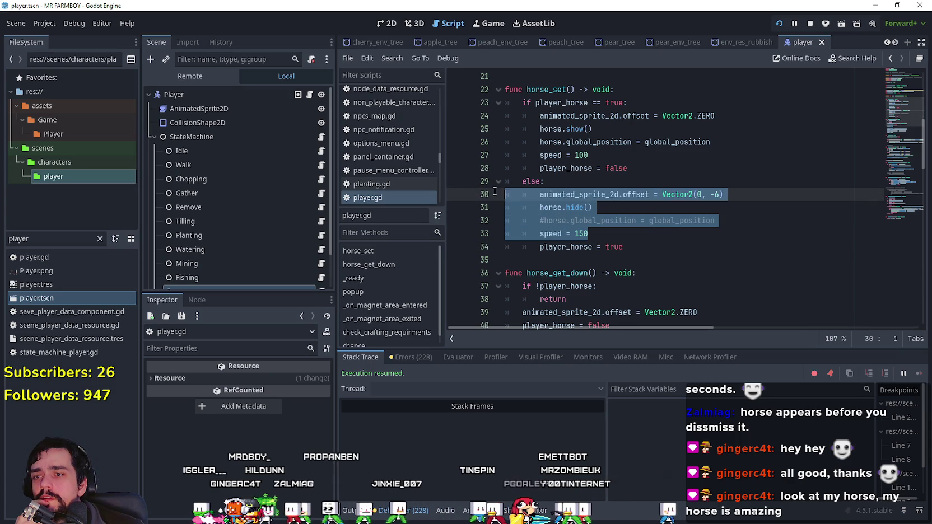
pyautogui.press('F5')
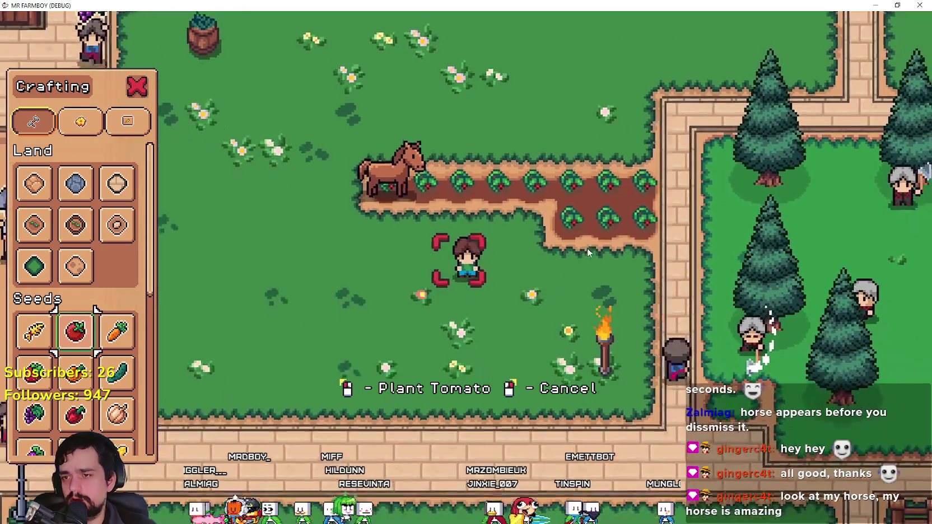
# - Cancel tomato placement, mount and ride the horse, dismount beside it, and leave the game
pyautogui.rightClick(566, 251)
pyautogui.press('a')
pyautogui.press('e')
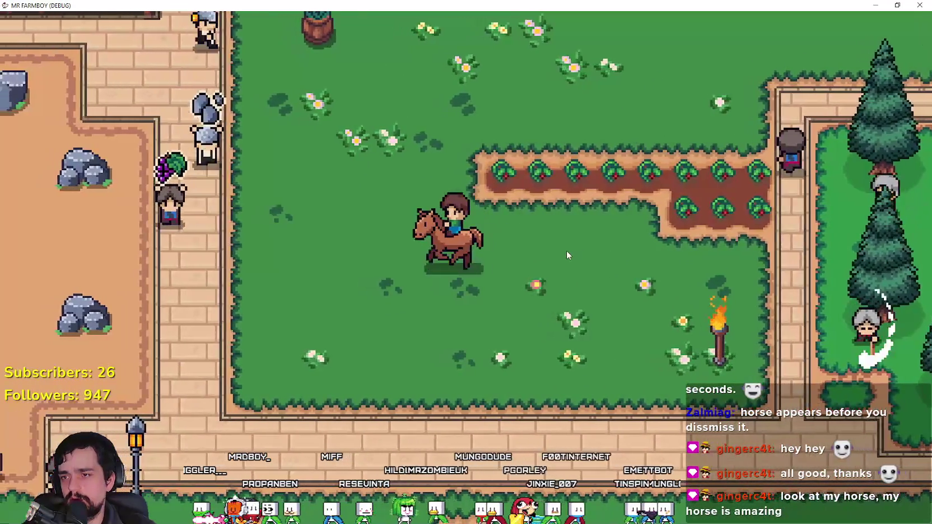
pyautogui.press('e')
pyautogui.press('d')
pyautogui.press('w')
pyautogui.press('e')
pyautogui.press('a')
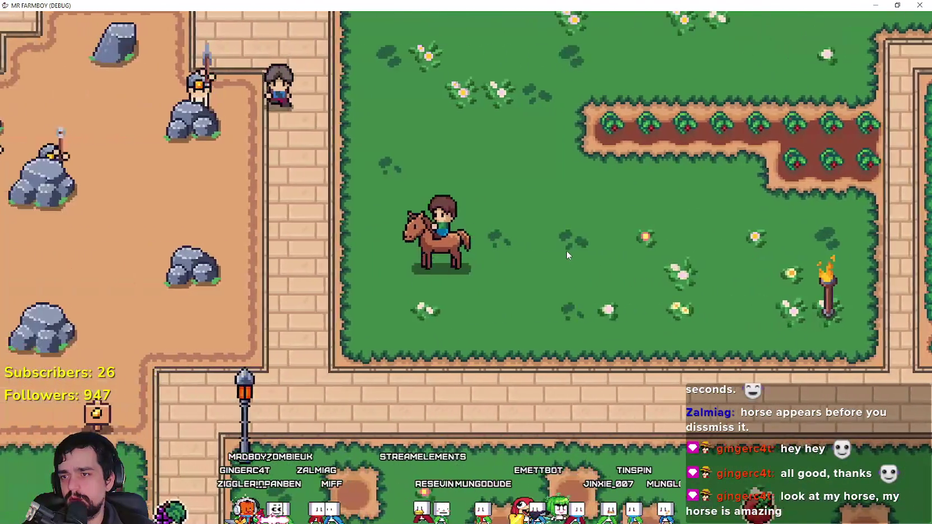
pyautogui.press('e')
pyautogui.hotkey('alt', 'Tab')
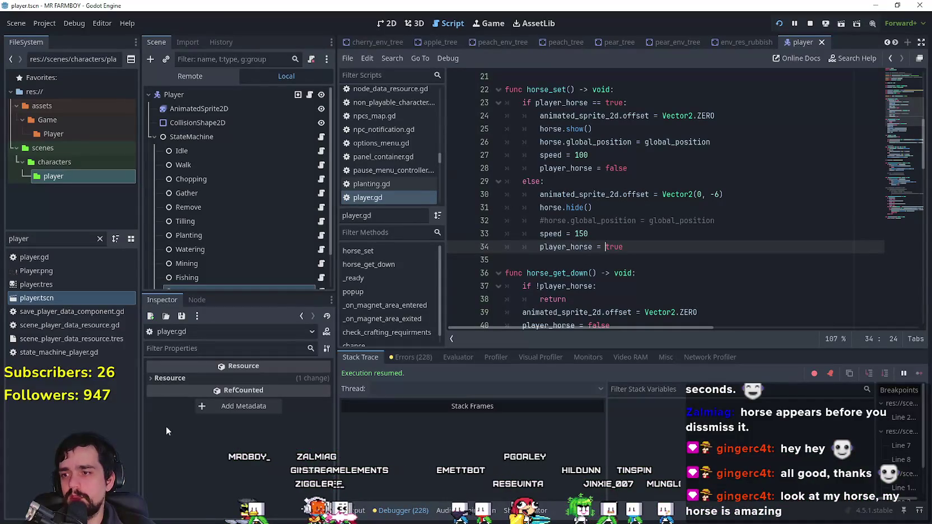
# - Open the test_scene_everything scene and view the Horse's horse_idle_right animation
pyautogui.click(737, 41)
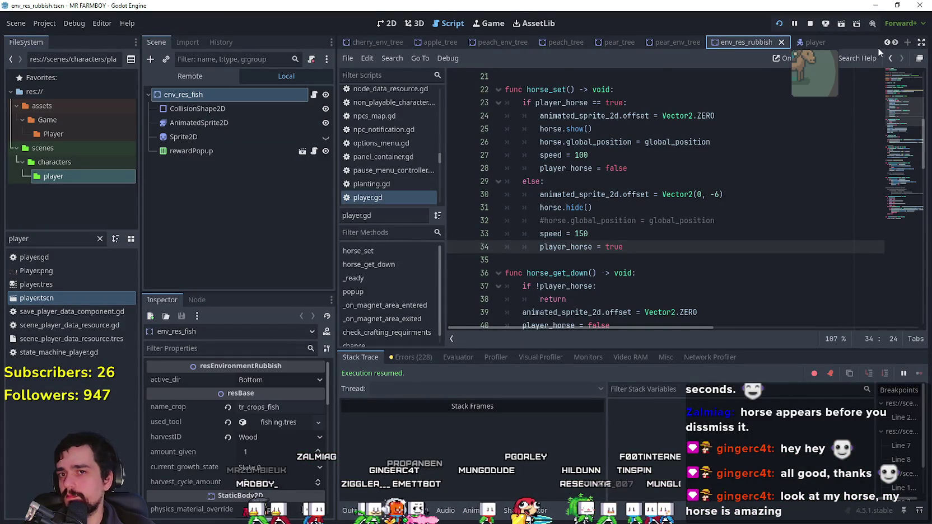
pyautogui.click(894, 42)
pyautogui.click(804, 37)
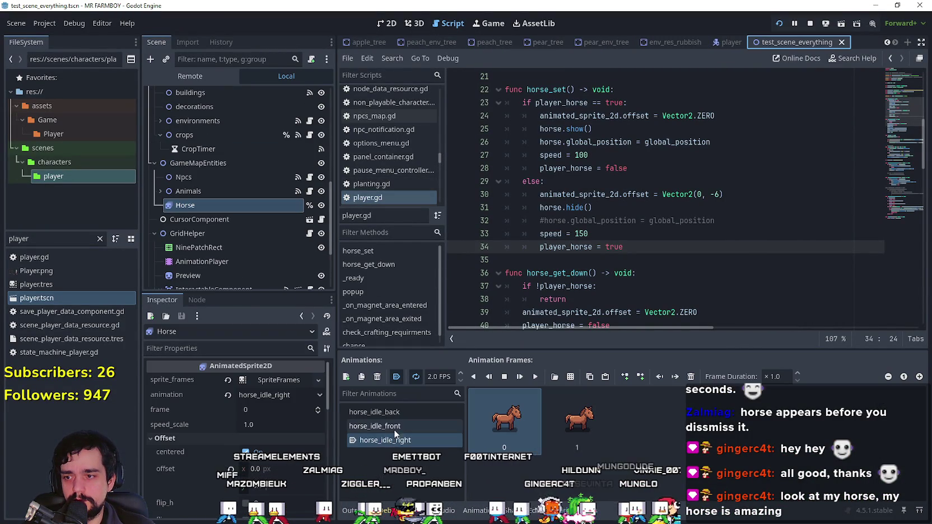
pyautogui.click(418, 440)
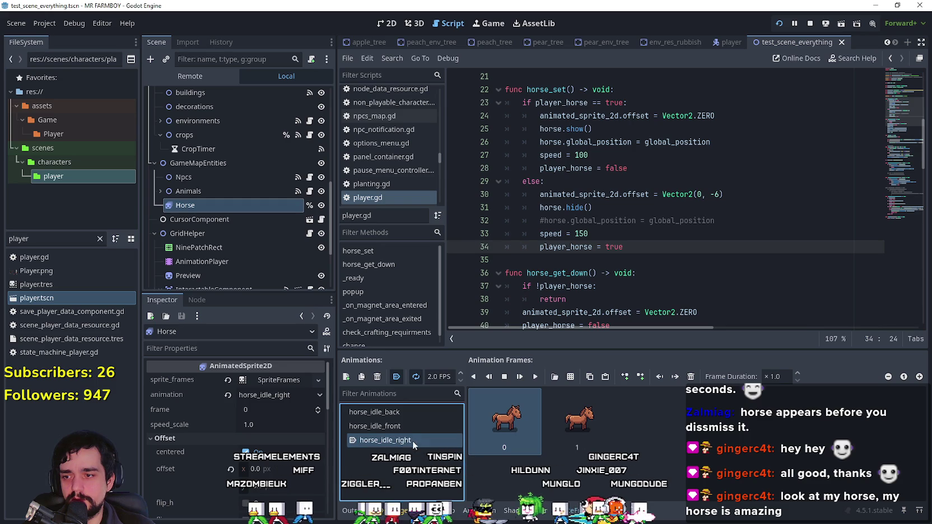
# - Insert a blank line after horse.show() in horse_set in player.gd
pyautogui.click(645, 261)
pyautogui.press('Left')
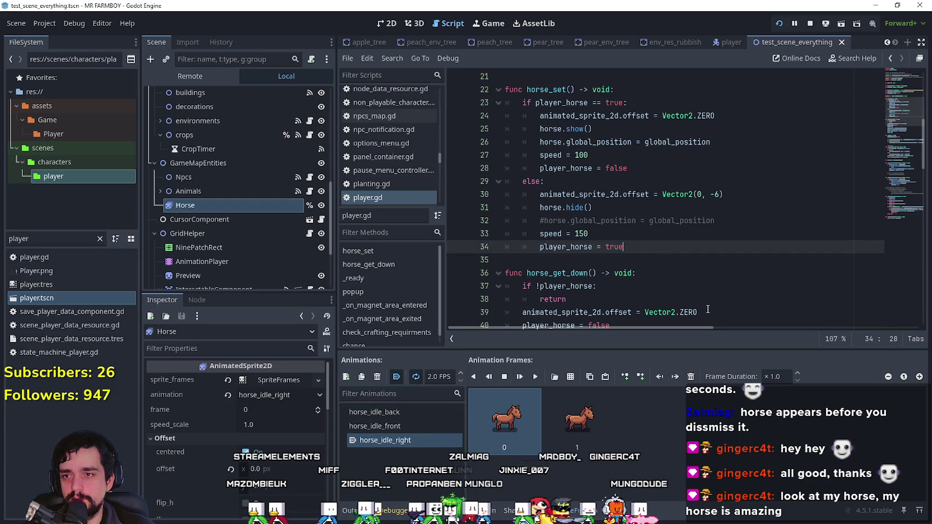
pyautogui.press('Up')
pyautogui.press('Up')
pyautogui.press('Up')
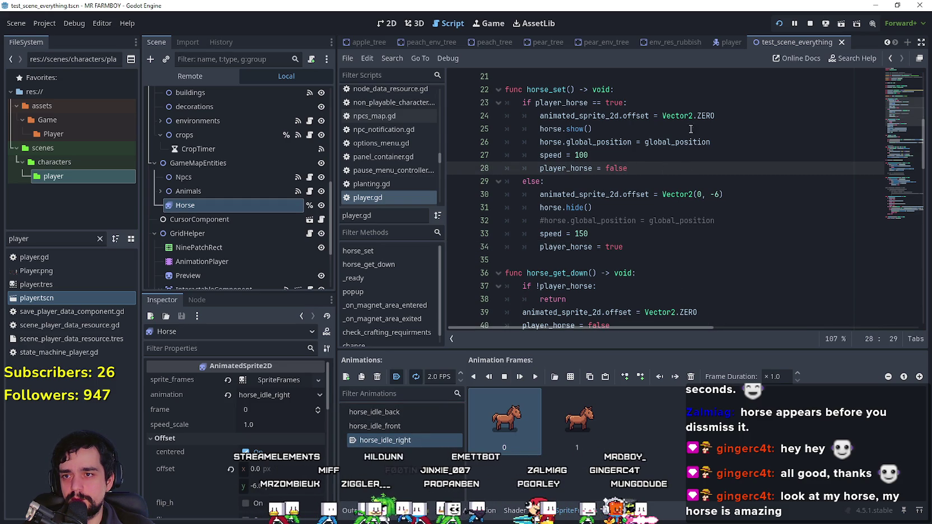
pyautogui.press('Return')
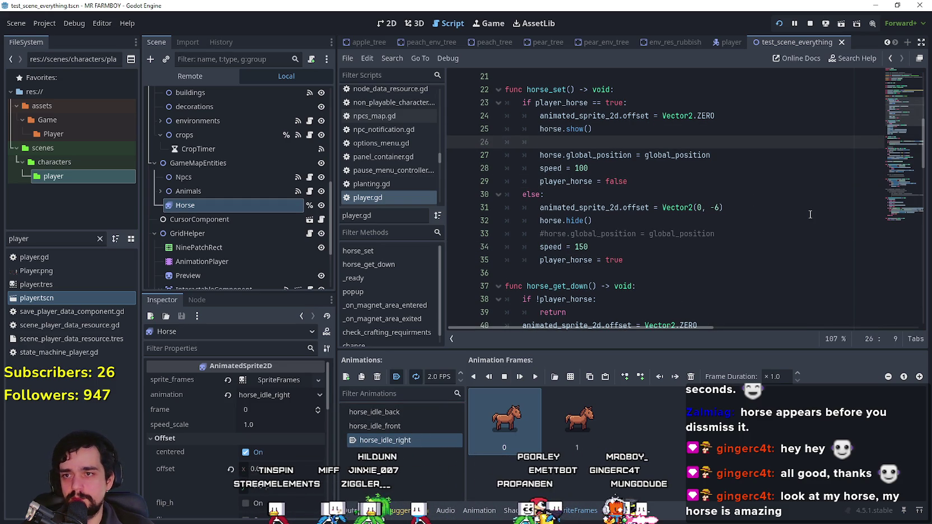
# - Write horse.flip_v = animated_sprite_2d.flip_v on line 26 using autocomplete
pyautogui.write('horse.a')
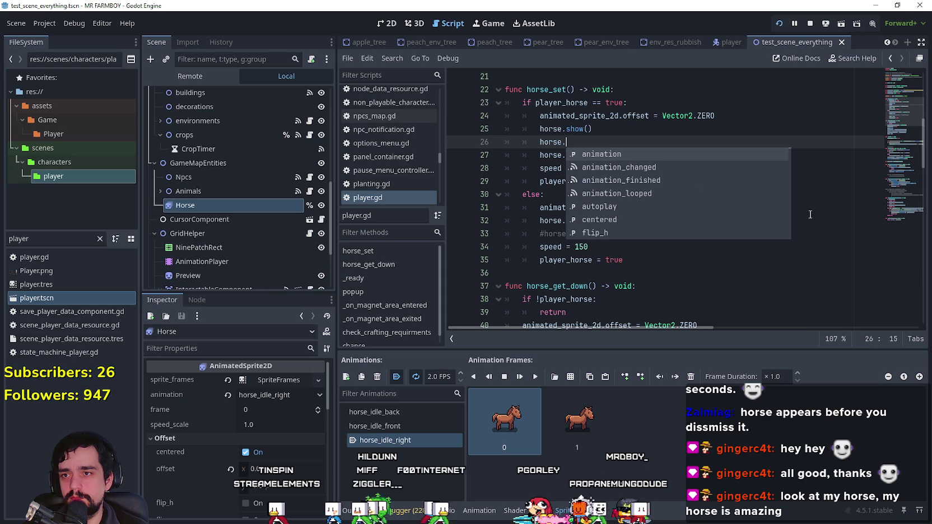
pyautogui.press('BackSpace')
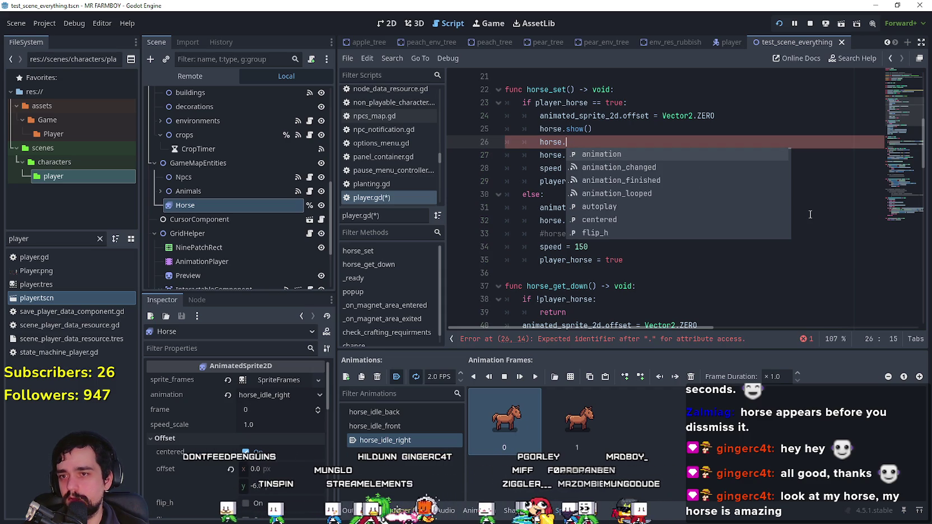
pyautogui.press('Down')
pyautogui.press('Down')
pyautogui.press('Down')
pyautogui.press('Down')
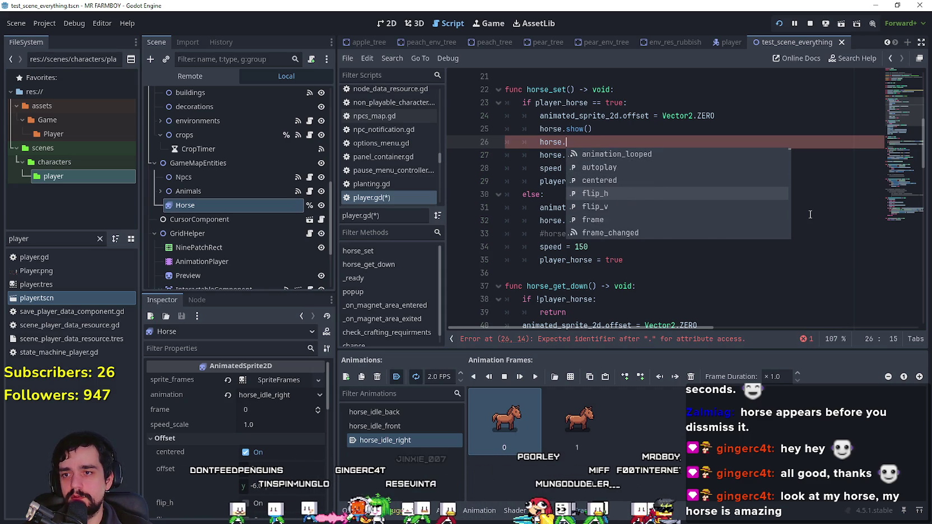
pyautogui.press('Return')
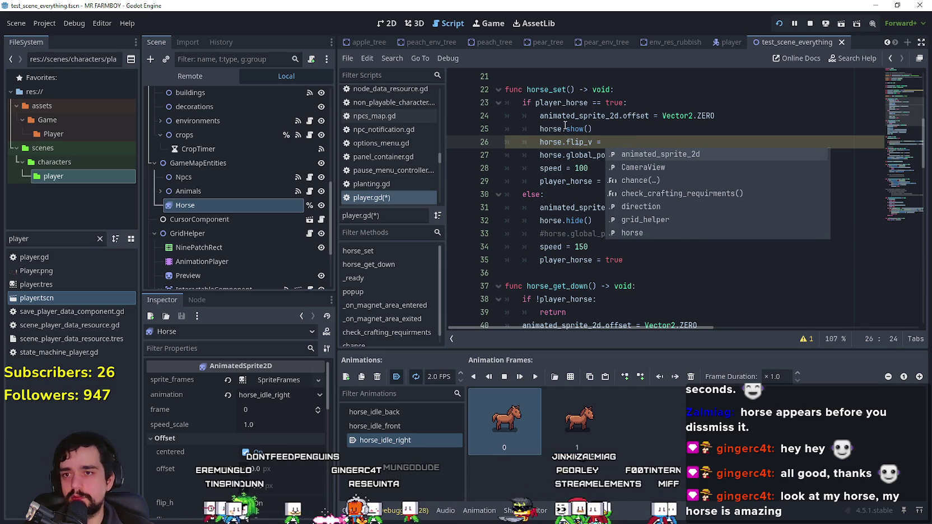
pyautogui.press('Return')
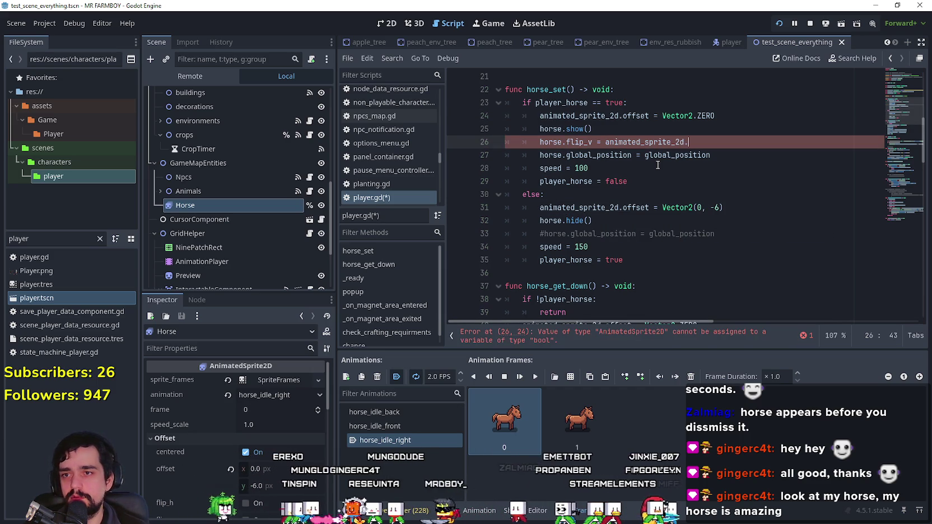
pyautogui.write('.fli')
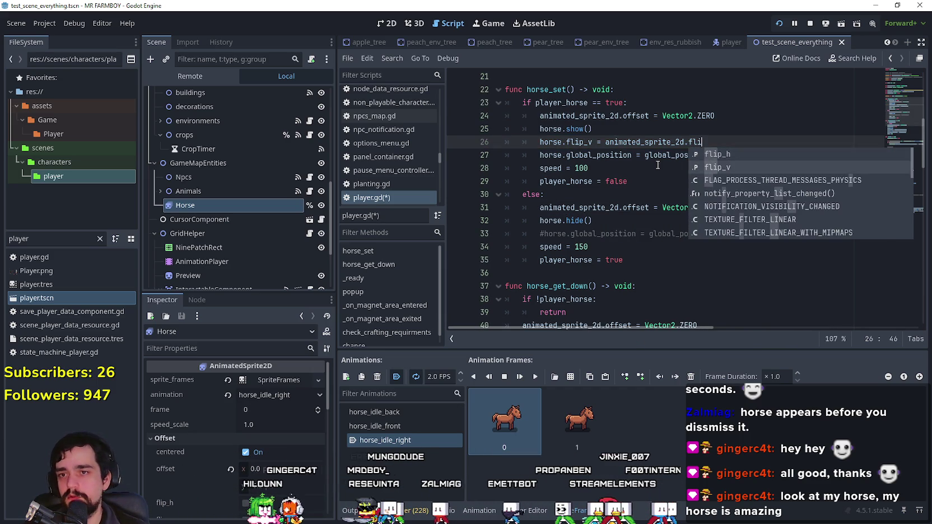
pyautogui.press('Return')
# - Save player.gd and relaunch the game
pyautogui.hotkey('ctrl', 's')
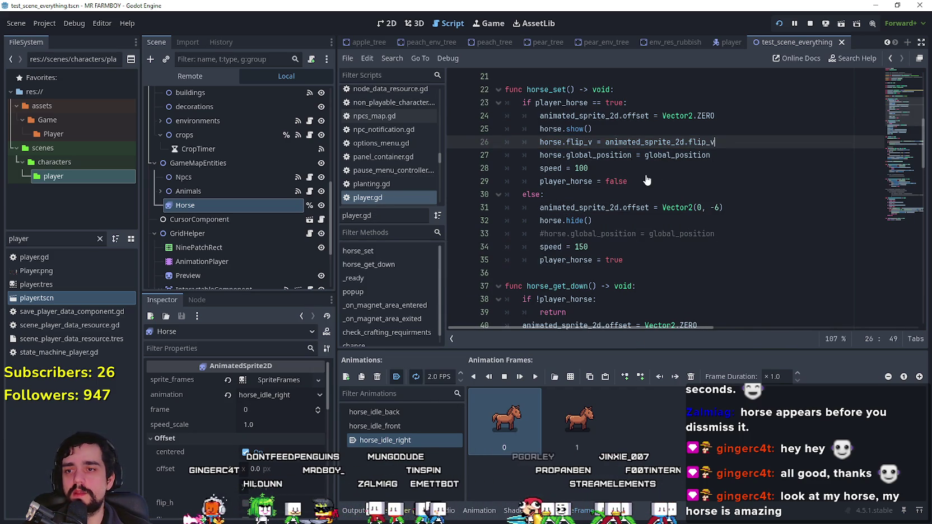
pyautogui.click(646, 175)
pyautogui.press('F5')
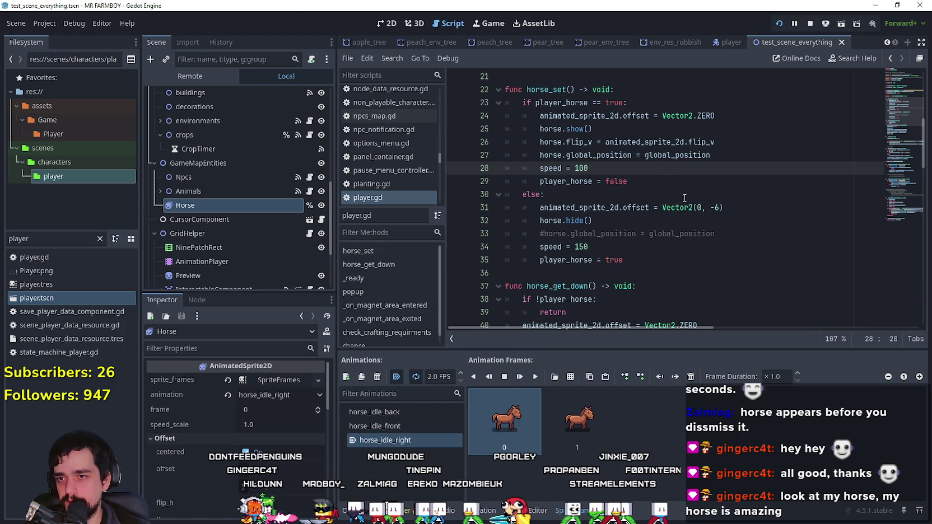
# - Repeatedly mount, ride left, right and up, and dismount the horse, then close the game with F8
pyautogui.press('d')
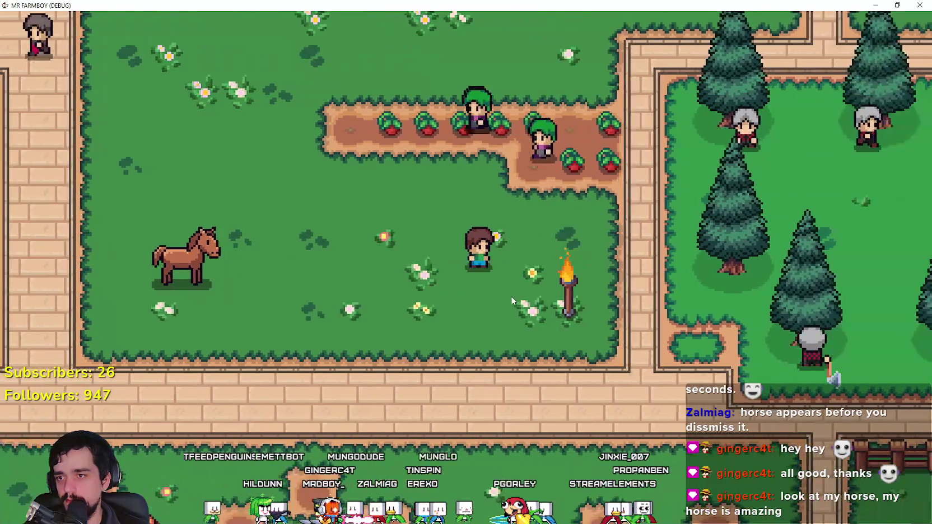
pyautogui.press('e')
pyautogui.press('d')
pyautogui.press('e')
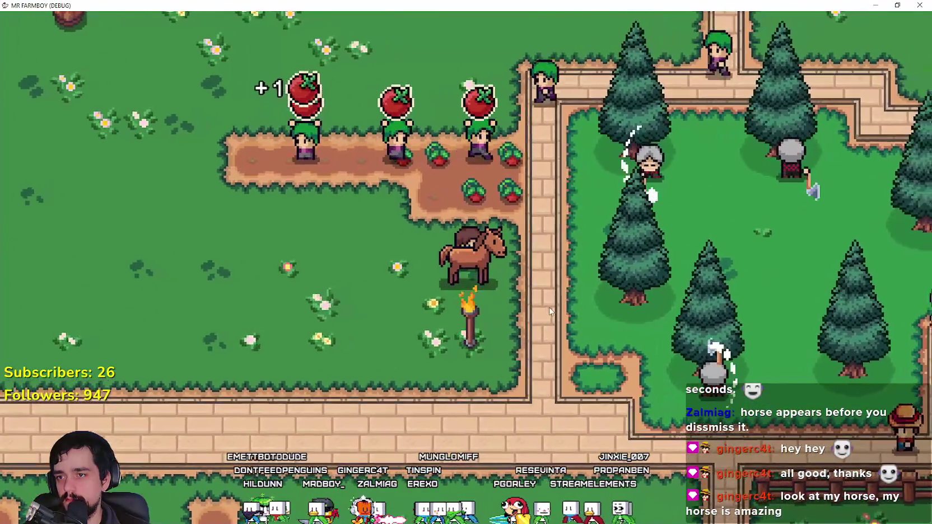
pyautogui.press('a')
pyautogui.press('e')
pyautogui.press('a')
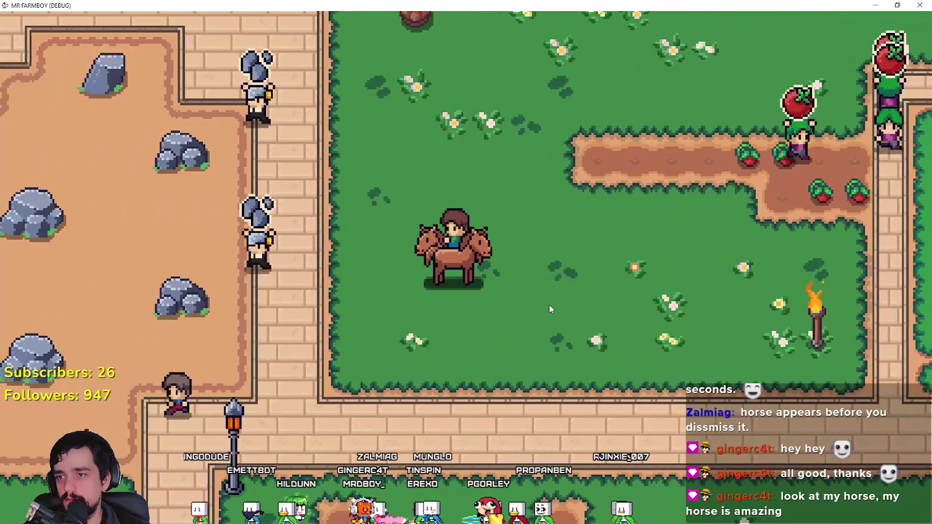
pyautogui.press('e')
pyautogui.press('e')
pyautogui.press('w')
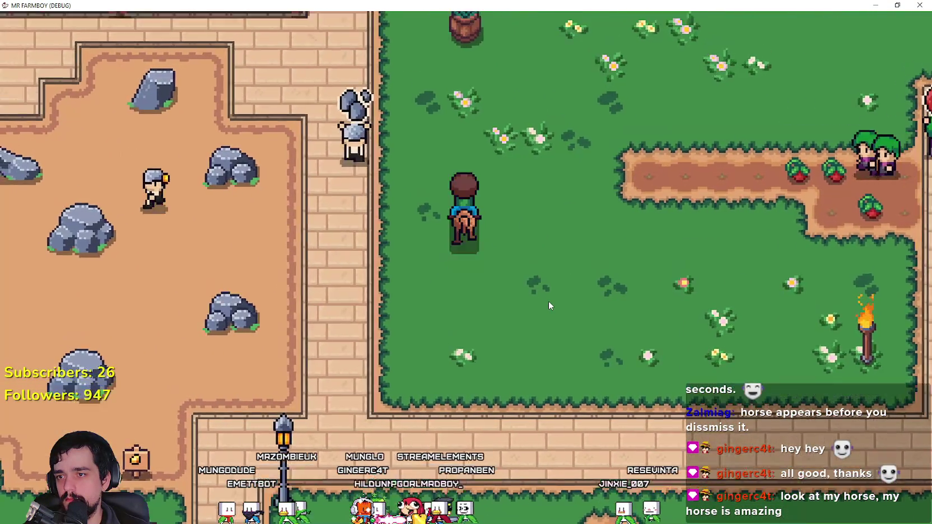
pyautogui.press('a')
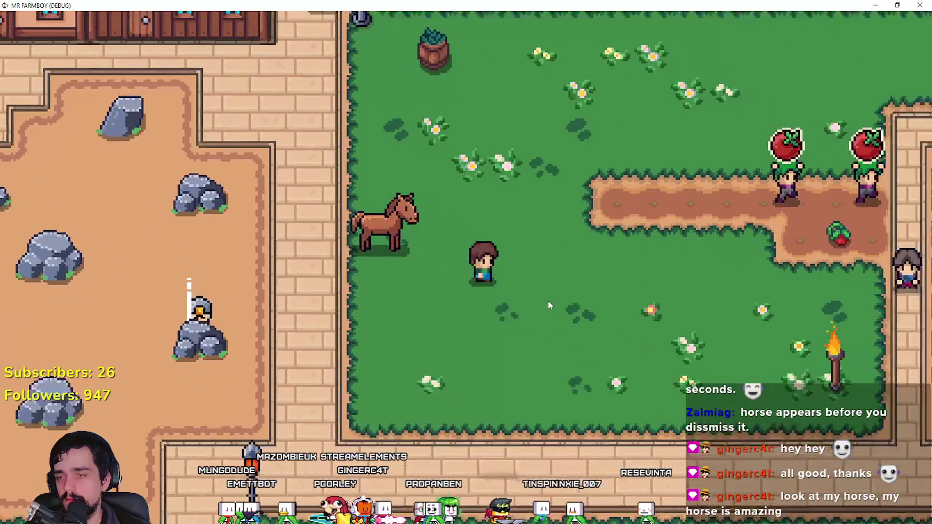
pyautogui.press('e')
pyautogui.press('w')
pyautogui.press('e')
pyautogui.press('e')
pyautogui.press('s')
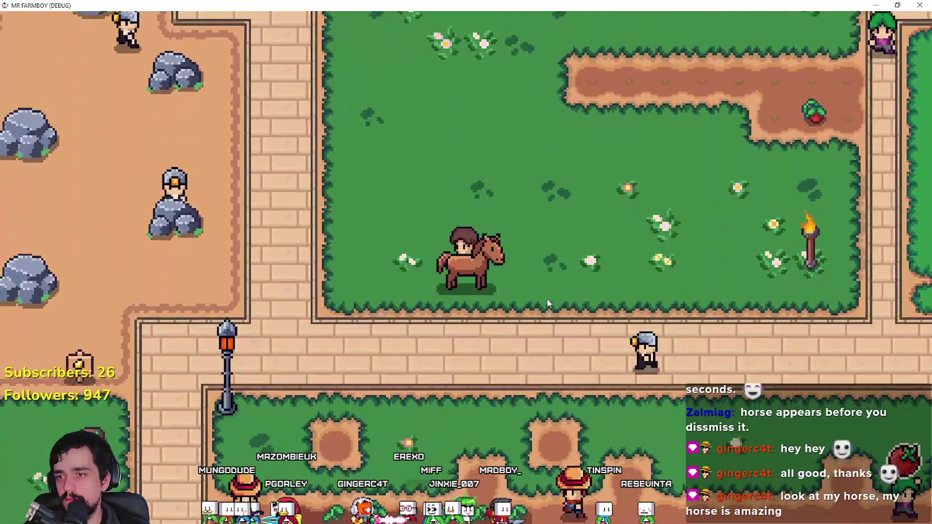
pyautogui.press('F8')
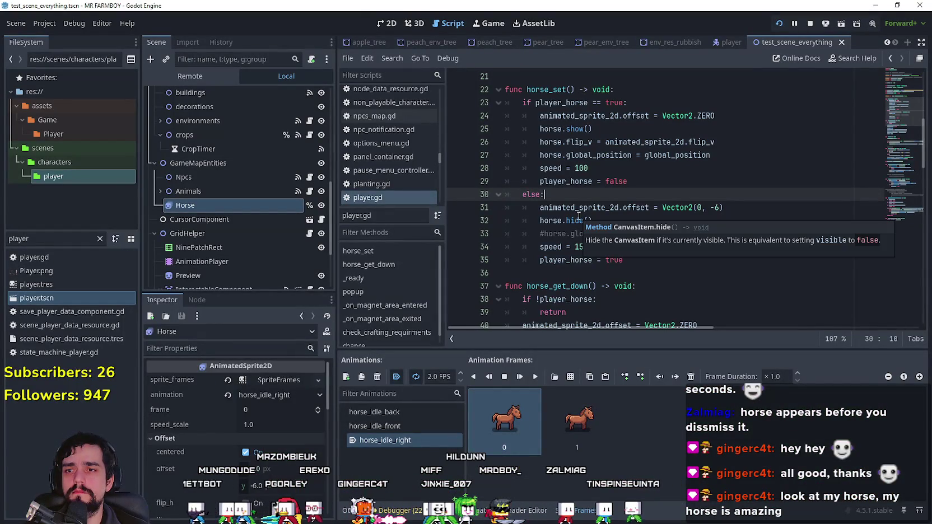
# - After checking the flip tooltips, change line 26 to horse.flip_h = animated_sprite_2d.flip_h and save
pyautogui.click(725, 145)
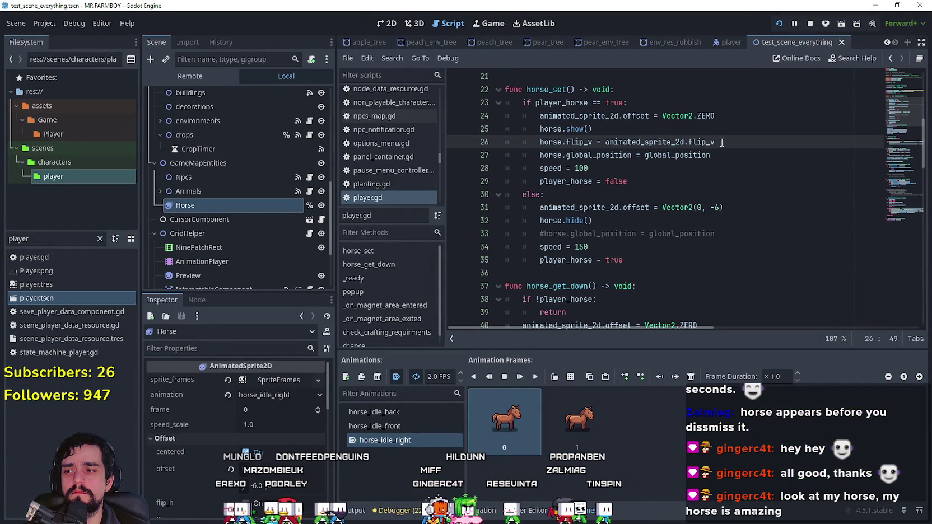
pyautogui.scroll(-2, 184, 497)
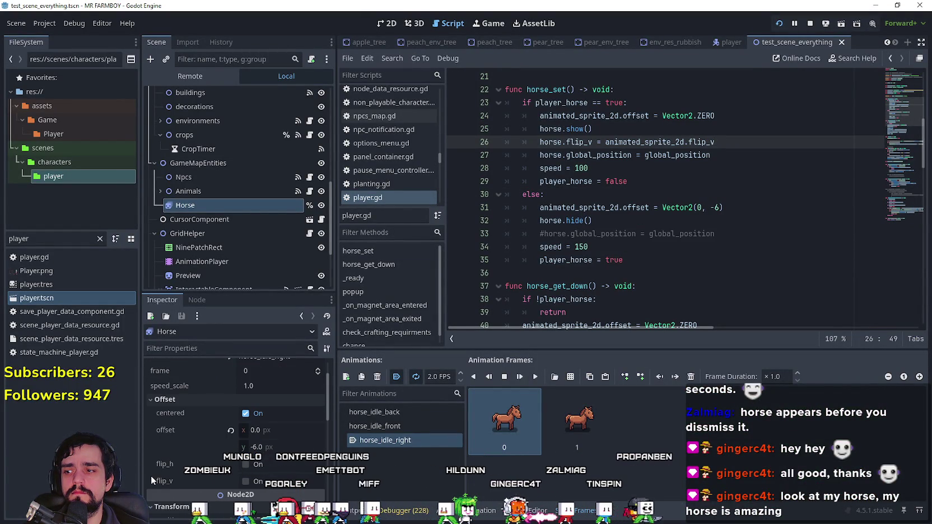
pyautogui.moveTo(167, 482)
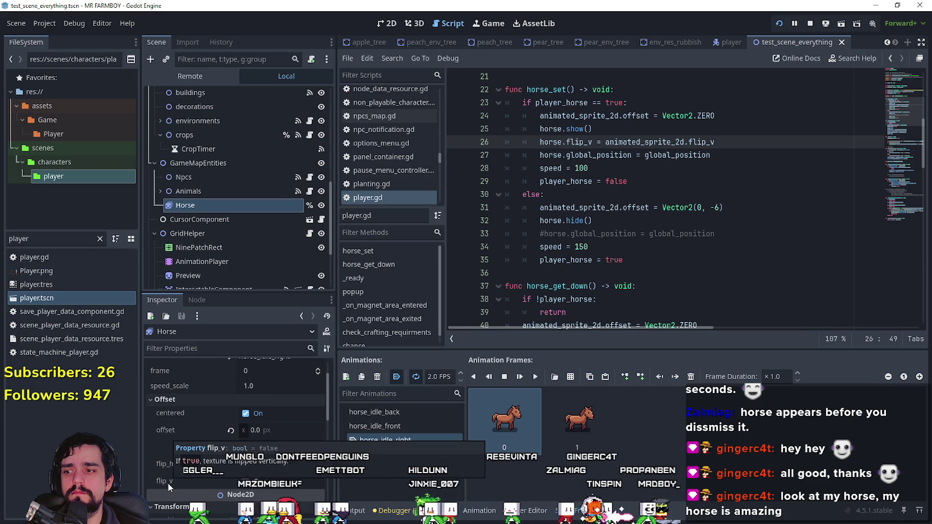
pyautogui.moveTo(166, 464)
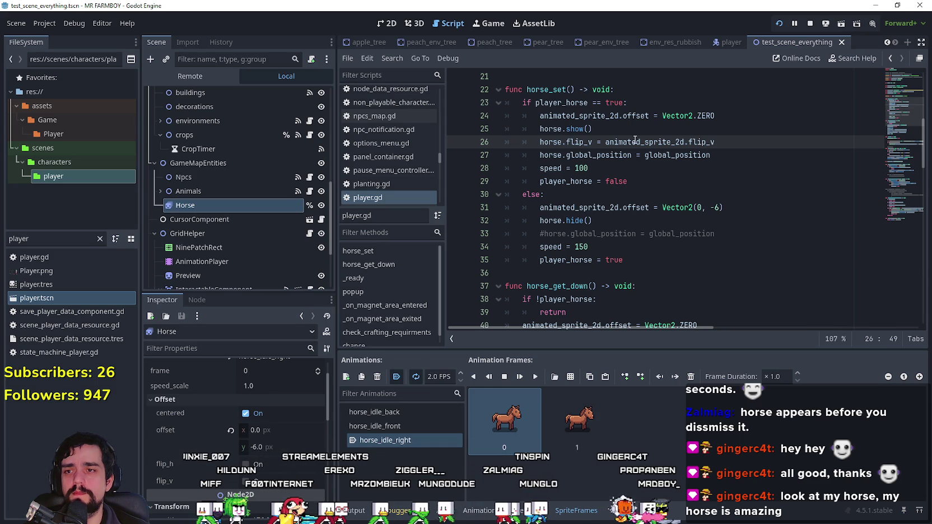
pyautogui.write('h')
pyautogui.click(741, 151)
pyautogui.hotkey('ctrl', 's')
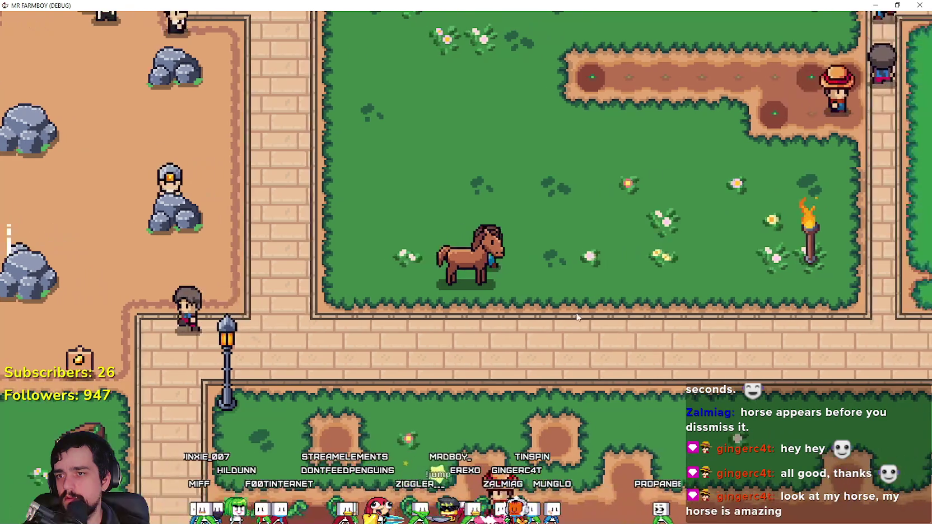
# - Mount the horse, ride it up and down the field, and dismount
pyautogui.press('w')
pyautogui.press('e')
pyautogui.press('w')
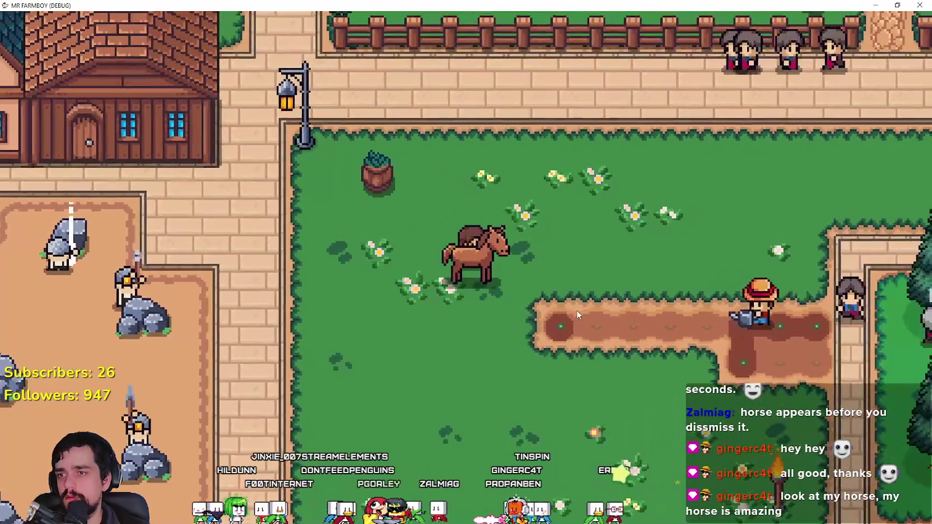
pyautogui.press('e')
pyautogui.press('s')
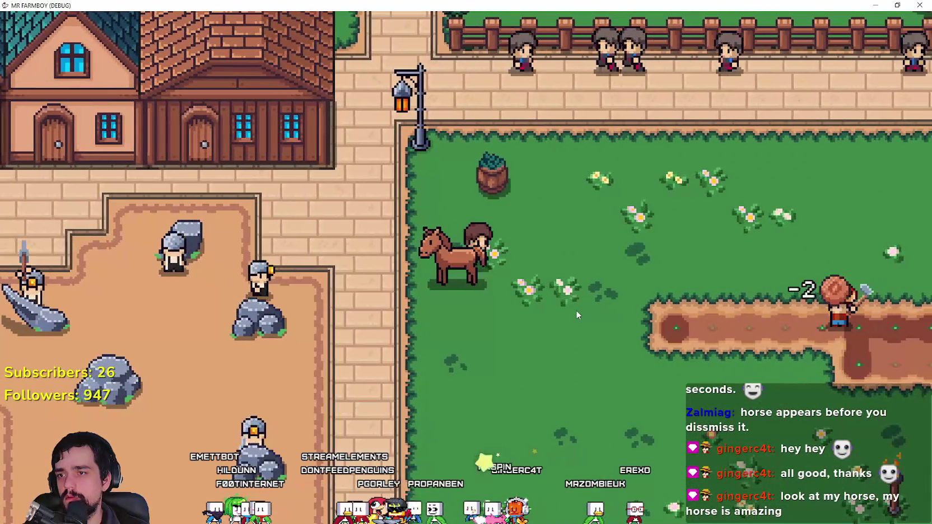
pyautogui.press('s')
pyautogui.press('e')
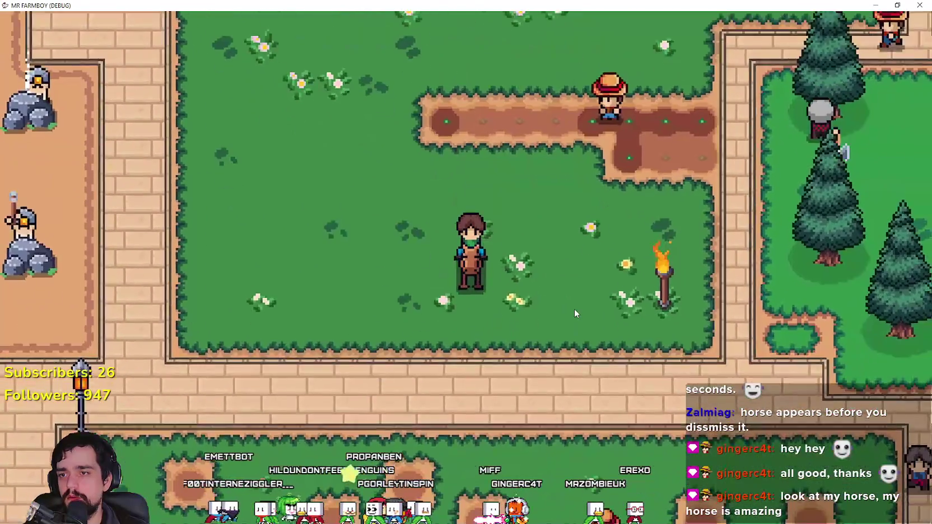
pyautogui.press('e')
# - Remount, ride toward the house and trees, dismount, and walk past the horse
pyautogui.press('e')
pyautogui.press('w')
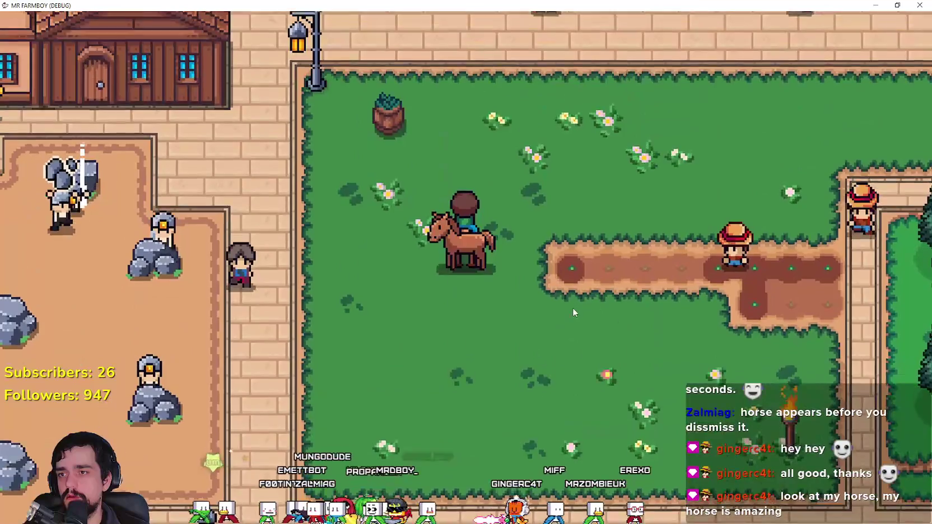
pyautogui.press('e')
pyautogui.press('s')
pyautogui.press('e')
pyautogui.press('d')
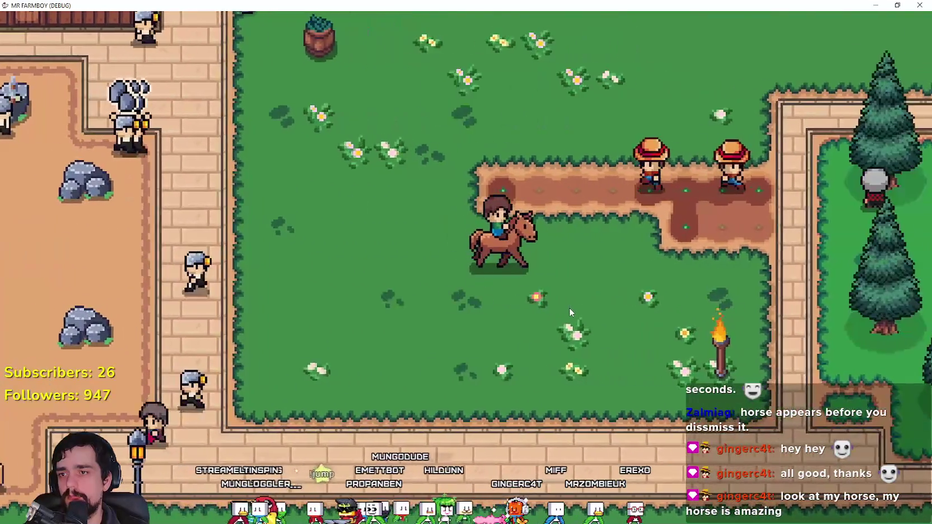
pyautogui.press('e')
pyautogui.press('a')
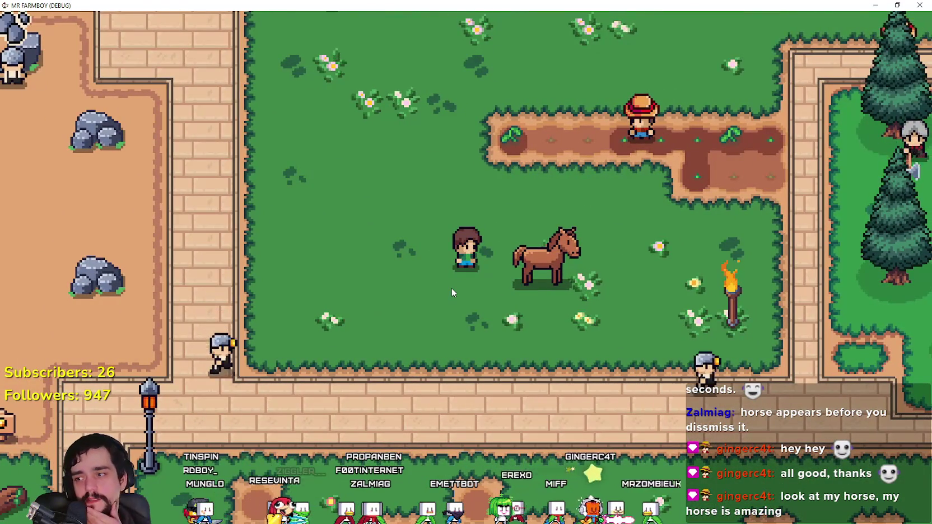
pyautogui.press('d')
pyautogui.press('d')
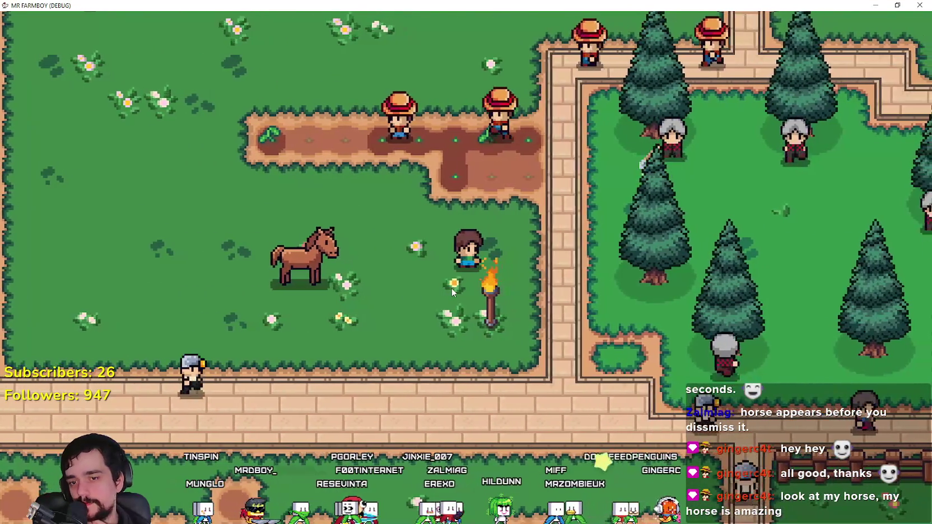
pyautogui.press('a')
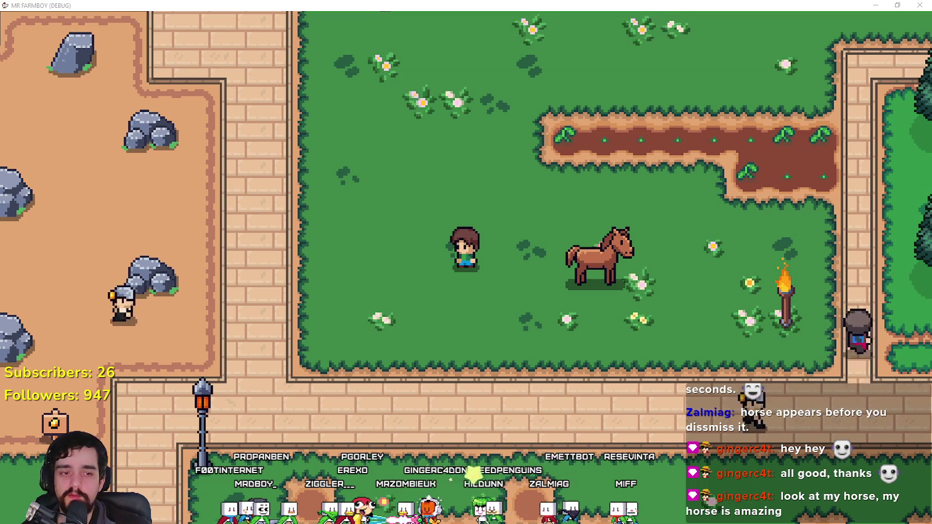
# - Switch from the game to the Player.png sprite sheet in Aseprite
pyautogui.hotkey('alt', 'Tab')
pyautogui.scroll(-3, 592, 290)
pyautogui.scroll(3, 521, 126)
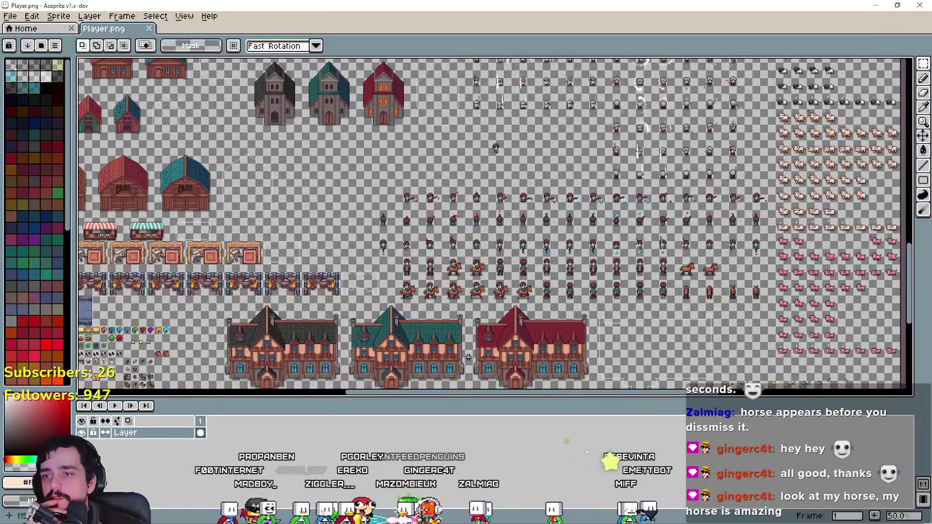
# - Zoom the Player.png canvas onto the horse and rider sprites, then open File Explorer
pyautogui.scroll(-2, 434, 221)
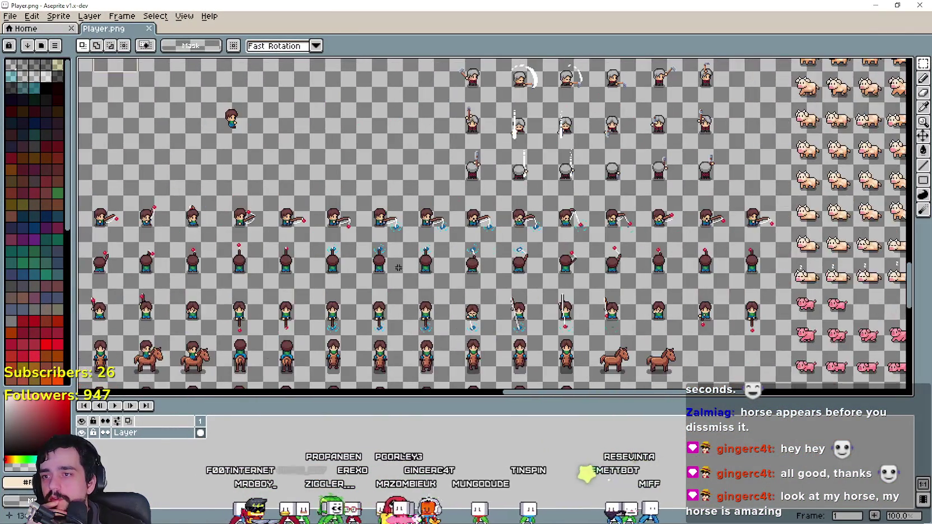
pyautogui.hscroll(-5, 350, 235)
pyautogui.scroll(-5, 350, 236)
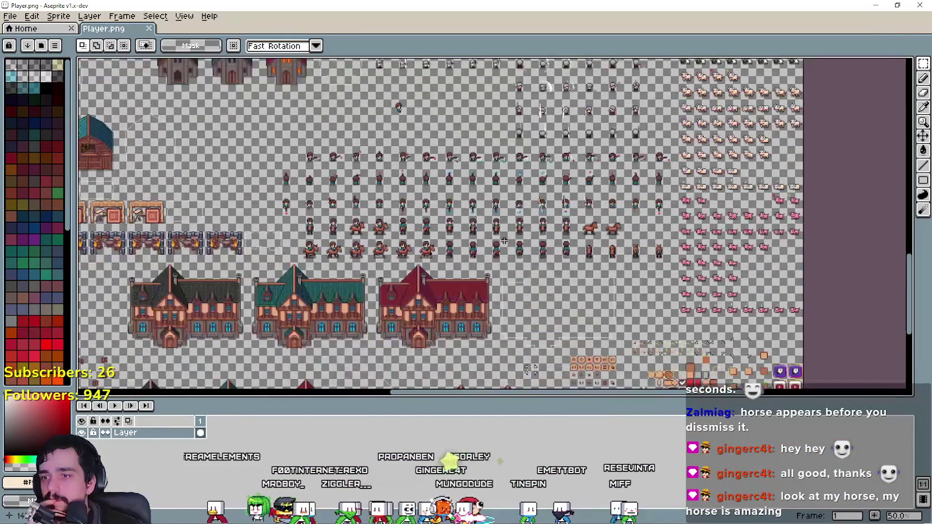
pyautogui.scroll(1, 502, 239)
pyautogui.scroll(1, 441, 240)
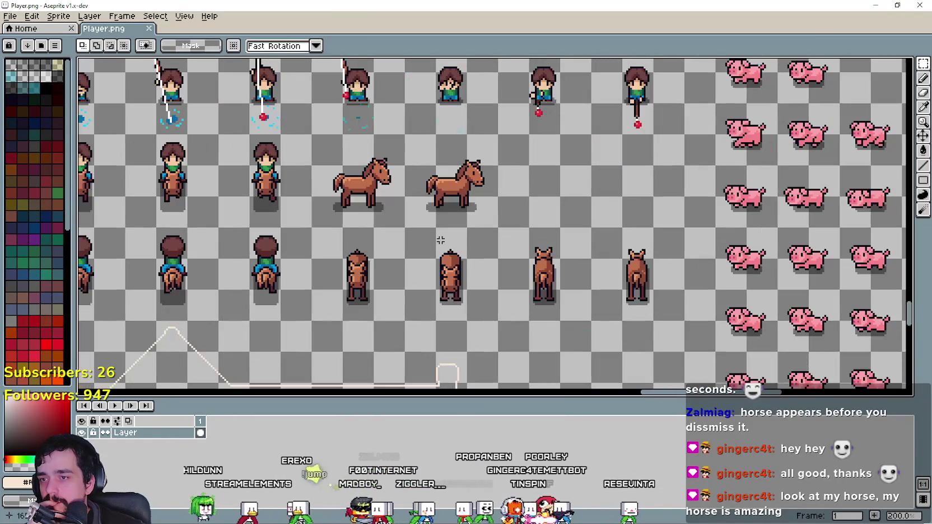
pyautogui.moveTo(368, 302); pyautogui.dragTo(385, 263)
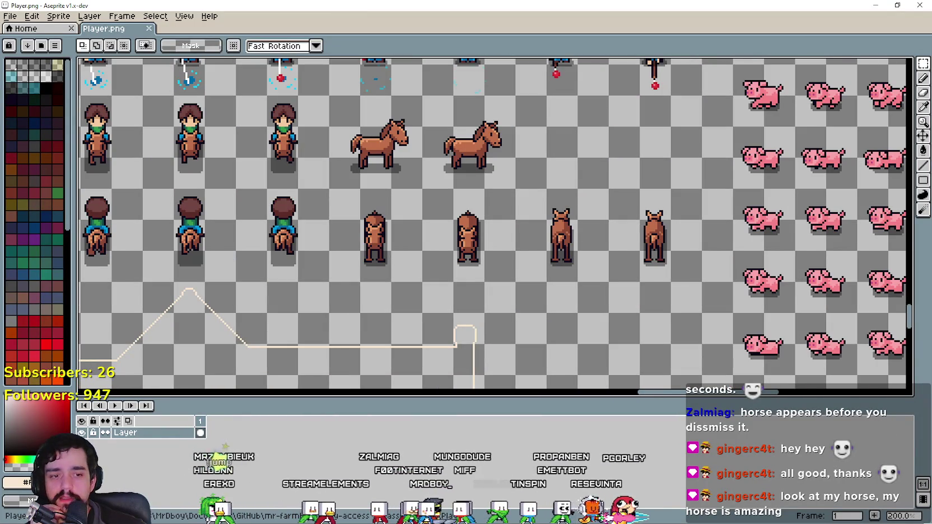
pyautogui.press('super+e')
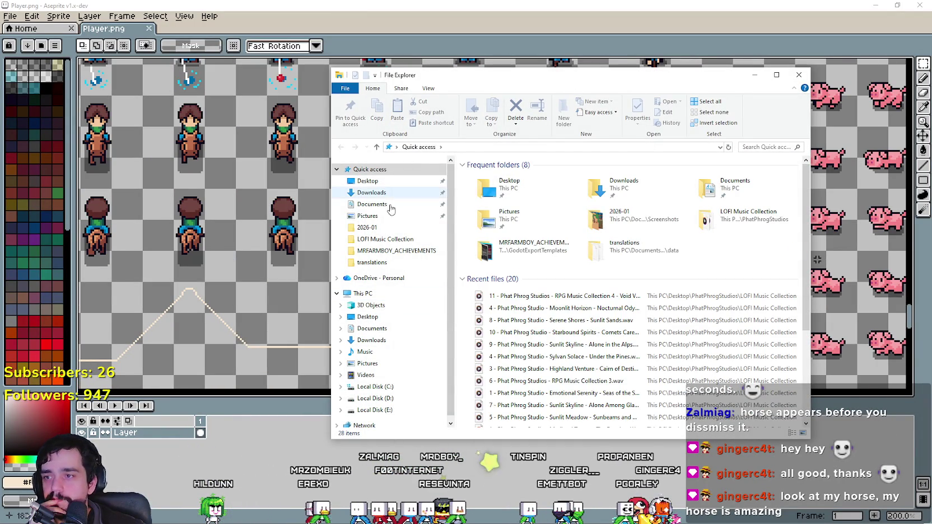
# - Close the extra file browser window with Alt+F4
pyautogui.hotkey('alt', 'F4')
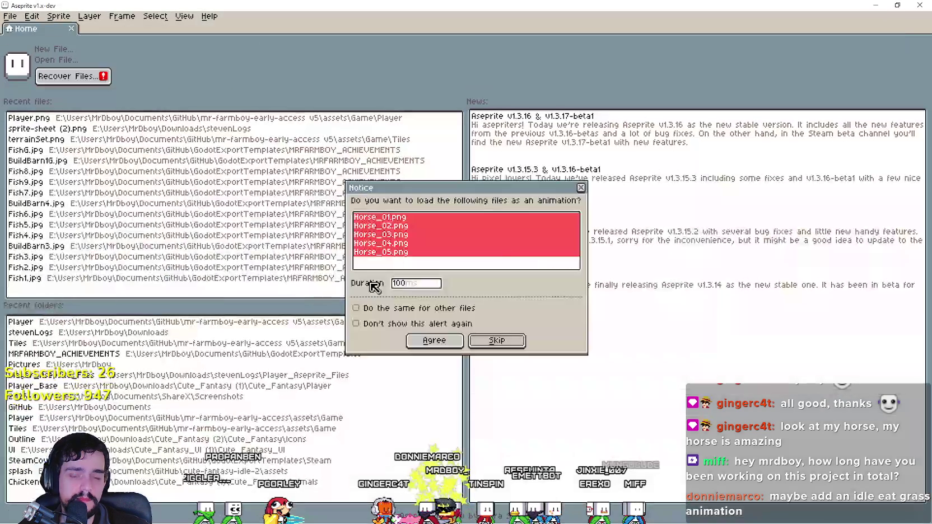
# - Skip animation loading to open Horse_01.png as one image, and pick the Rectangular Marquee
pyautogui.click(581, 188)
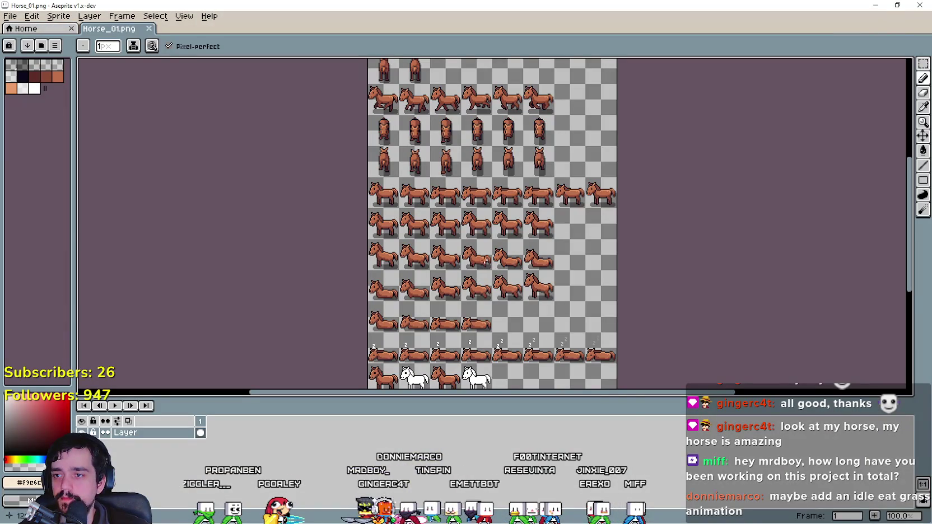
pyautogui.hscroll(-3, 668, 279)
pyautogui.scroll(1, 751, 224)
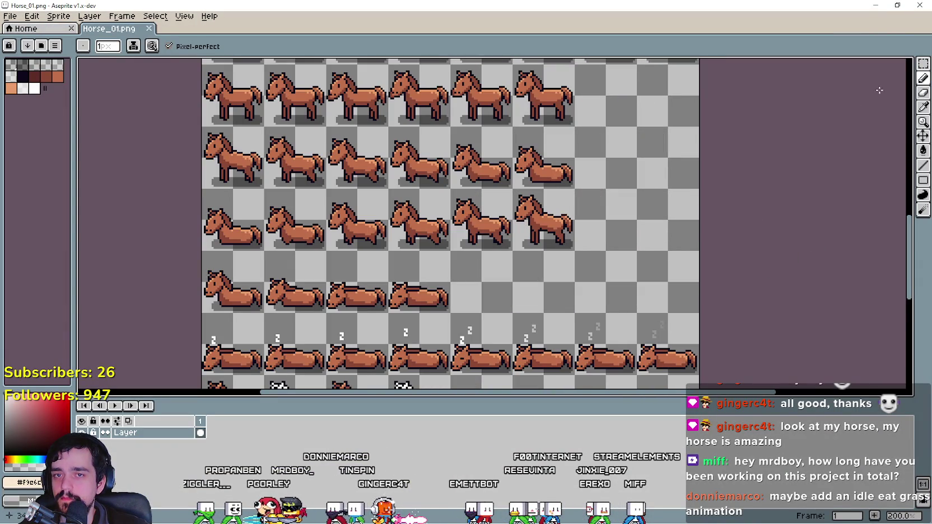
pyautogui.click(921, 64)
pyautogui.scroll(-1, 748, 222)
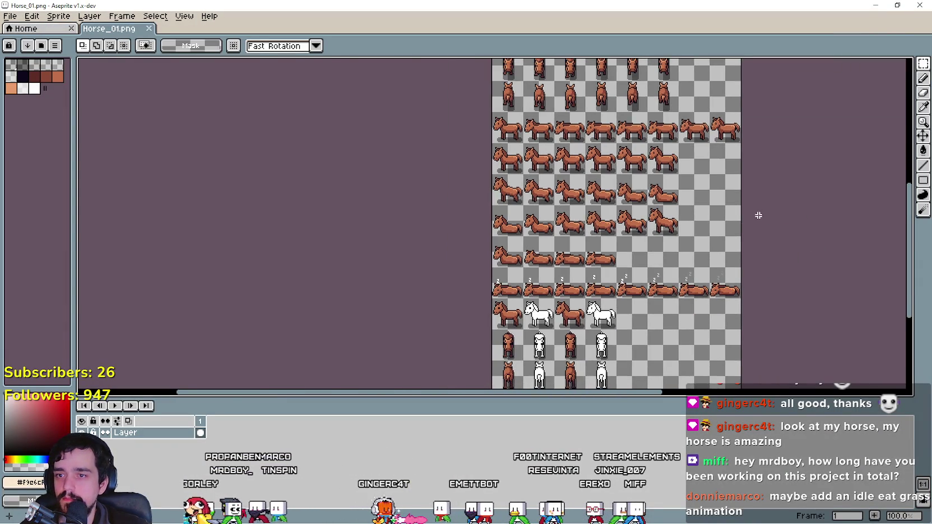
pyautogui.scroll(1, 757, 209)
pyautogui.scroll(6, 750, 229)
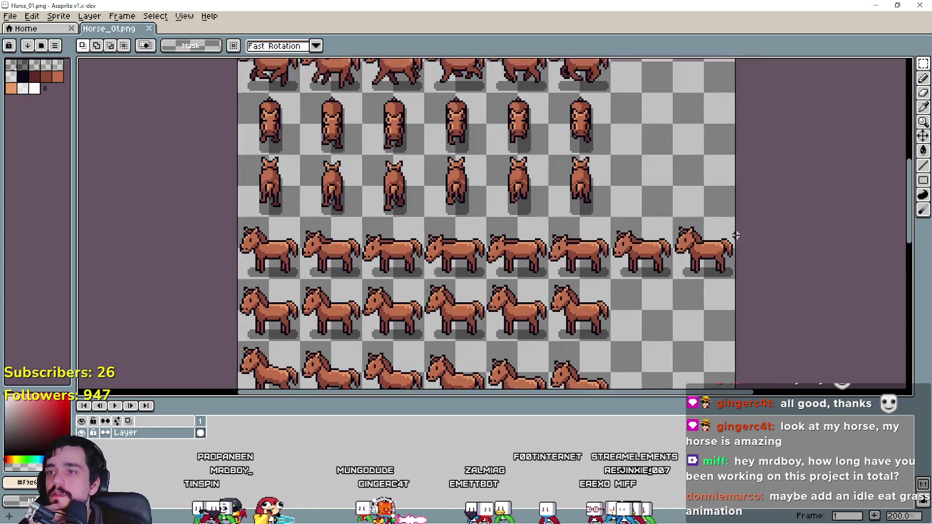
pyautogui.scroll(2, 701, 298)
pyautogui.hscroll(-2, 663, 170)
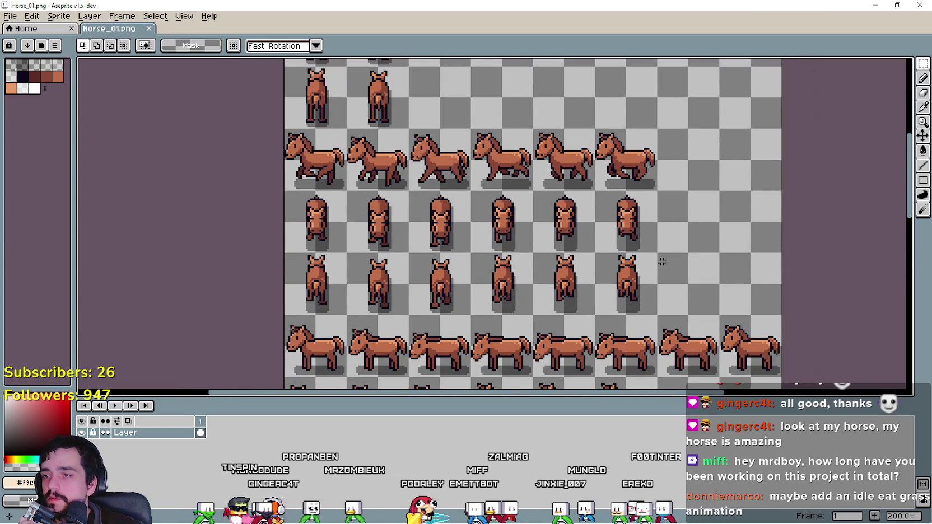
pyautogui.scroll(-3, 661, 263)
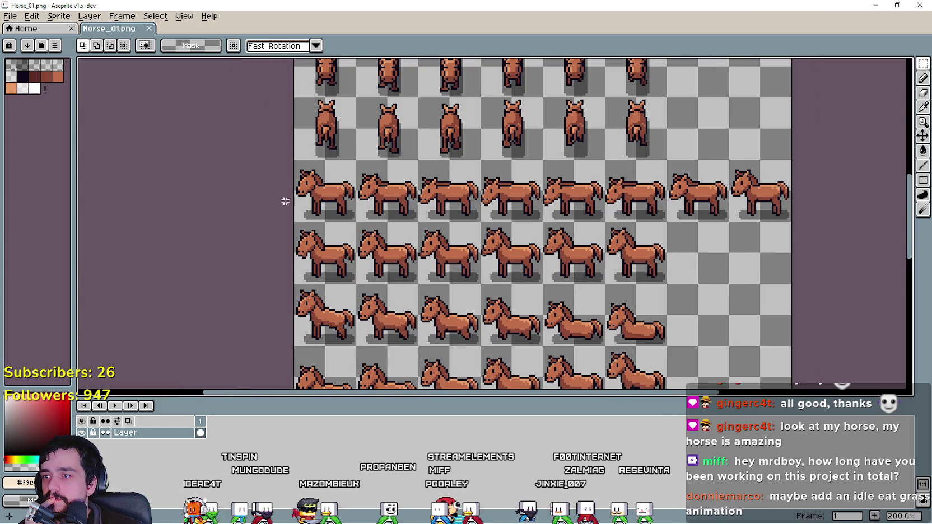
# - Select the two rows of side-view standing horses on the Horse_01 sheet
pyautogui.moveTo(301, 209); pyautogui.dragTo(649, 180)
pyautogui.moveTo(764, 176); pyautogui.dragTo(767, 176)
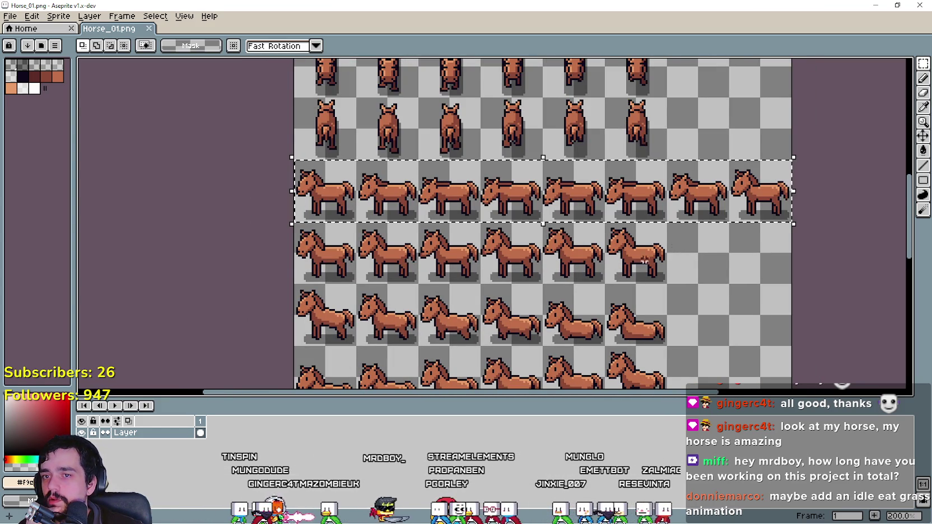
pyautogui.moveTo(294, 270); pyautogui.dragTo(681, 244)
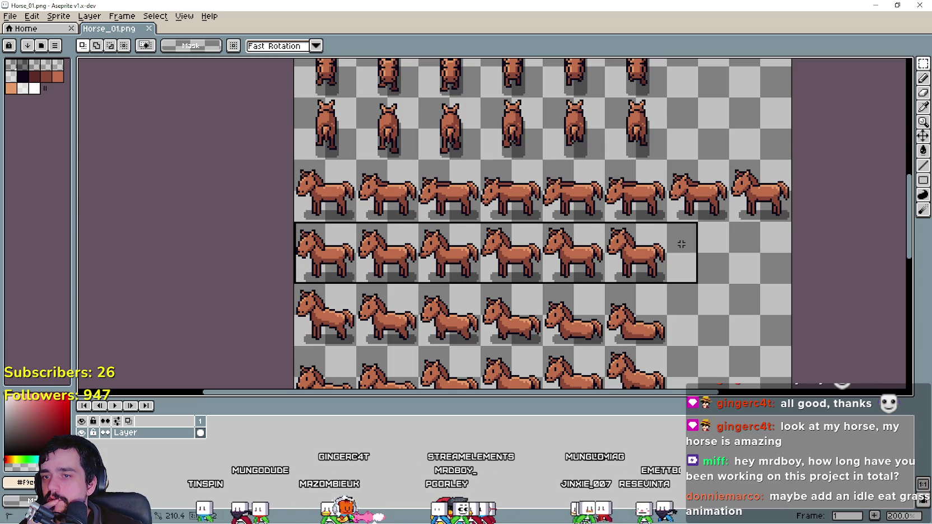
pyautogui.moveTo(640, 198); pyautogui.dragTo(776, 171)
pyautogui.moveTo(723, 325); pyautogui.dragTo(704, 263)
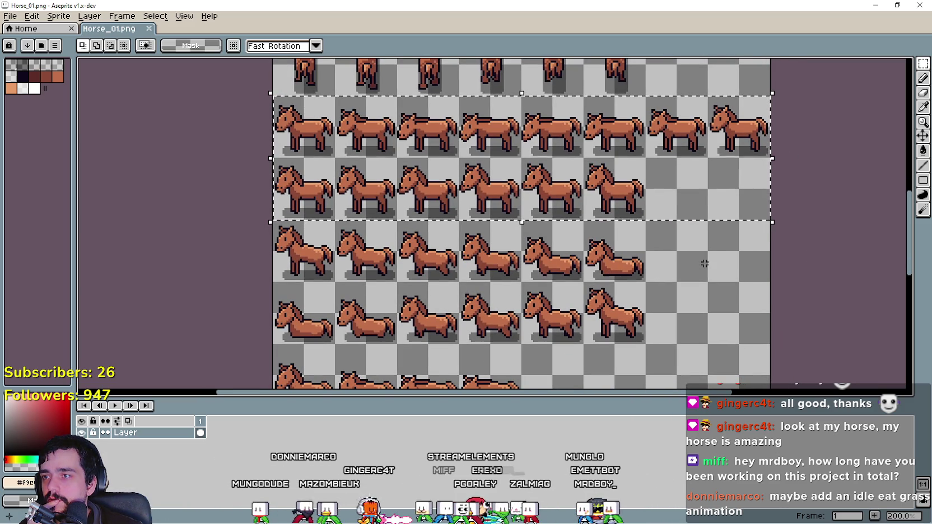
pyautogui.moveTo(643, 340)
pyautogui.mouseDown()
pyautogui.moveTo(616, 314)
pyautogui.moveTo(390, 270)
pyautogui.mouseUp()
pyautogui.moveTo(284, 238)
pyautogui.mouseDown()
pyautogui.moveTo(206, 268)
pyautogui.moveTo(191, 117)
pyautogui.moveTo(246, 235)
pyautogui.mouseUp()
pyautogui.moveTo(250, 231)
pyautogui.mouseDown()
pyautogui.moveTo(324, 314)
pyautogui.moveTo(244, 142)
pyautogui.moveTo(266, 264)
pyautogui.moveTo(242, 157)
pyautogui.moveTo(147, 298)
pyautogui.moveTo(193, 237)
pyautogui.mouseUp()
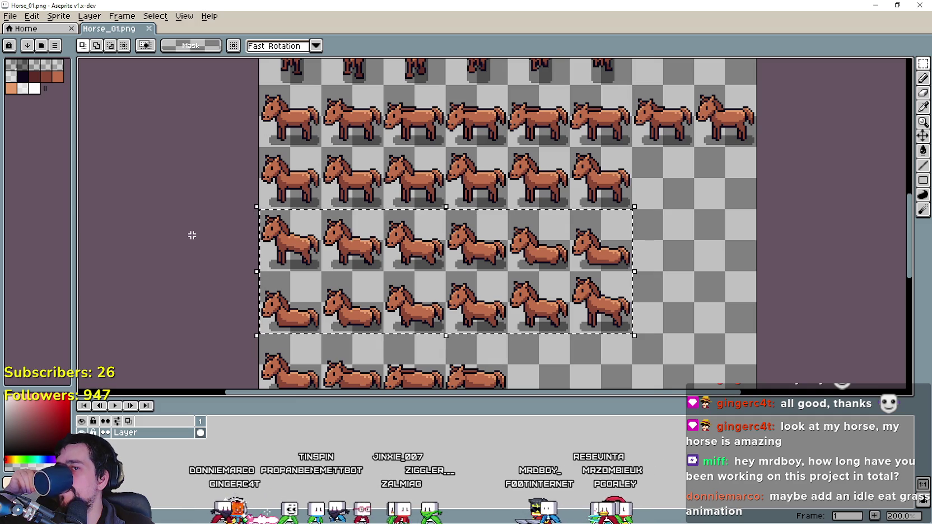
pyautogui.moveTo(192, 231)
pyautogui.mouseDown()
pyautogui.moveTo(200, 85)
pyautogui.moveTo(222, 292)
pyautogui.mouseUp()
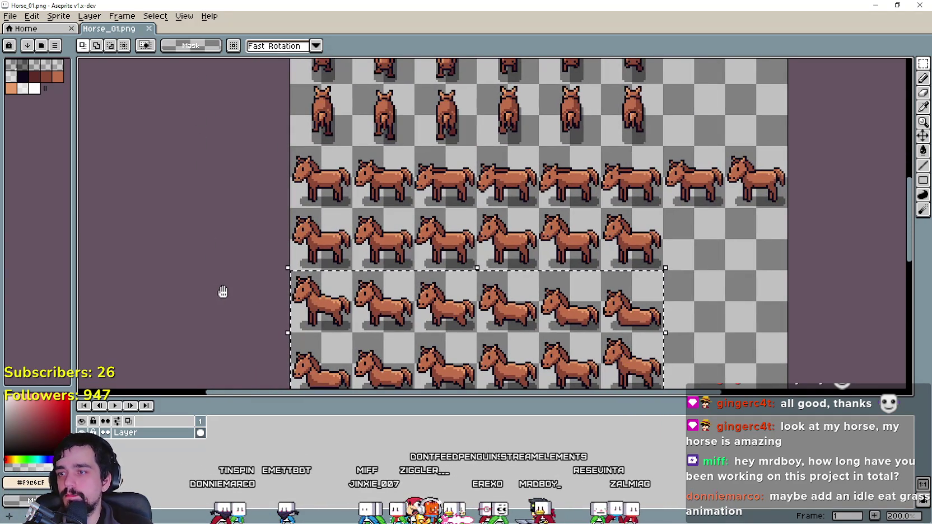
# - Return to the Player.png sheet and bring the player sprite rows into view
pyautogui.click(877, 6)
pyautogui.scroll(-2, 487, 274)
pyautogui.scroll(2, 487, 274)
pyautogui.scroll(-2, 487, 274)
pyautogui.scroll(-1, 487, 275)
pyautogui.scroll(1, 487, 274)
pyautogui.moveTo(423, 59)
pyautogui.mouseDown()
pyautogui.moveTo(506, 183)
pyautogui.moveTo(517, 239)
pyautogui.mouseUp()
pyautogui.scroll(2, 517, 239)
pyautogui.scroll(-1, 510, 251)
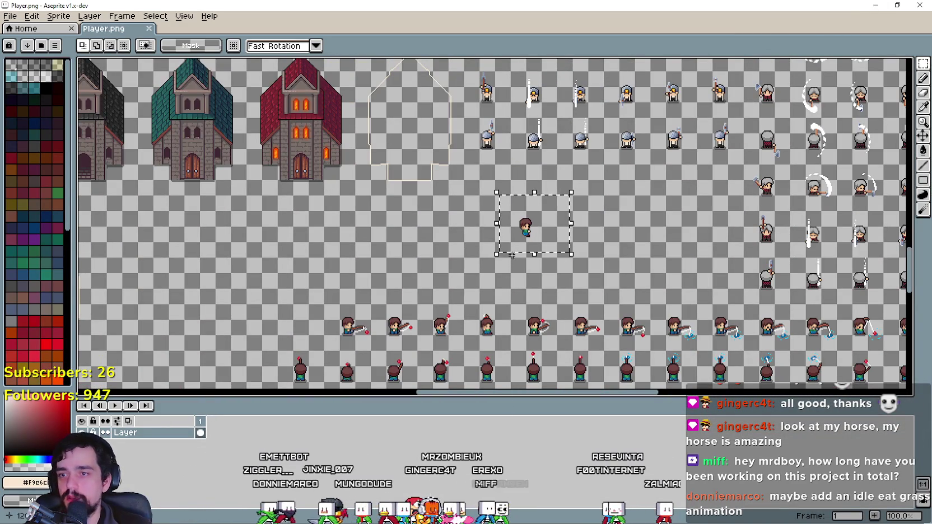
pyautogui.scroll(-5, 570, 261)
pyautogui.press('i')
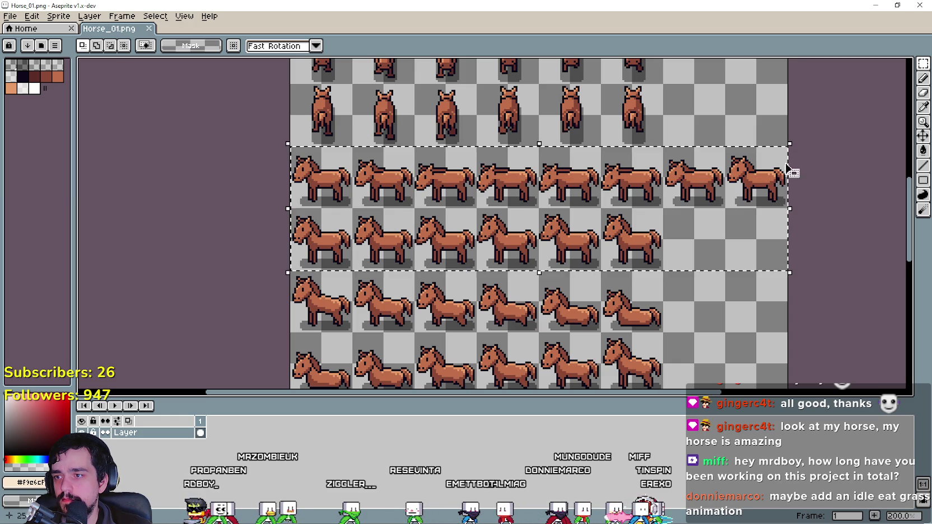
pyautogui.press('i')
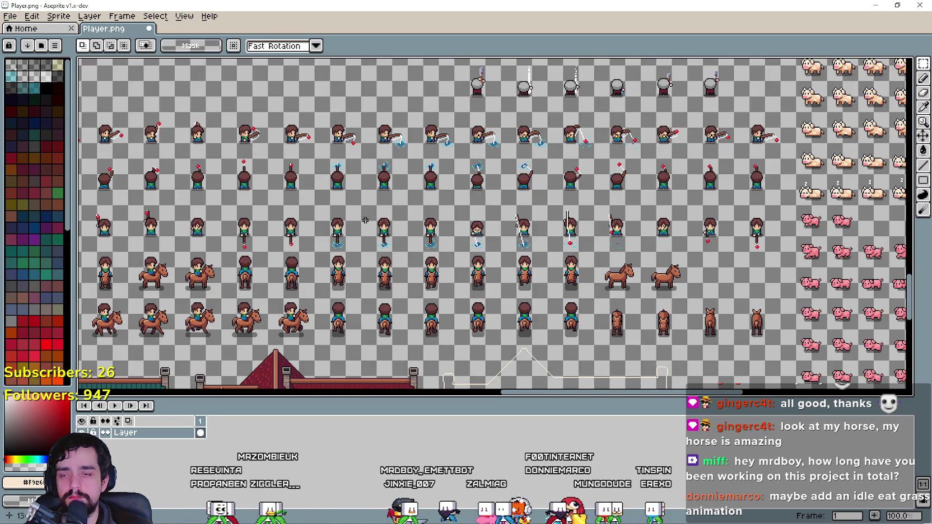
pyautogui.scroll(-5, 365, 220)
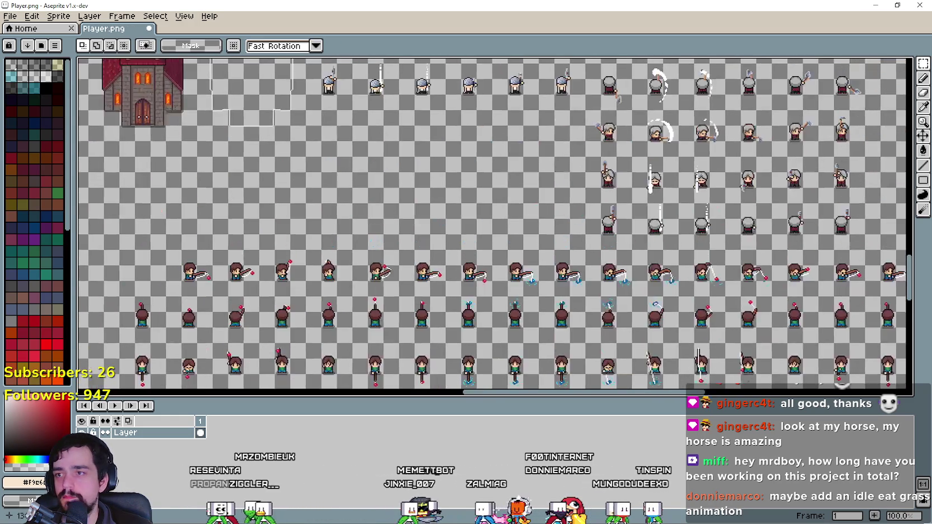
# - Paste the two horse rows into Player.png, position and commit them, then return to Horse_01.png
pyautogui.press('2')
pyautogui.hotkey('ctrl', 'v')
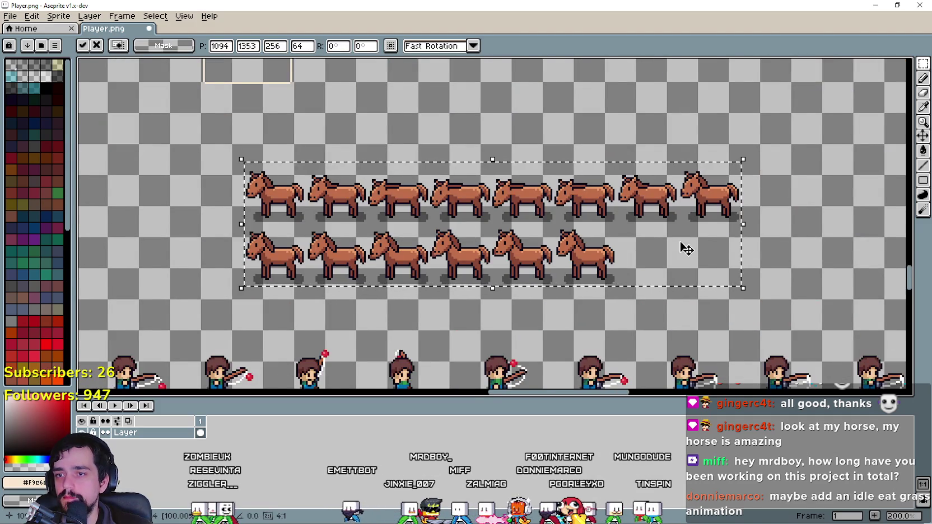
pyautogui.scroll(-2, 692, 249)
pyautogui.scroll(2, 450, 198)
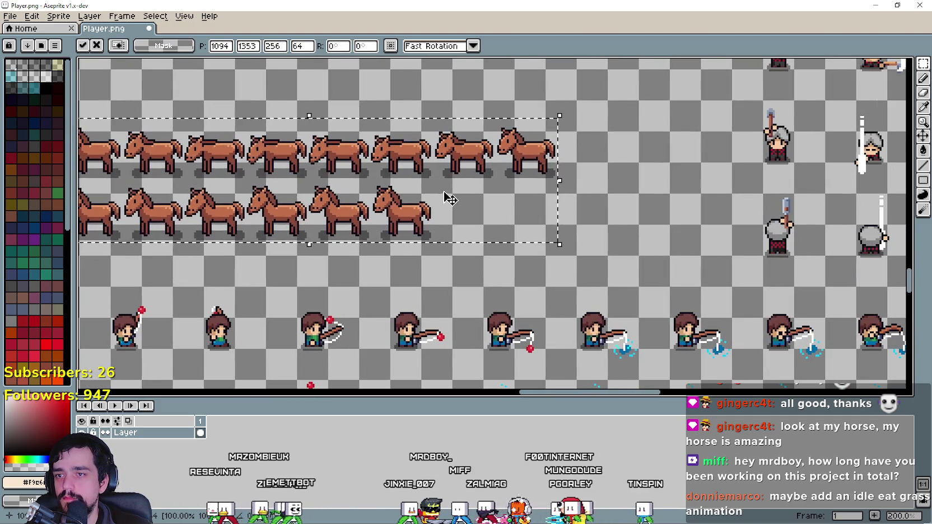
pyautogui.moveTo(449, 198); pyautogui.dragTo(567, 223)
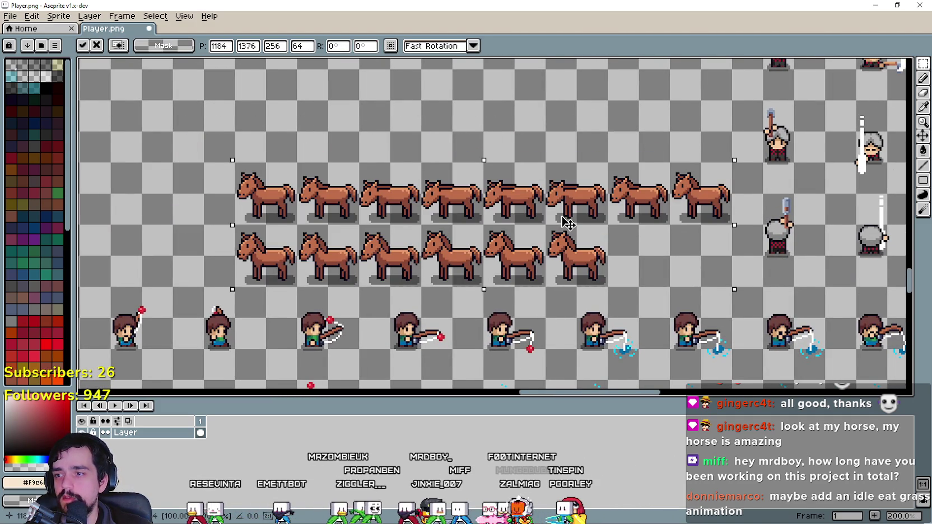
pyautogui.scroll(-2, 566, 222)
pyautogui.scroll(1, 567, 222)
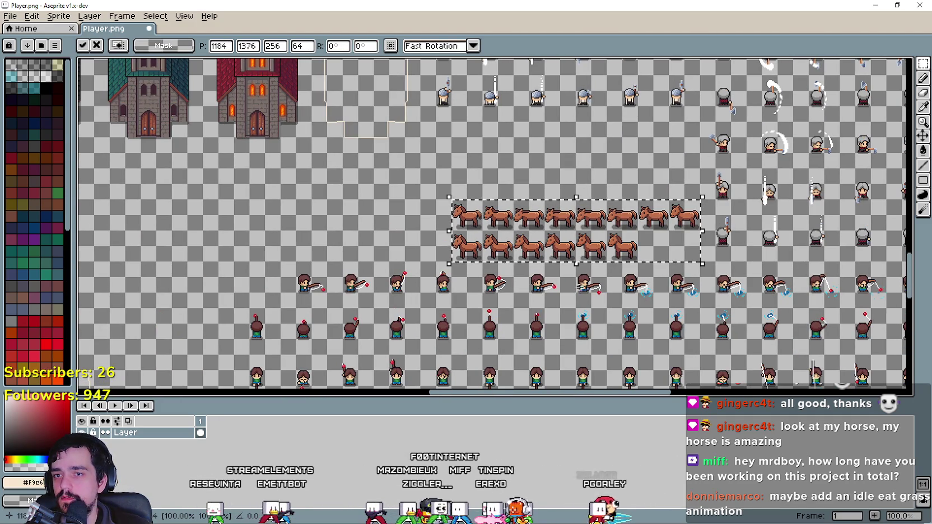
pyautogui.press('i')
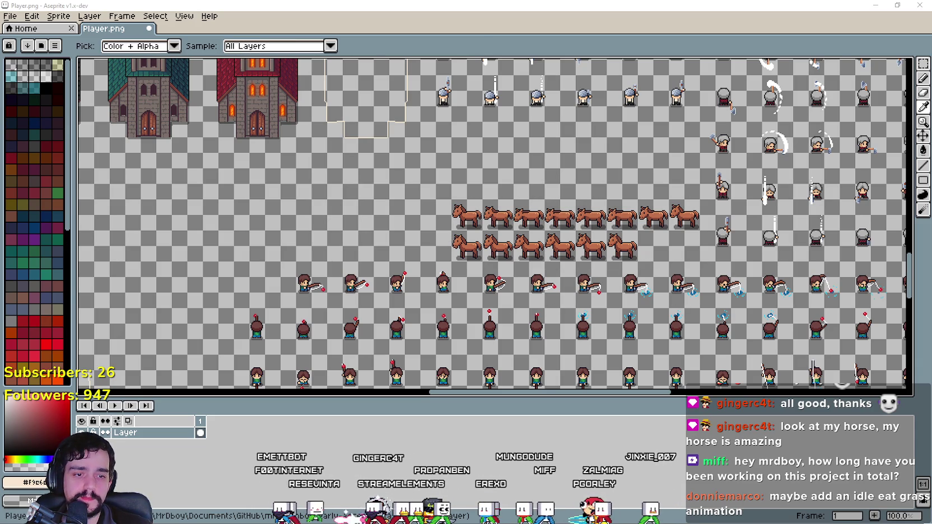
pyautogui.hotkey('ctrl', 'Tab')
pyautogui.moveTo(314, 229); pyautogui.dragTo(355, 196)
# - Select and copy the three rows of lying-down horse frames in Horse_01.png
pyautogui.moveTo(516, 243); pyautogui.dragTo(610, 282)
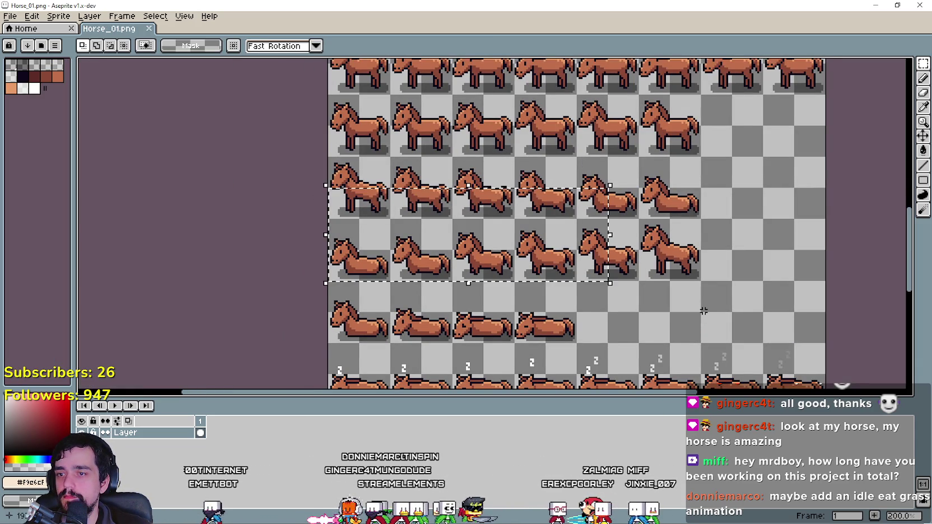
pyautogui.moveTo(666, 299); pyautogui.dragTo(592, 227)
pyautogui.moveTo(454, 193); pyautogui.dragTo(519, 212)
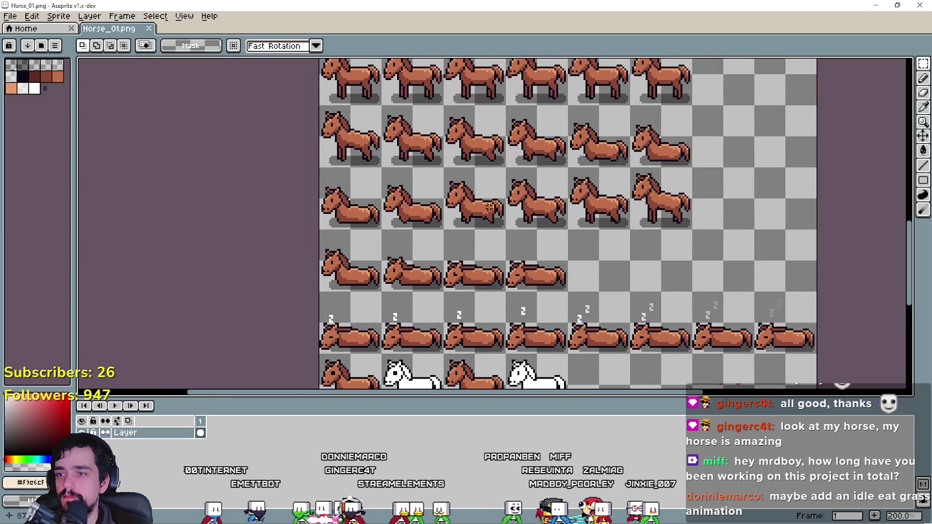
pyautogui.moveTo(317, 134); pyautogui.dragTo(663, 263)
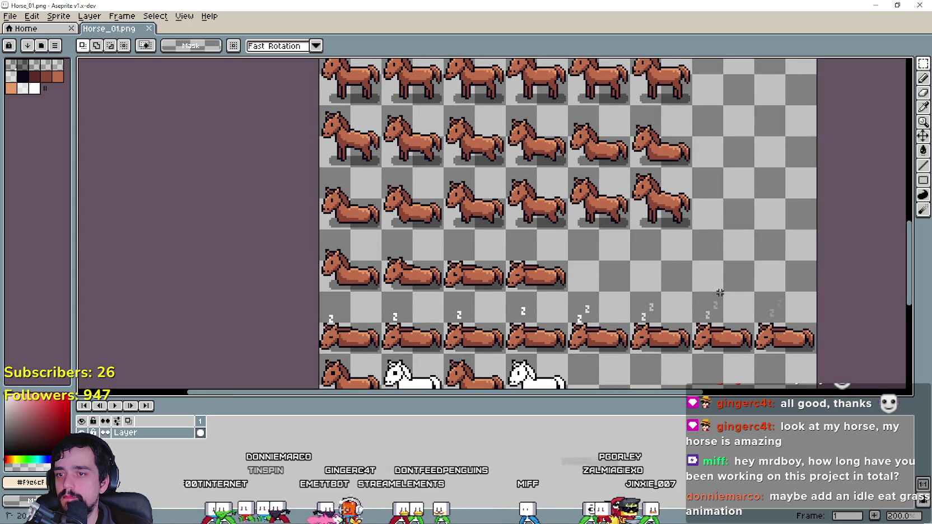
pyautogui.moveTo(328, 112); pyautogui.dragTo(684, 266)
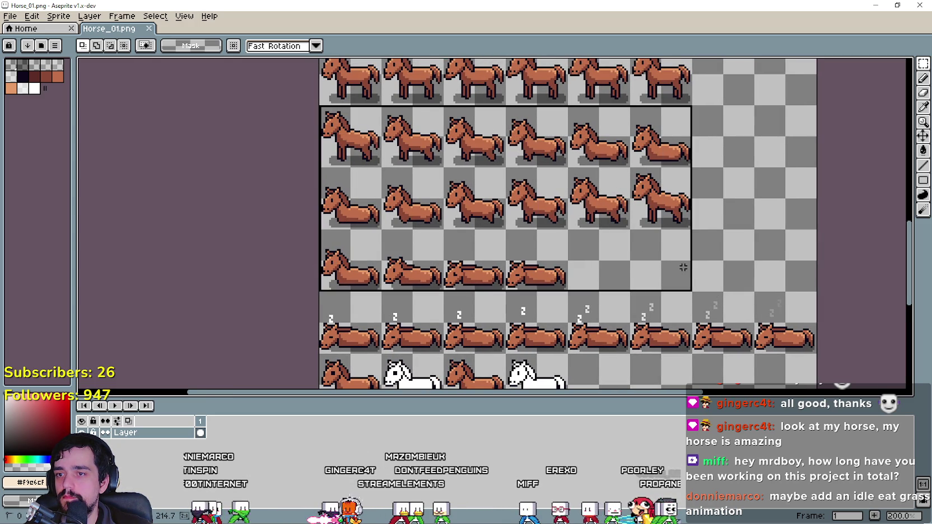
pyautogui.press('i')
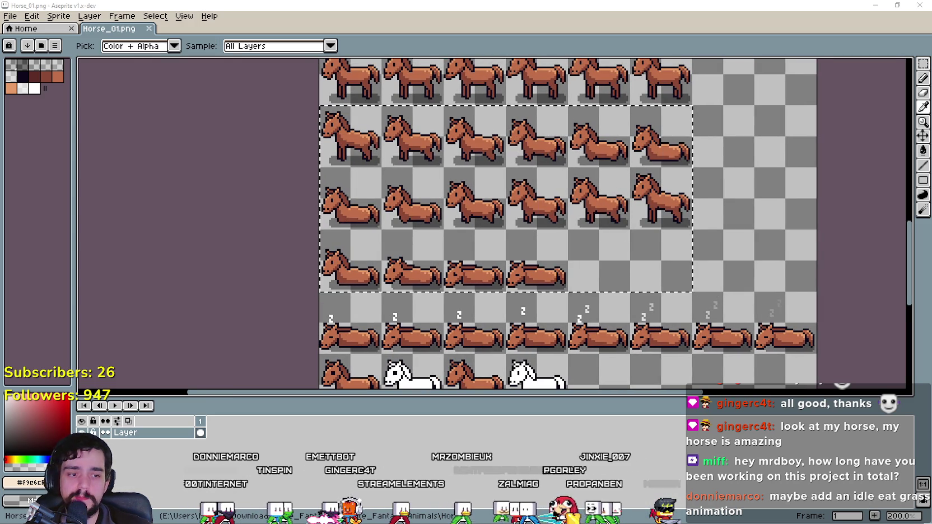
# - Paste the lying-down frames into Player.png, left of the existing horse rows, and commit them
pyautogui.hotkey('alt', 'Tab')
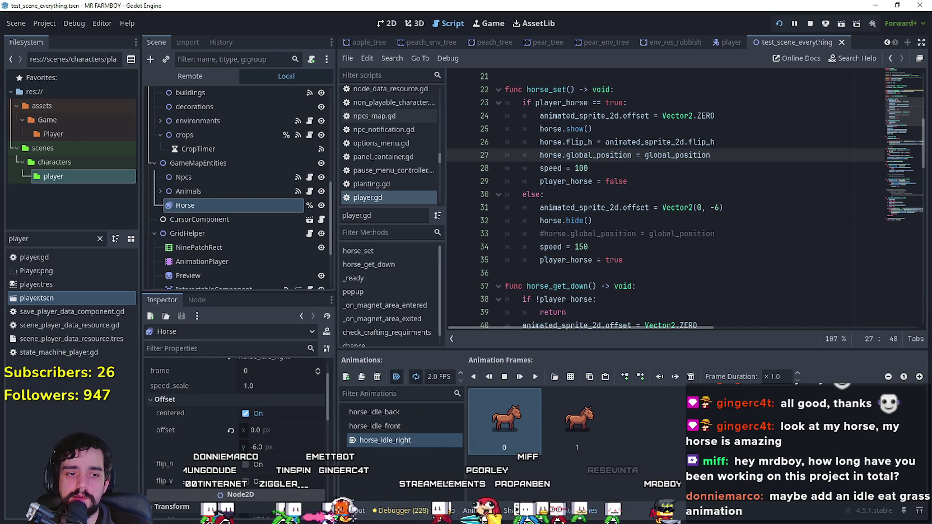
pyautogui.hotkey('alt', 'Tab')
pyautogui.scroll(2, 505, 177)
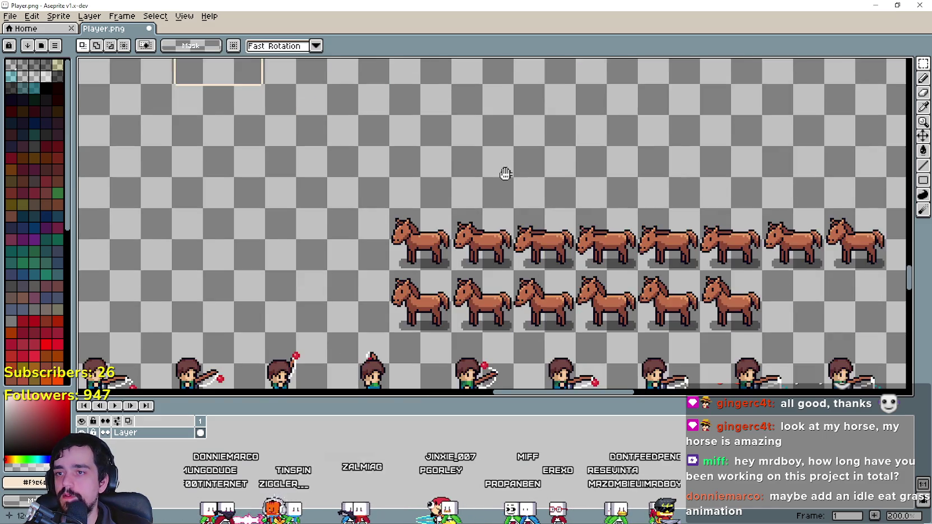
pyautogui.scroll(-3, 439, 210)
pyautogui.scroll(2, 439, 210)
pyautogui.hotkey('ctrl', 'v')
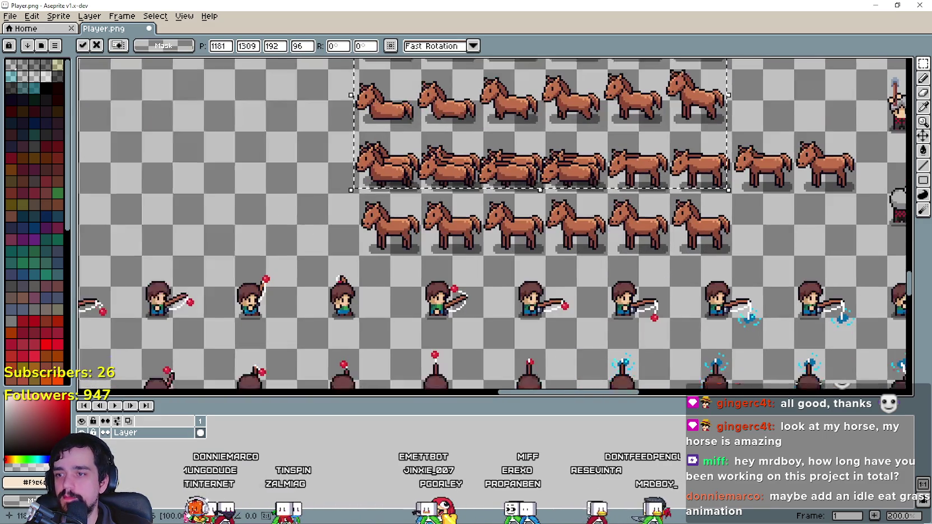
pyautogui.scroll(-1, 527, 208)
pyautogui.scroll(-1, 527, 209)
pyautogui.moveTo(644, 168); pyautogui.dragTo(462, 191)
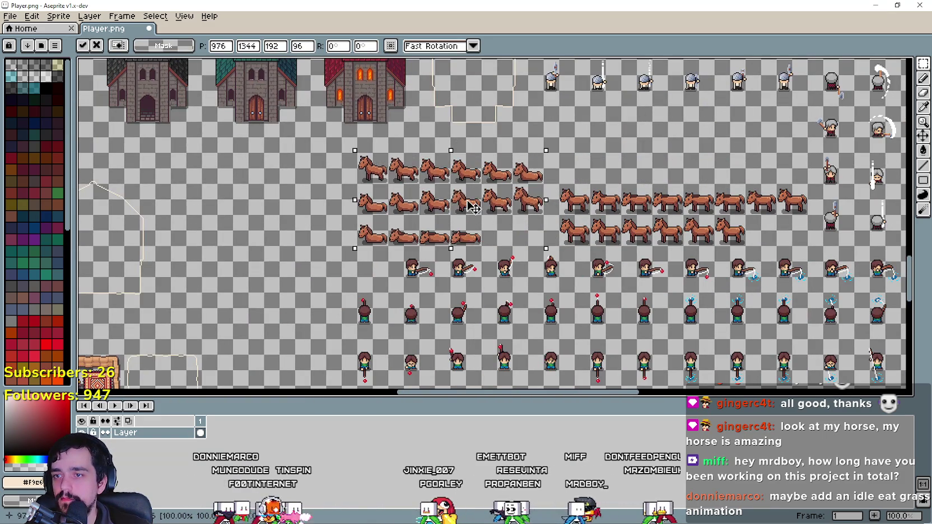
pyautogui.scroll(2, 472, 205)
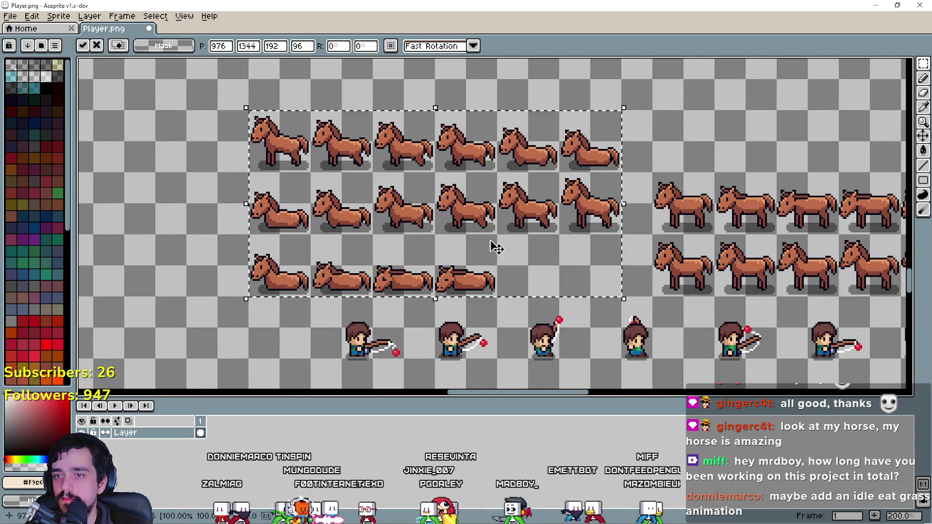
pyautogui.moveTo(501, 242); pyautogui.dragTo(520, 245)
pyautogui.press('Return')
pyautogui.scroll(-1, 520, 244)
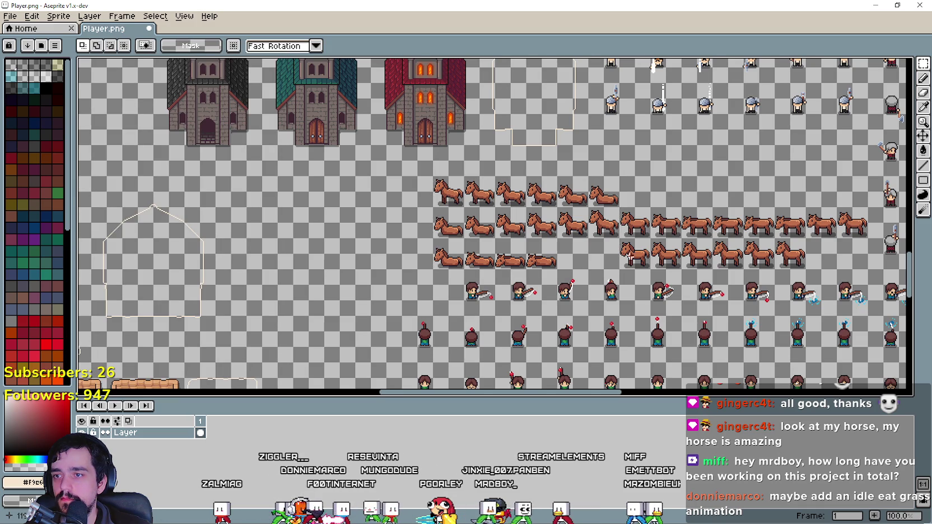
pyautogui.scroll(-1, 573, 278)
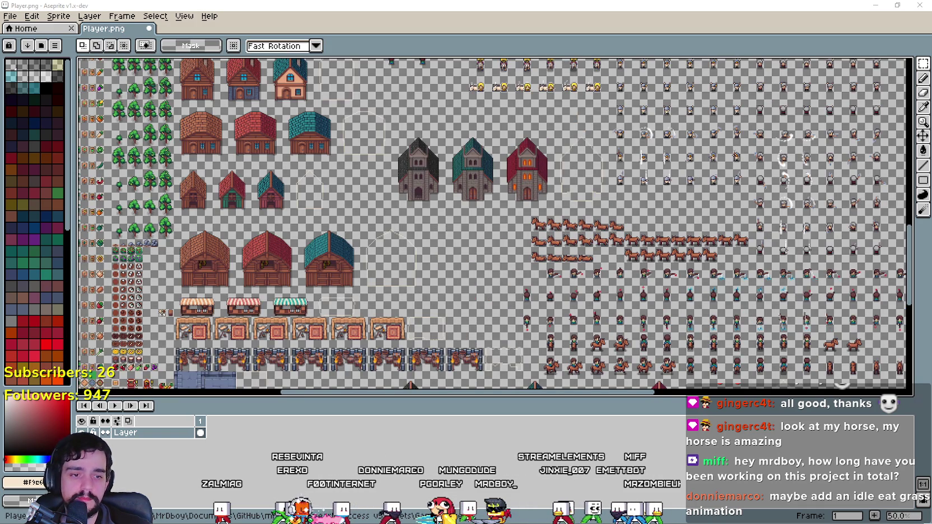
# - Copy the sleeping horse row into Player.png beside the top horse row, commit it, and leave Aseprite
pyautogui.hotkey('ctrl', 'Tab')
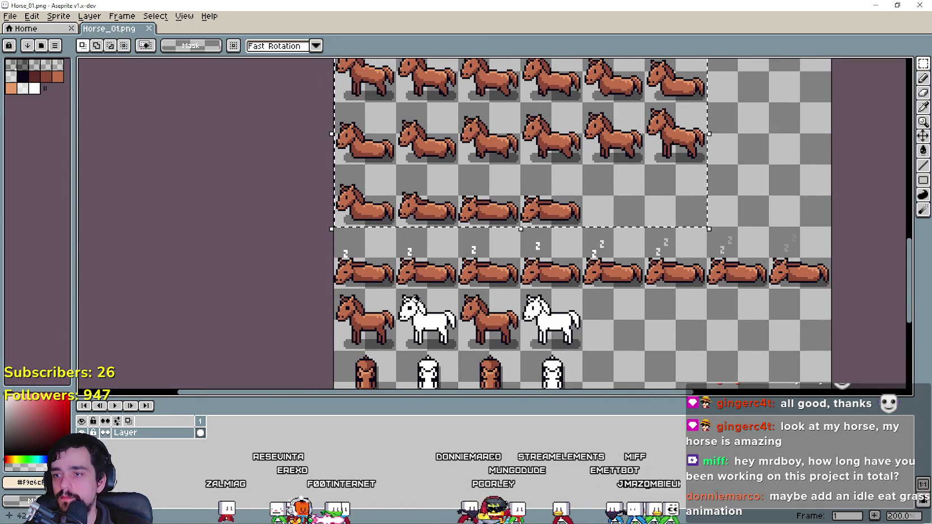
pyautogui.moveTo(362, 270)
pyautogui.mouseDown()
pyautogui.moveTo(800, 263)
pyautogui.moveTo(832, 241)
pyautogui.mouseUp()
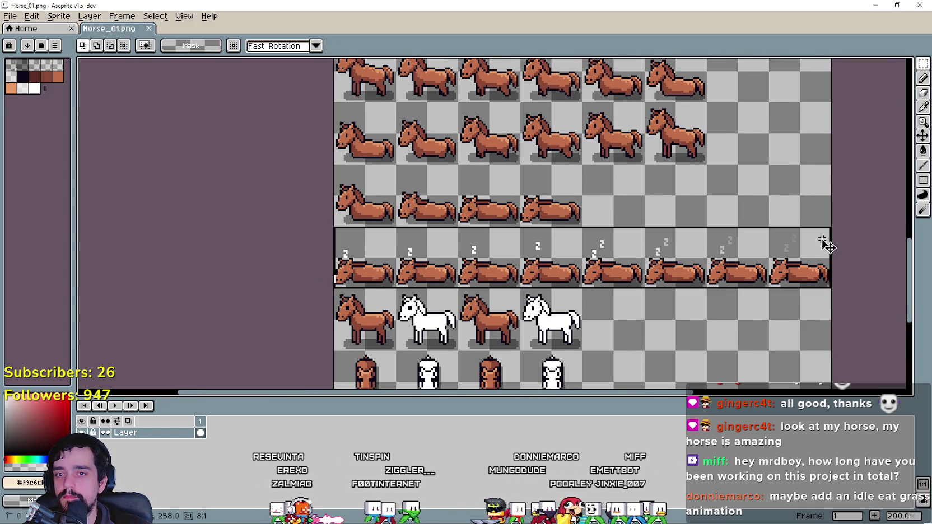
pyautogui.hotkey('ctrl', 'Tab')
pyautogui.scroll(1, 577, 225)
pyautogui.moveTo(577, 225)
pyautogui.mouseDown()
pyautogui.moveTo(526, 185)
pyautogui.moveTo(344, 204)
pyautogui.mouseUp()
pyautogui.scroll(1, 426, 229)
pyautogui.moveTo(590, 173)
pyautogui.mouseDown()
pyautogui.moveTo(773, 184)
pyautogui.moveTo(869, 140)
pyautogui.moveTo(650, 218)
pyautogui.moveTo(495, 301)
pyautogui.moveTo(728, 205)
pyautogui.mouseUp()
pyautogui.scroll(-1, 557, 190)
pyautogui.moveTo(410, 195)
pyautogui.mouseDown()
pyautogui.moveTo(487, 195)
pyautogui.moveTo(367, 261)
pyautogui.mouseUp()
pyautogui.hotkey('ctrl', 'v')
pyautogui.moveTo(441, 290); pyautogui.dragTo(770, 220)
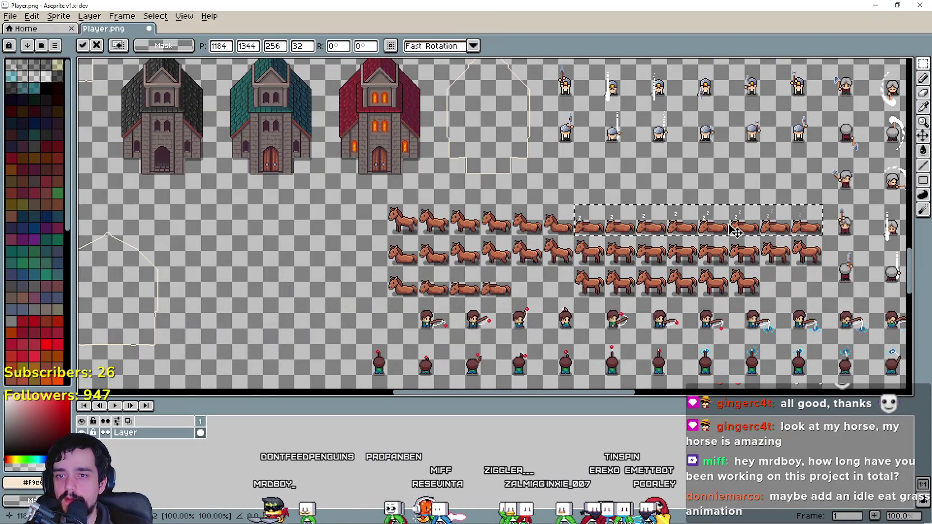
pyautogui.press('Return')
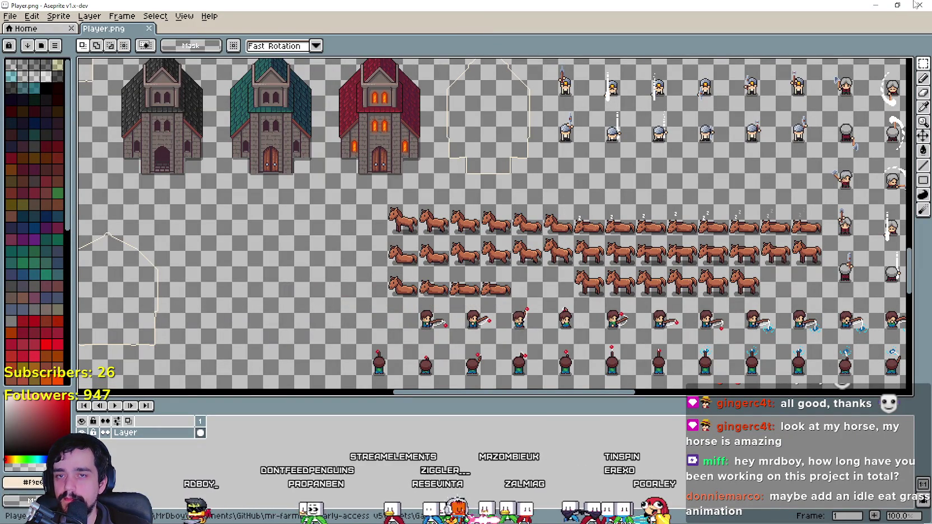
pyautogui.click(879, 3)
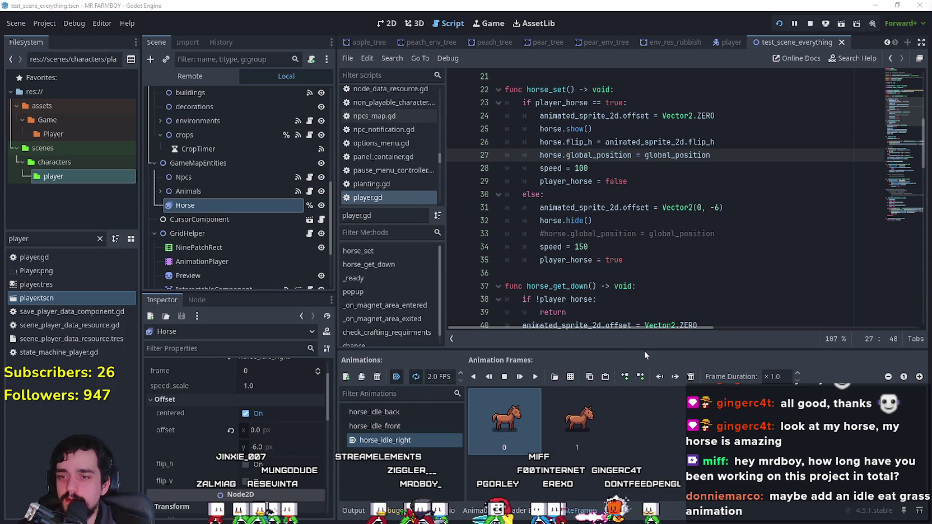
# - Shrink the bottom panel slightly, click into player.gd, then switch to the 2D editor
pyautogui.moveTo(648, 349); pyautogui.dragTo(649, 351)
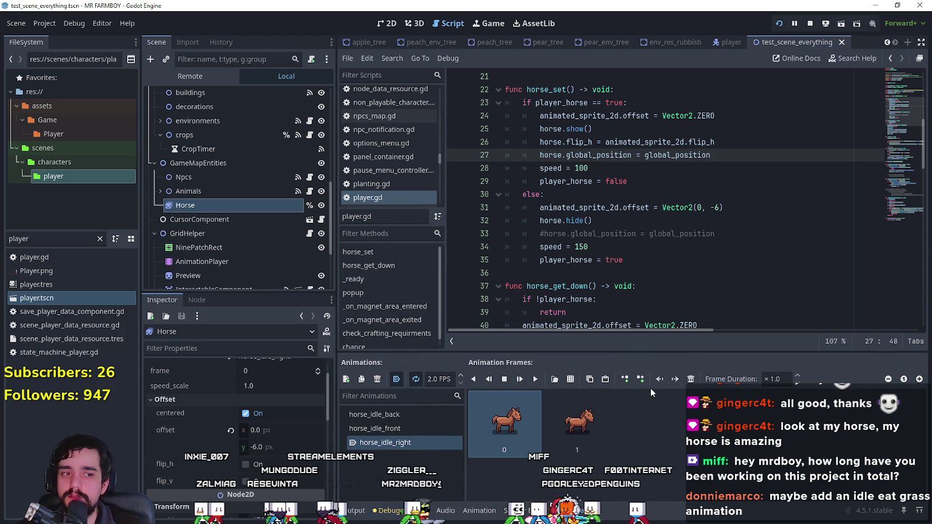
pyautogui.click(667, 285)
pyautogui.click(664, 270)
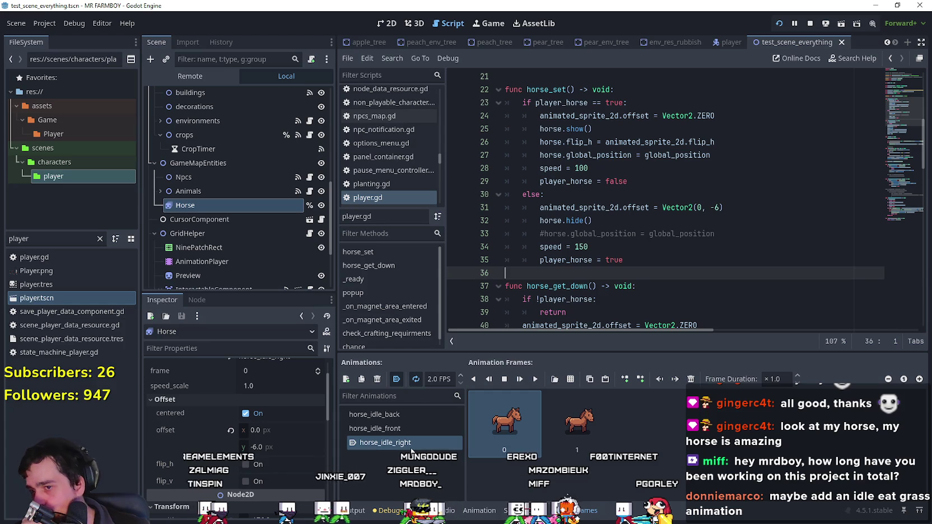
pyautogui.click(387, 23)
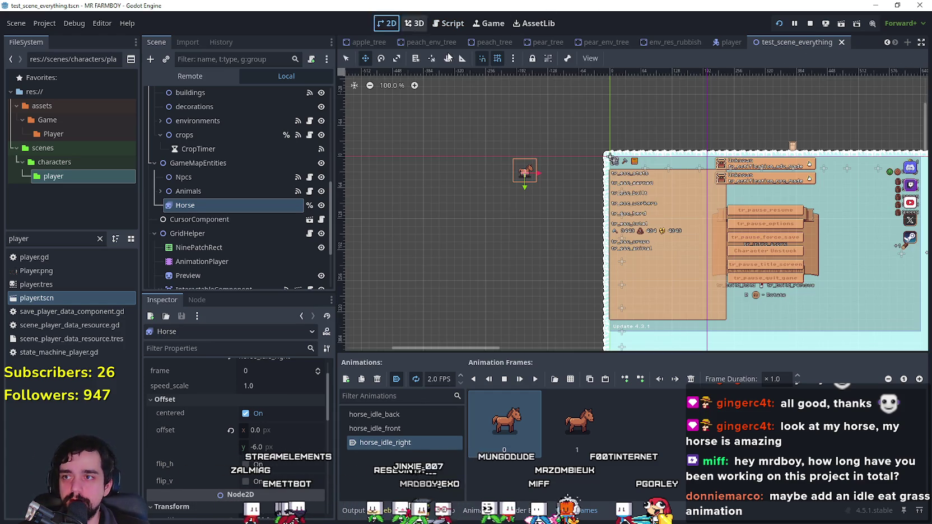
# - Drag the Horse across the map and drop it onto the dirt path
pyautogui.scroll(3, 493, 201)
pyautogui.scroll(12, 543, 153)
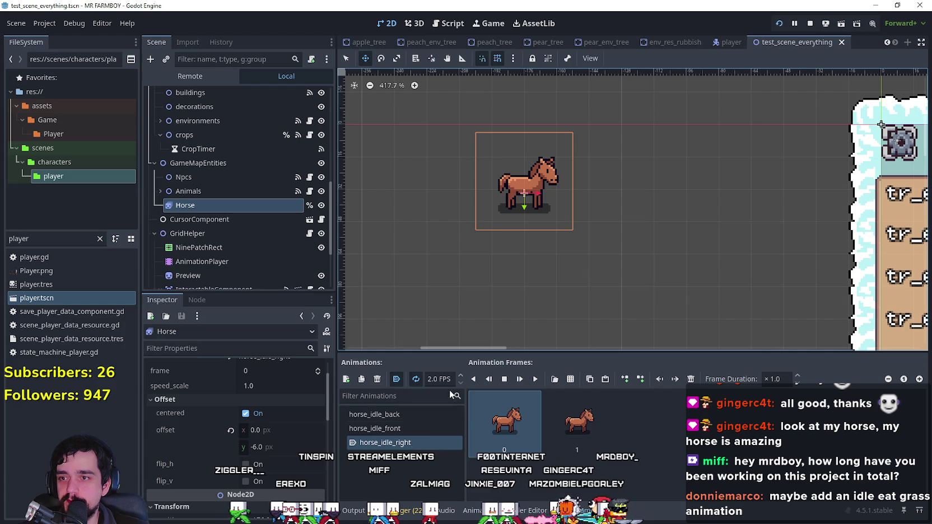
pyautogui.scroll(-13, 511, 182)
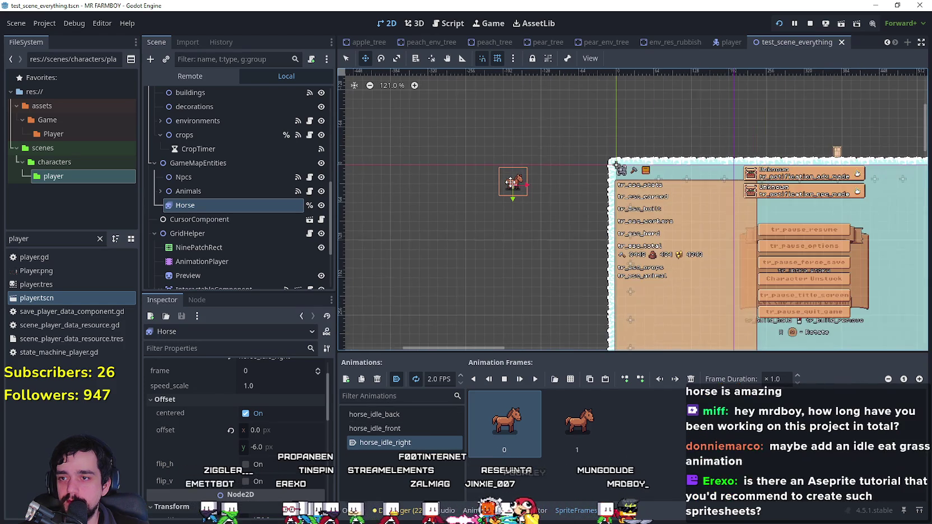
pyautogui.moveTo(511, 182)
pyautogui.mouseDown()
pyautogui.moveTo(605, 213)
pyautogui.moveTo(896, 213)
pyautogui.moveTo(865, 112)
pyautogui.mouseUp()
pyautogui.scroll(-4, 865, 112)
pyautogui.hscroll(5, 728, 168)
pyautogui.moveTo(556, 127); pyautogui.dragTo(607, 127)
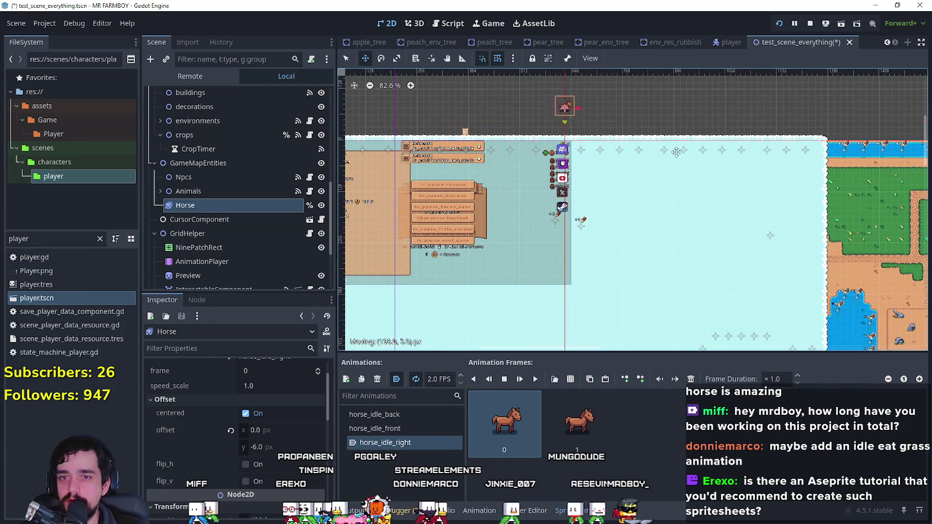
pyautogui.hscroll(5, 514, 201)
pyautogui.scroll(8, 607, 179)
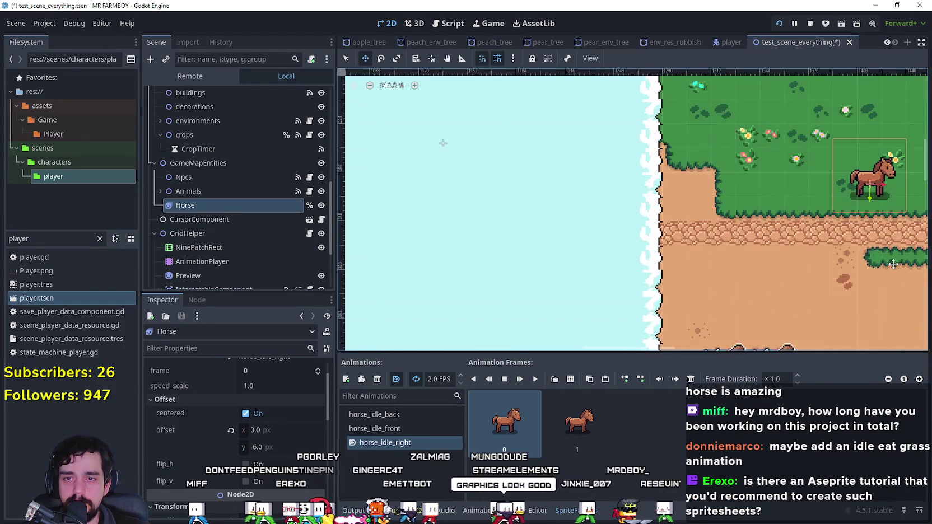
pyautogui.hscroll(6, 672, 224)
pyautogui.scroll(5, 472, 192)
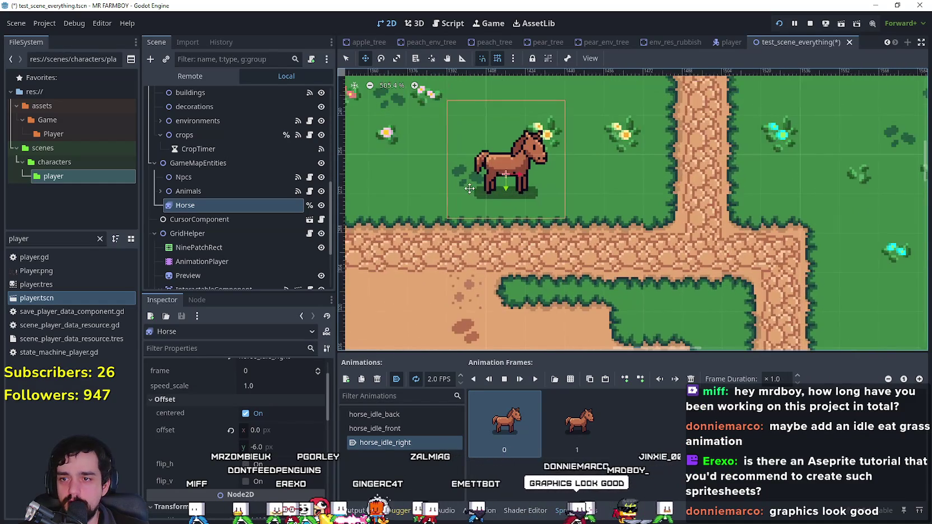
pyautogui.scroll(3, 471, 192)
pyautogui.moveTo(501, 141)
pyautogui.mouseDown()
pyautogui.moveTo(585, 193)
pyautogui.moveTo(592, 235)
pyautogui.moveTo(428, 236)
pyautogui.mouseUp()
# - Nudge the Horse up two pixels, then select the second horse_idle_right frame
pyautogui.scroll(5, 567, 185)
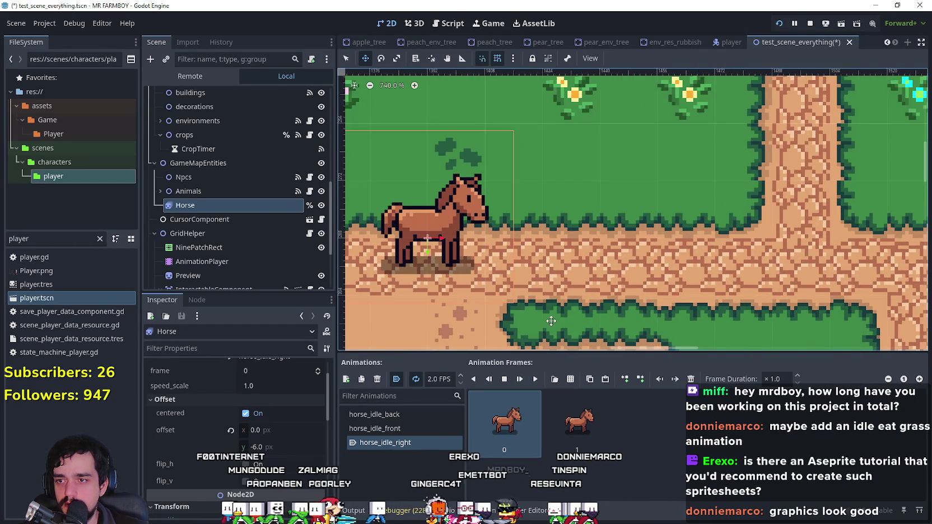
pyautogui.moveTo(567, 185); pyautogui.dragTo(561, 171)
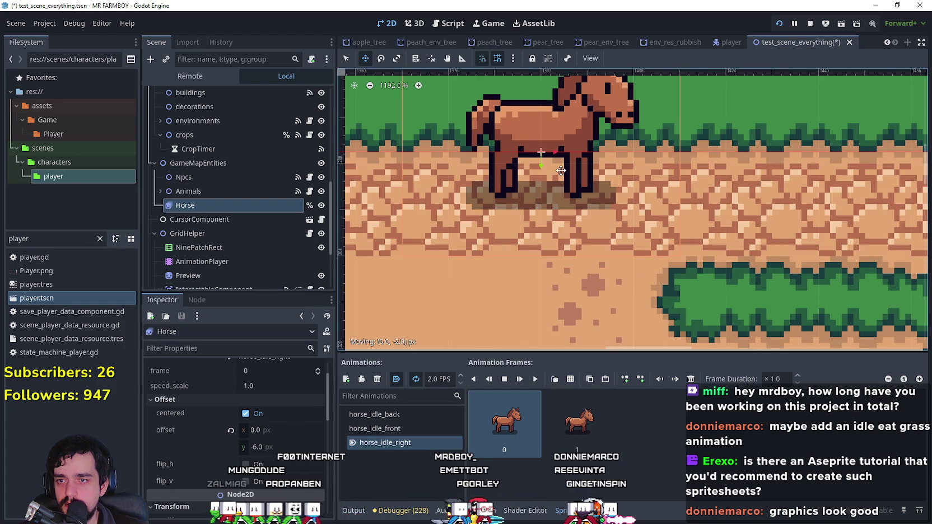
pyautogui.hotkey('ctrl', '-')
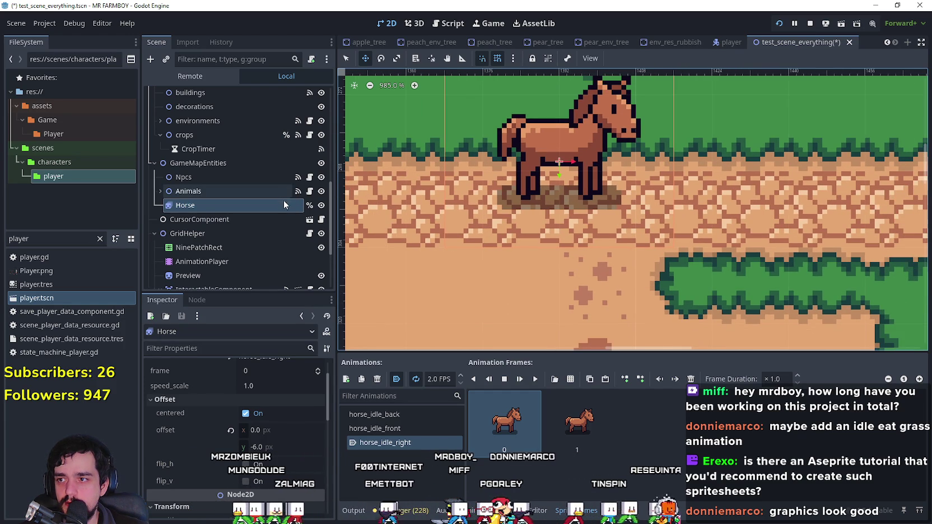
pyautogui.scroll(-3, 604, 230)
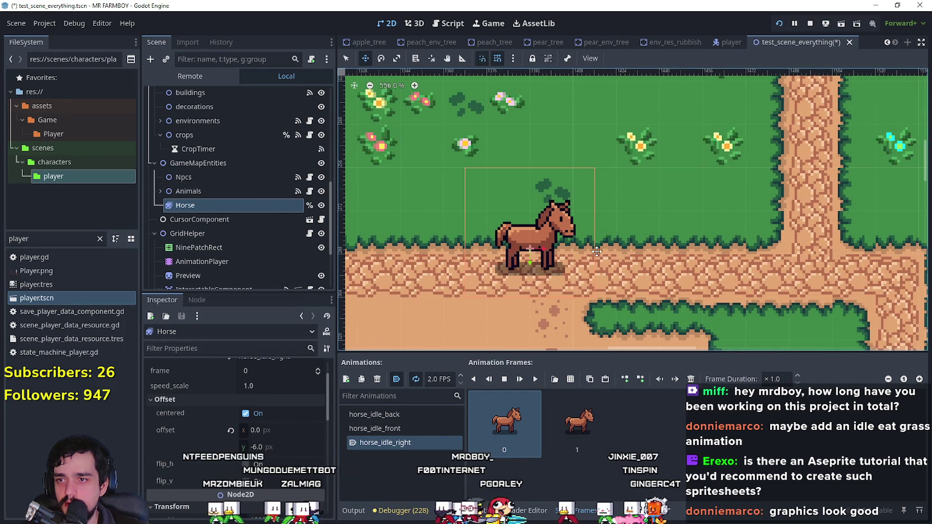
pyautogui.scroll(-1, 600, 249)
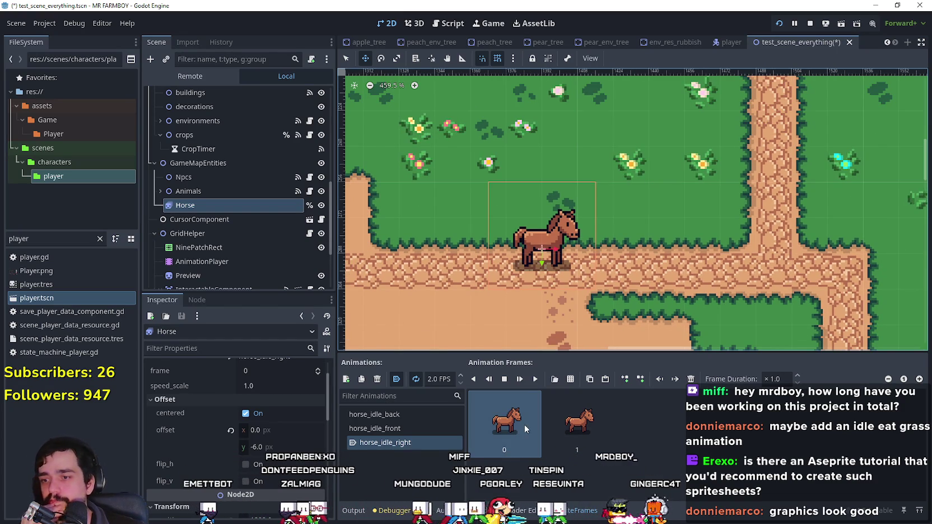
pyautogui.click(554, 423)
# - Add a new empty animation and delete horse_idle_back and horse_idle_front
pyautogui.click(505, 429)
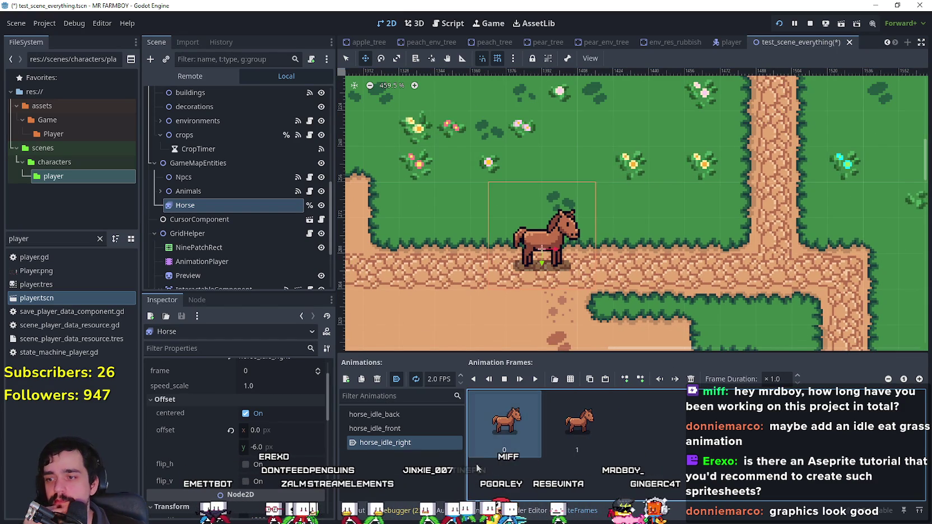
pyautogui.click(347, 379)
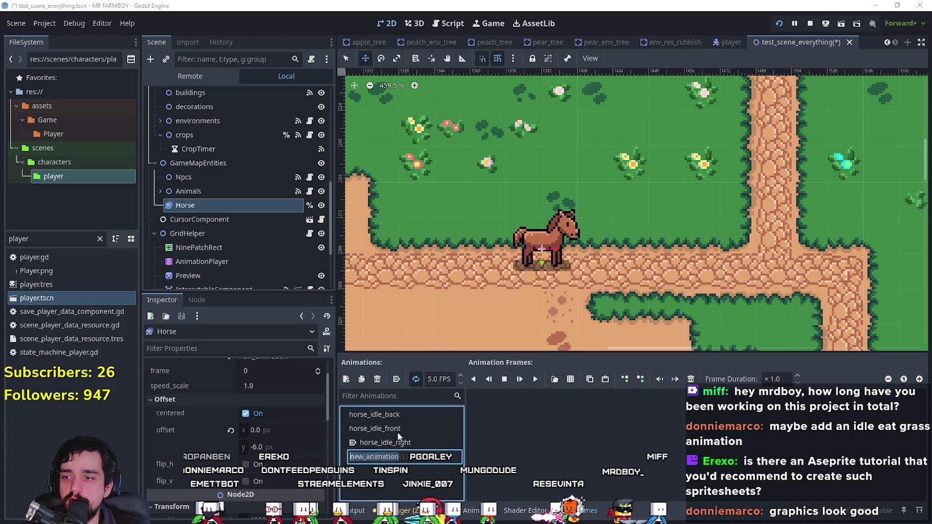
pyautogui.click(412, 416)
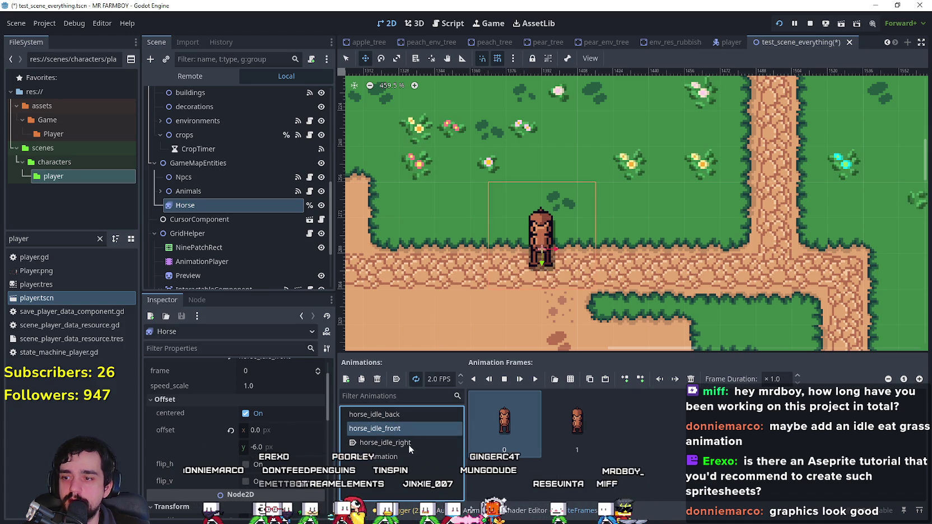
pyautogui.click(377, 379)
pyautogui.click(443, 274)
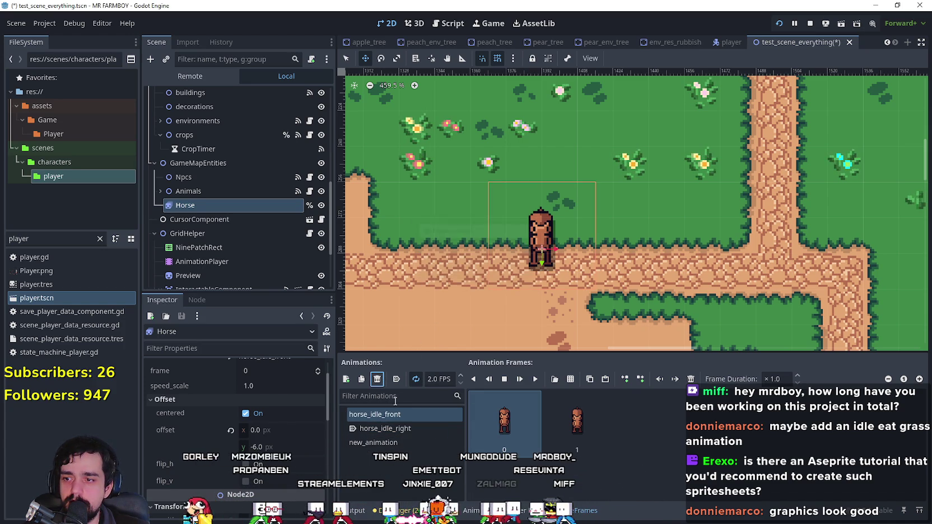
pyautogui.click(376, 380)
pyautogui.click(438, 274)
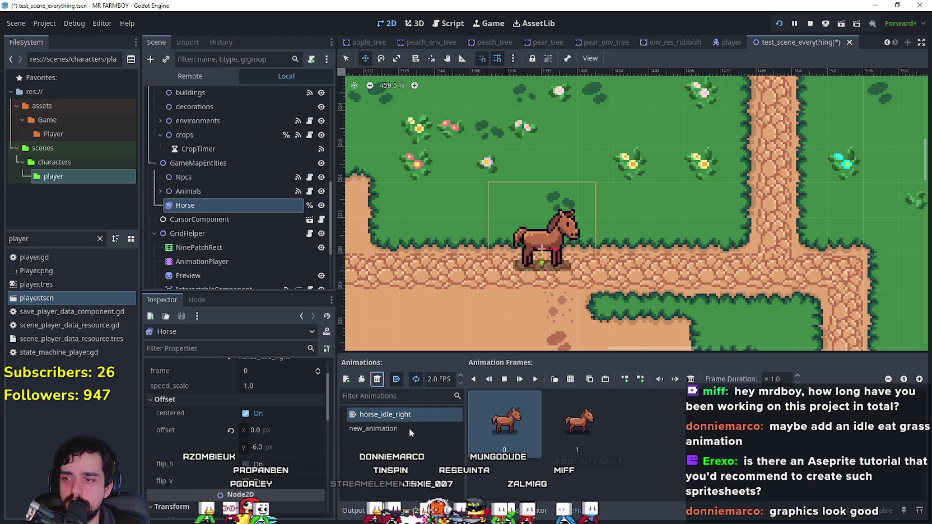
# - Rename the new animation to 'horse_idle_eat' and start adding frames from a sprite sheet
pyautogui.click(411, 430)
pyautogui.click(406, 430)
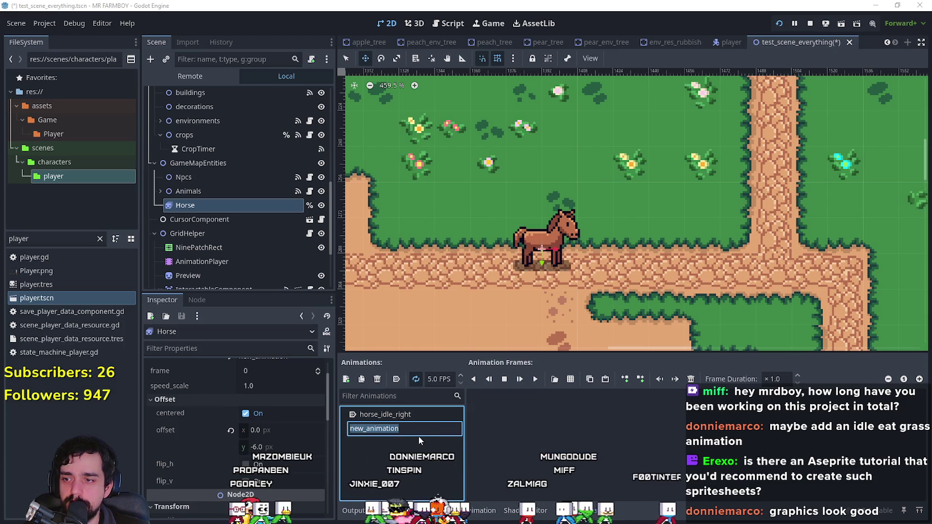
pyautogui.write('horse_idle_eat')
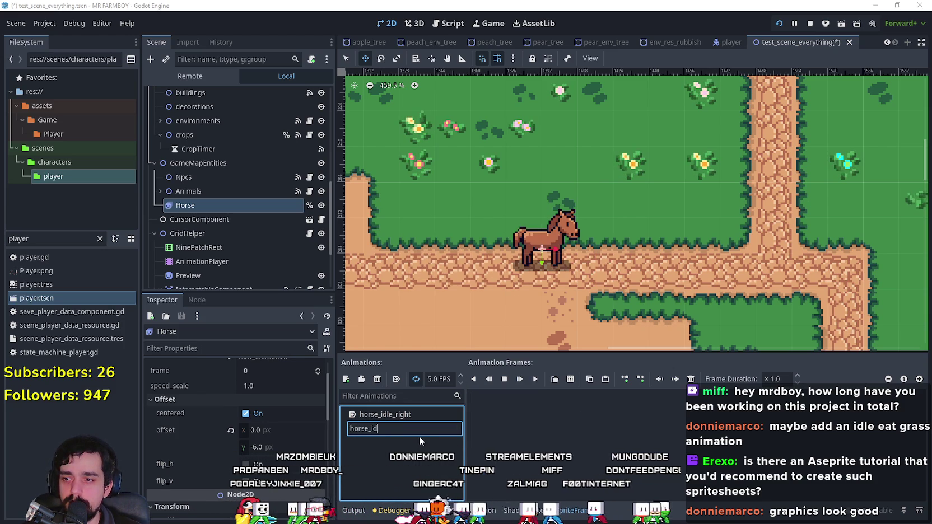
pyautogui.press('Return')
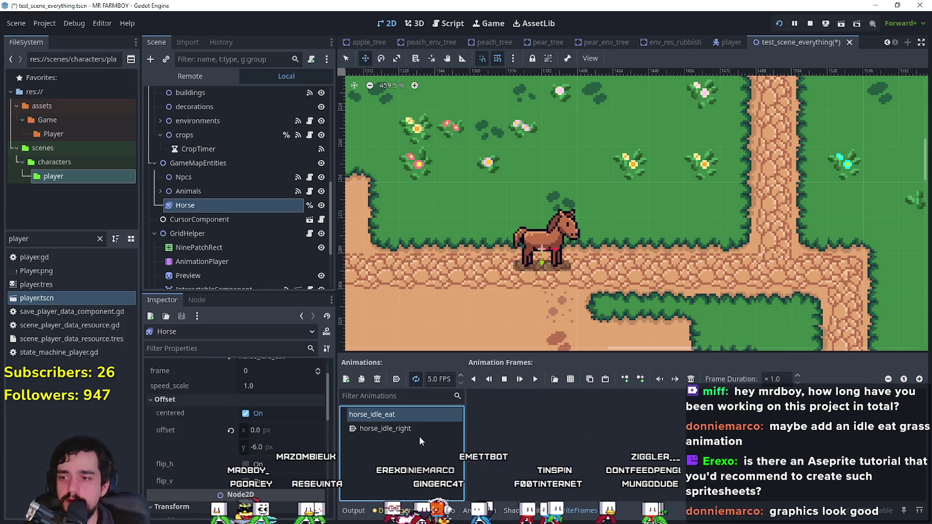
pyautogui.click(569, 381)
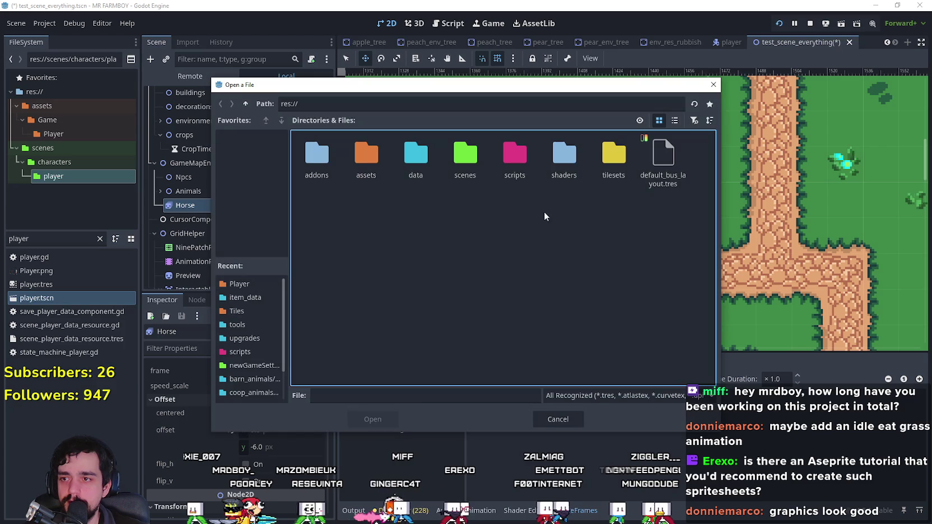
# - Open assets/Game/Player/Player.png as the sprite sheet
pyautogui.doubleClick(358, 160)
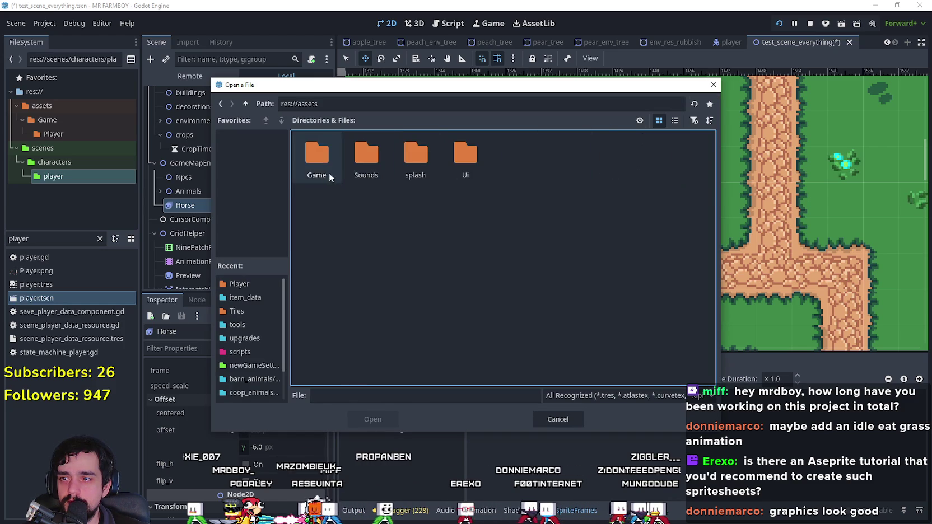
pyautogui.doubleClick(328, 175)
pyautogui.doubleClick(324, 171)
pyautogui.doubleClick(316, 165)
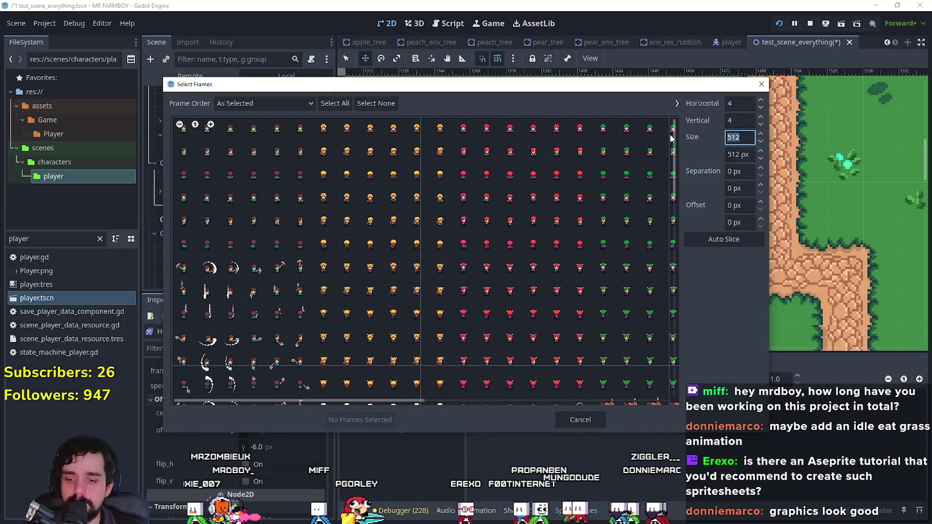
# - Set the sprite sheet cell size to 48 × 48 px
pyautogui.click(737, 155)
pyautogui.write('4')
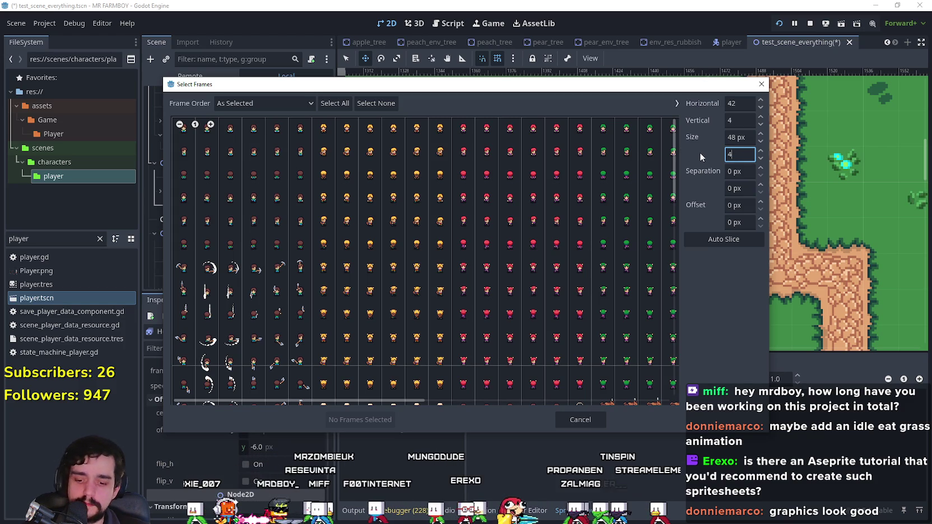
pyautogui.press('BackSpace')
pyautogui.write('8')
pyautogui.click(749, 137)
# - Pick a sprite cell and zoom into the sheet preview to look for the horses
pyautogui.scroll(-5, 265, 331)
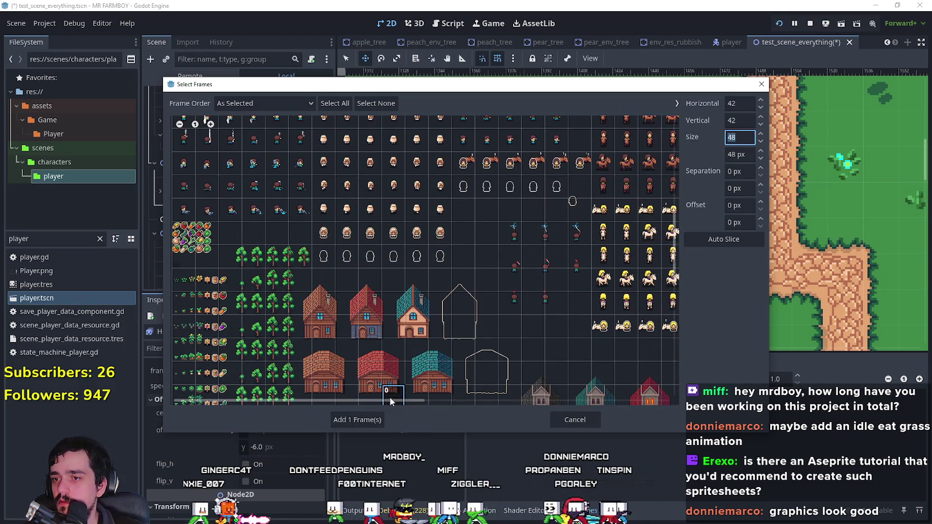
pyautogui.scroll(-3, 395, 389)
pyautogui.click(399, 330)
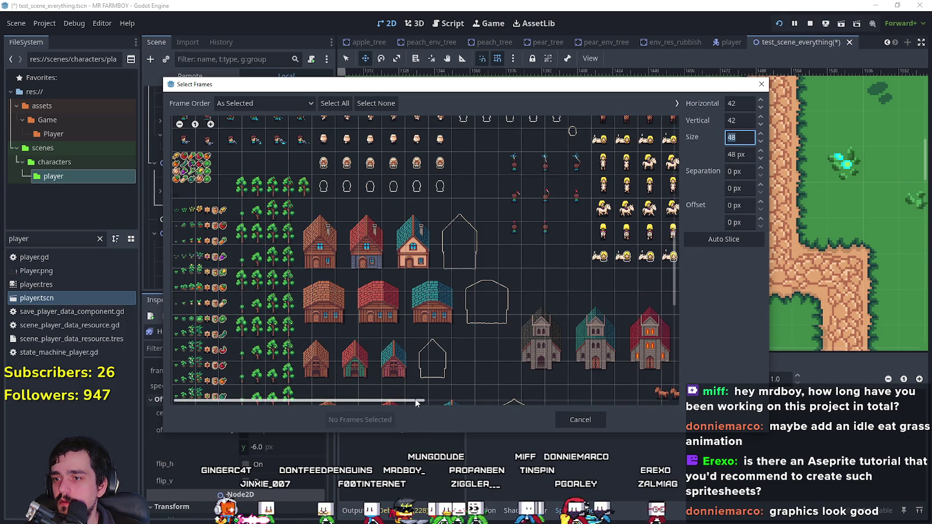
pyautogui.moveTo(416, 403); pyautogui.dragTo(573, 398)
pyautogui.scroll(-3, 551, 376)
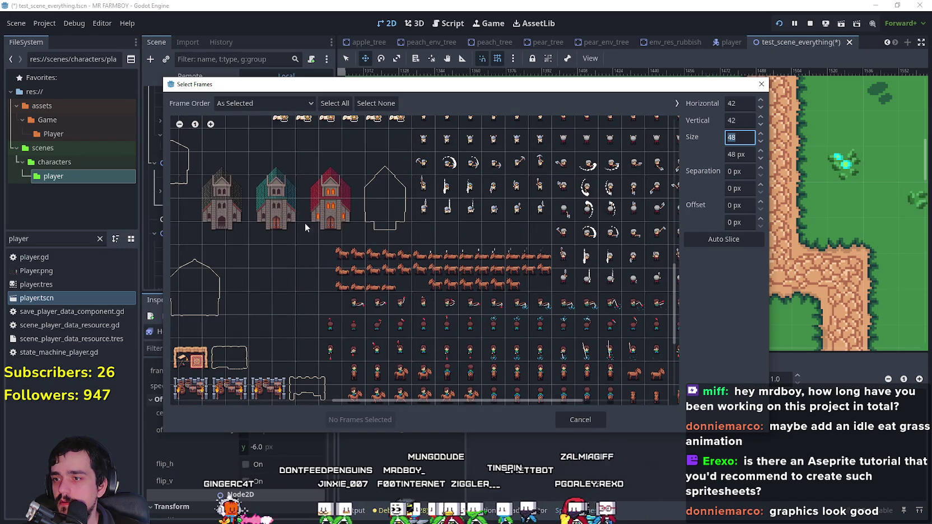
pyautogui.click(210, 124)
pyautogui.click(210, 123)
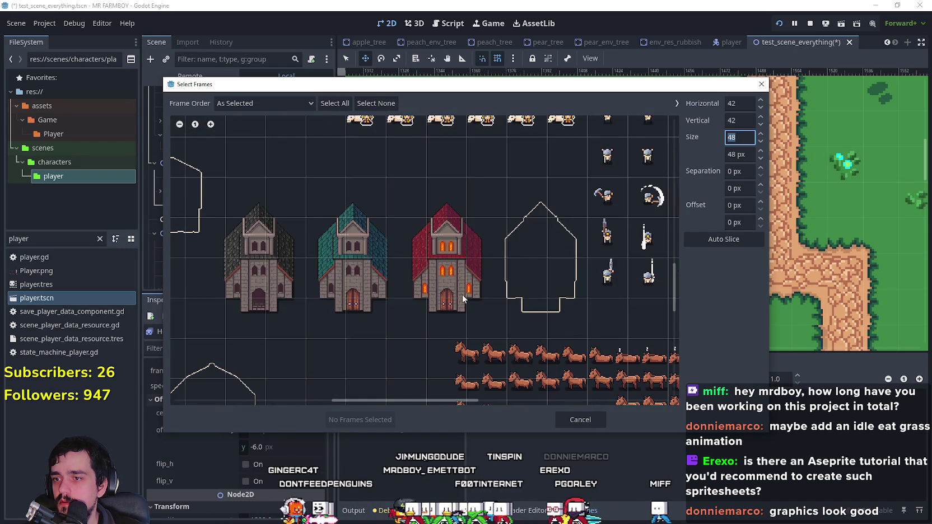
# - Scroll the zoomed sheet toward the horse rows, then switch to Aseprite to inspect them
pyautogui.scroll(-4, 424, 276)
pyautogui.moveTo(444, 400); pyautogui.dragTo(526, 400)
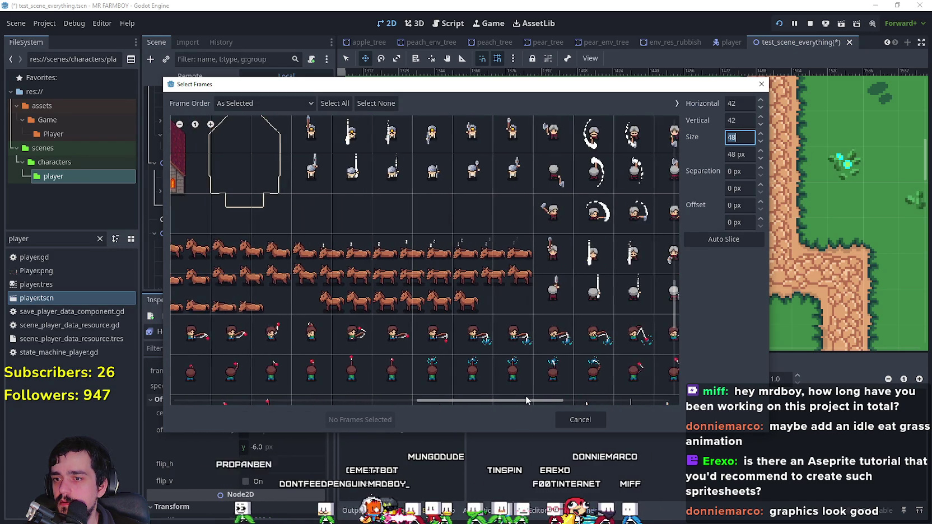
pyautogui.scroll(-8, 562, 367)
pyautogui.scroll(8, 561, 355)
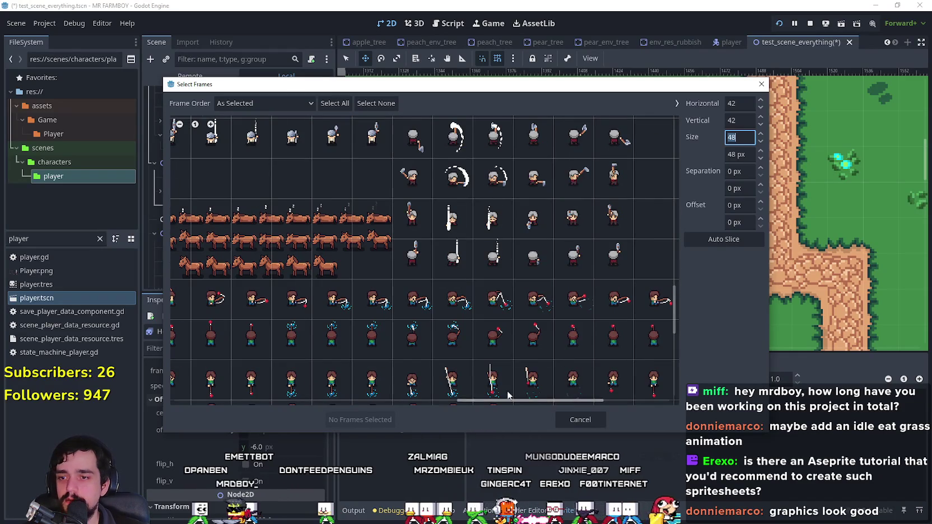
pyautogui.moveTo(543, 402); pyautogui.dragTo(474, 402)
pyautogui.scroll(-5, 440, 375)
pyautogui.scroll(5, 440, 375)
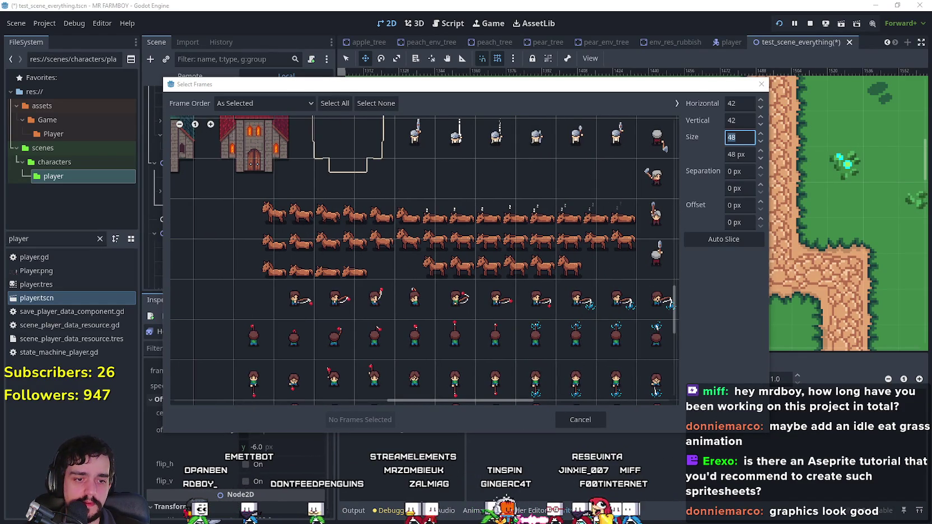
pyautogui.hotkey('alt', 'Tab')
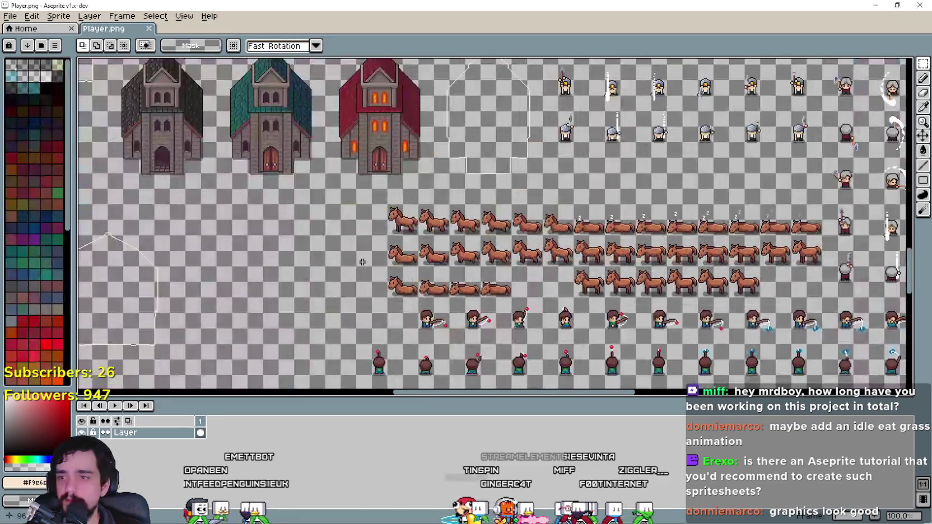
# - Centre the horse rows in view and settle the first four horses into place
pyautogui.scroll(2, 414, 225)
pyautogui.scroll(-2, 414, 224)
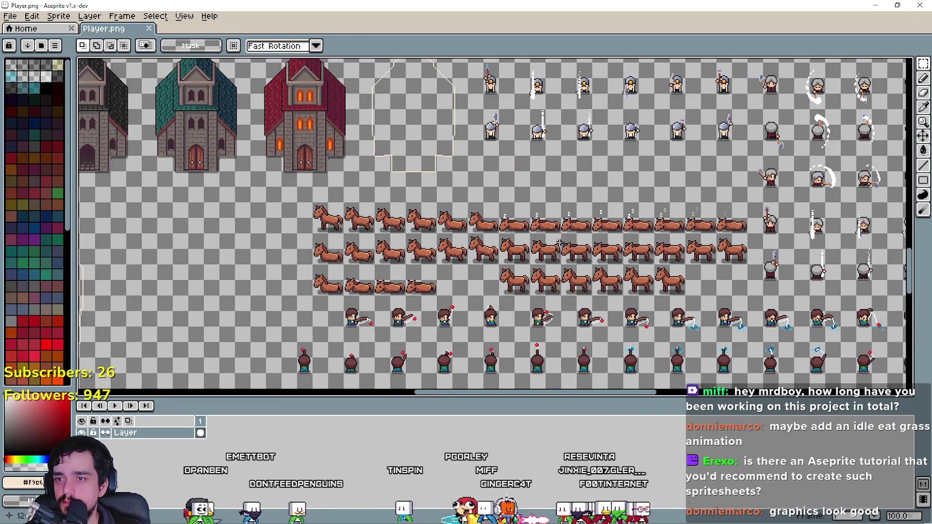
pyautogui.scroll(2, 357, 250)
pyautogui.scroll(-1, 431, 294)
pyautogui.scroll(1, 397, 294)
pyautogui.moveTo(604, 336); pyautogui.dragTo(253, 289)
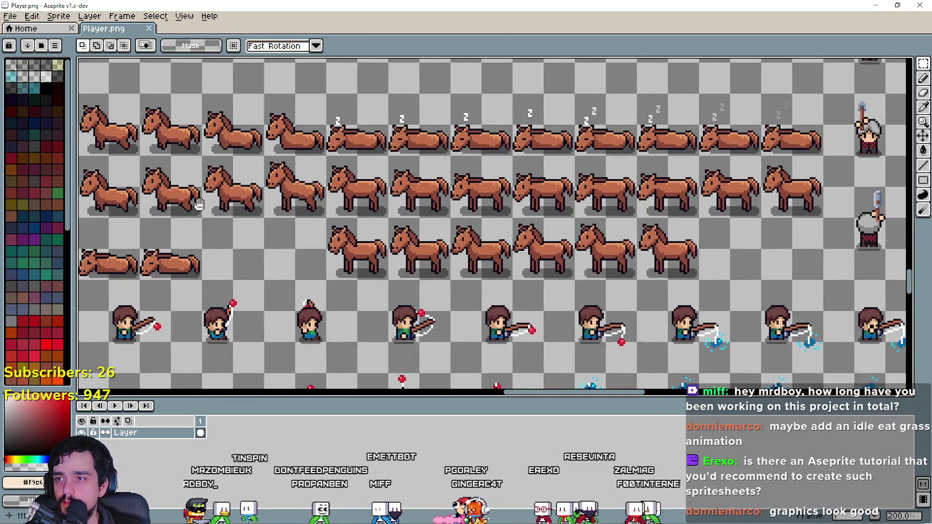
pyautogui.scroll(-2, 192, 200)
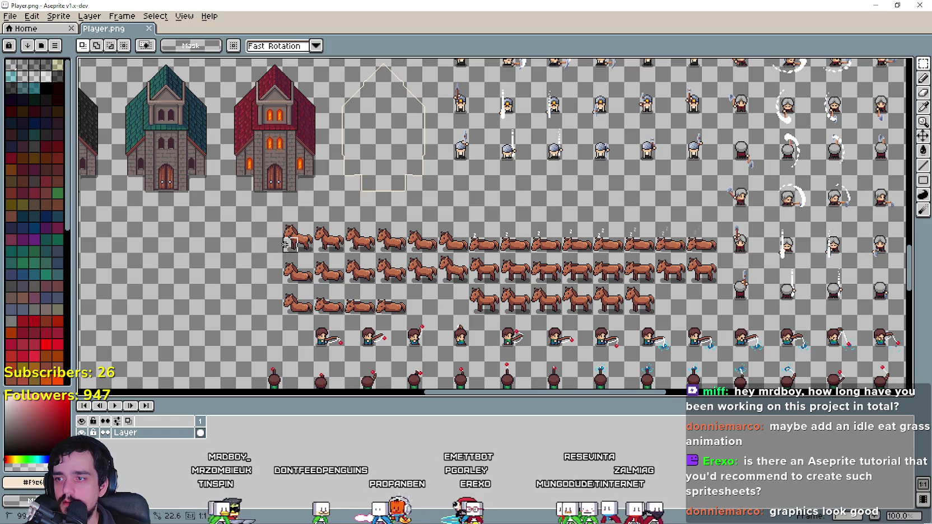
pyautogui.hotkey('ctrl', 'd')
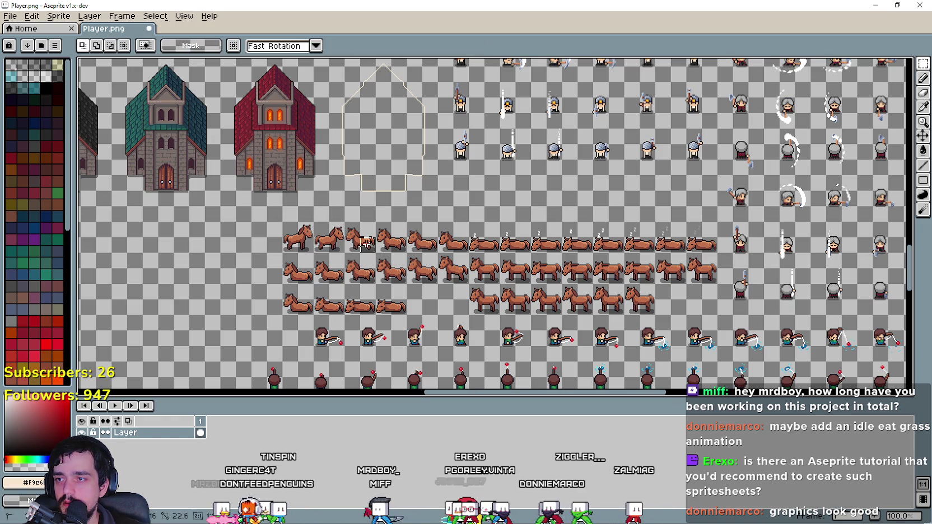
pyautogui.click(350, 245)
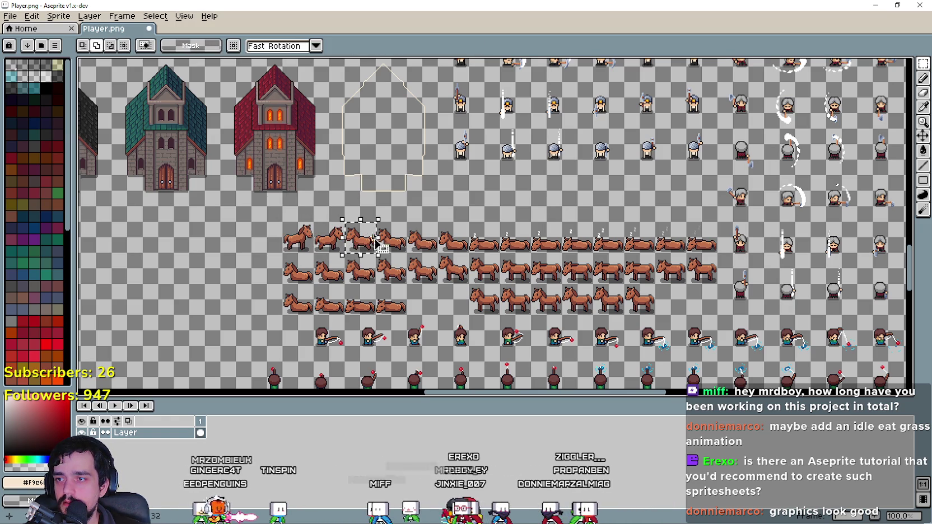
pyautogui.click(403, 227)
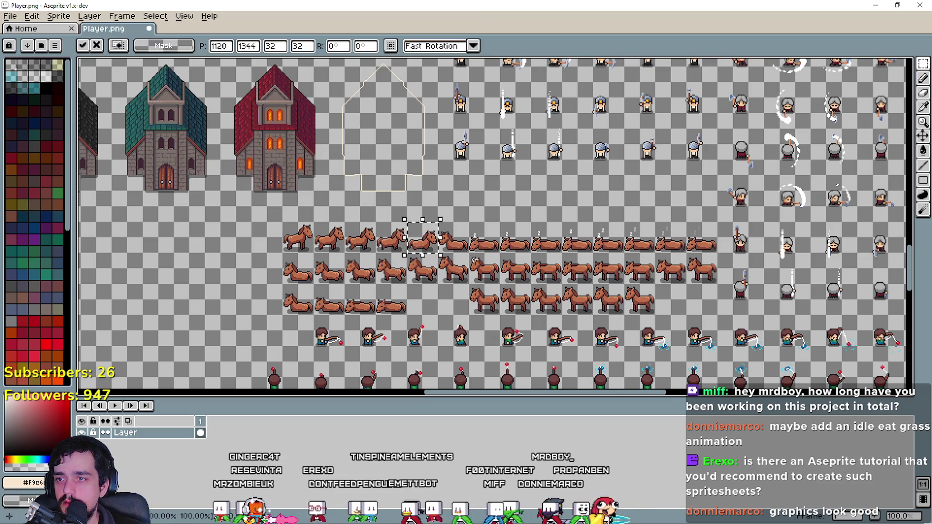
# - Shift the sleeping horse cells so the top horse row lines up
pyautogui.moveTo(438, 223)
pyautogui.mouseDown()
pyautogui.moveTo(451, 246)
pyautogui.moveTo(484, 241)
pyautogui.mouseUp()
pyautogui.click(512, 264)
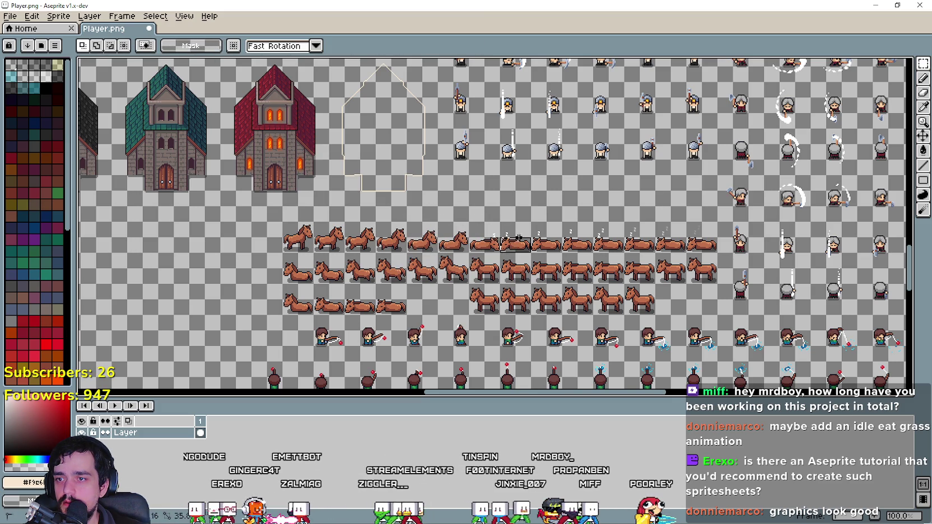
pyautogui.click(514, 240)
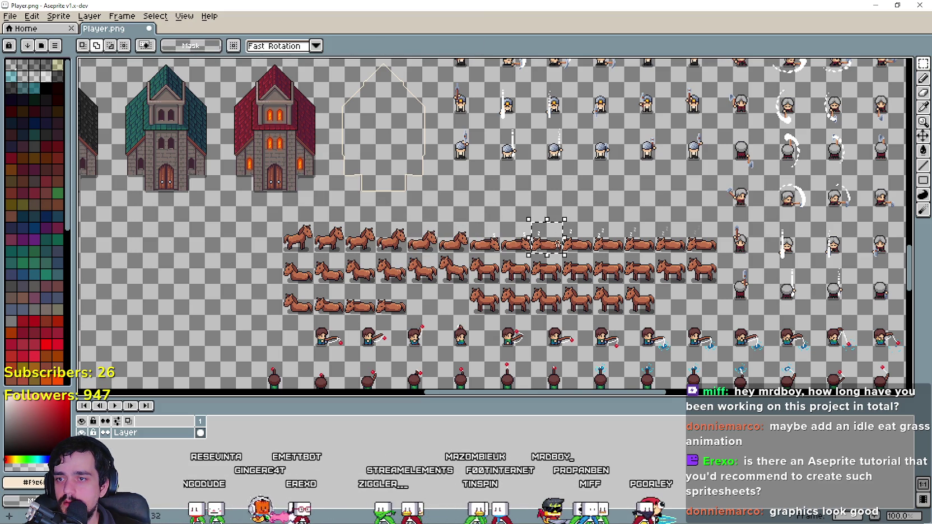
pyautogui.moveTo(561, 221)
pyautogui.mouseDown()
pyautogui.moveTo(585, 250)
pyautogui.moveTo(625, 244)
pyautogui.mouseUp()
pyautogui.click(633, 248)
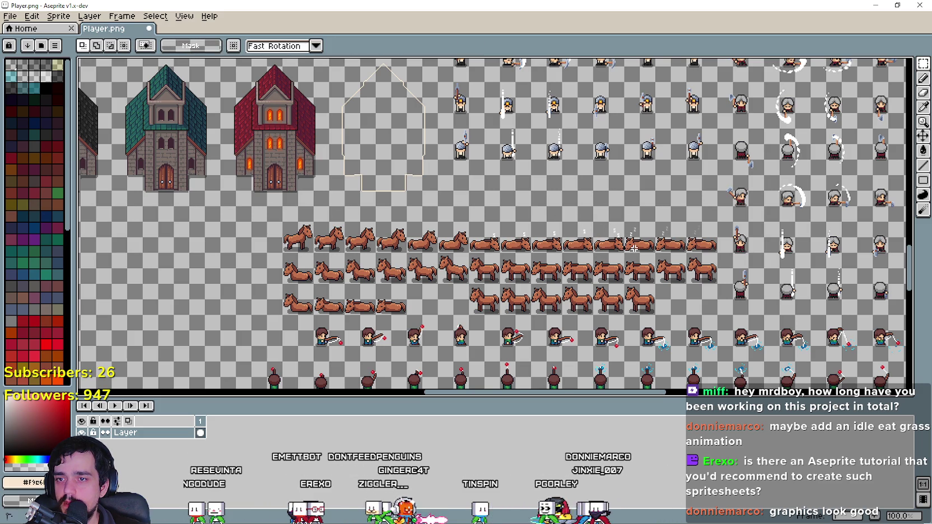
pyautogui.click(652, 234)
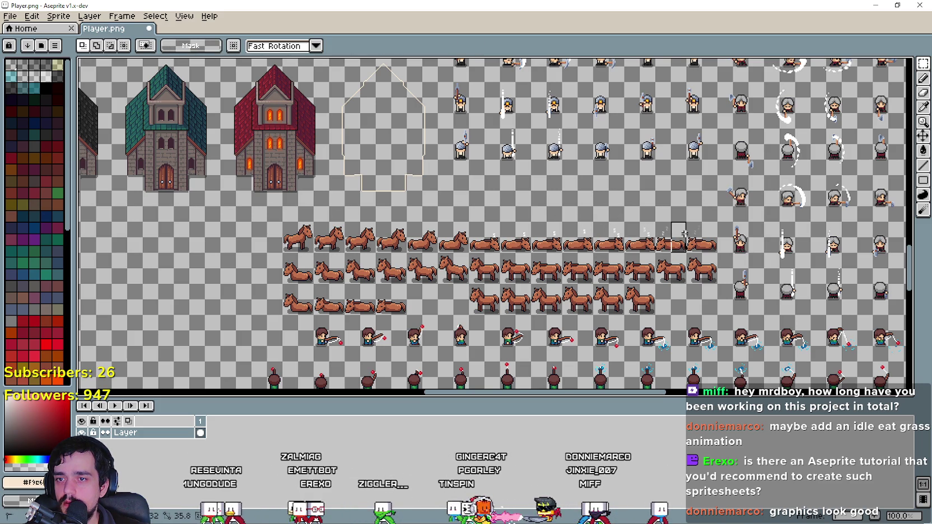
pyautogui.click(663, 250)
pyautogui.click(680, 234)
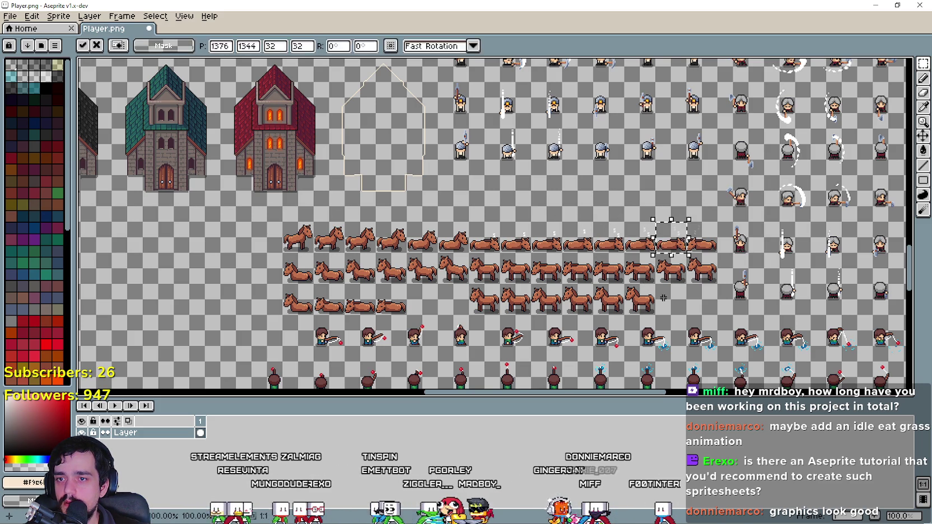
pyautogui.moveTo(694, 242); pyautogui.dragTo(710, 250)
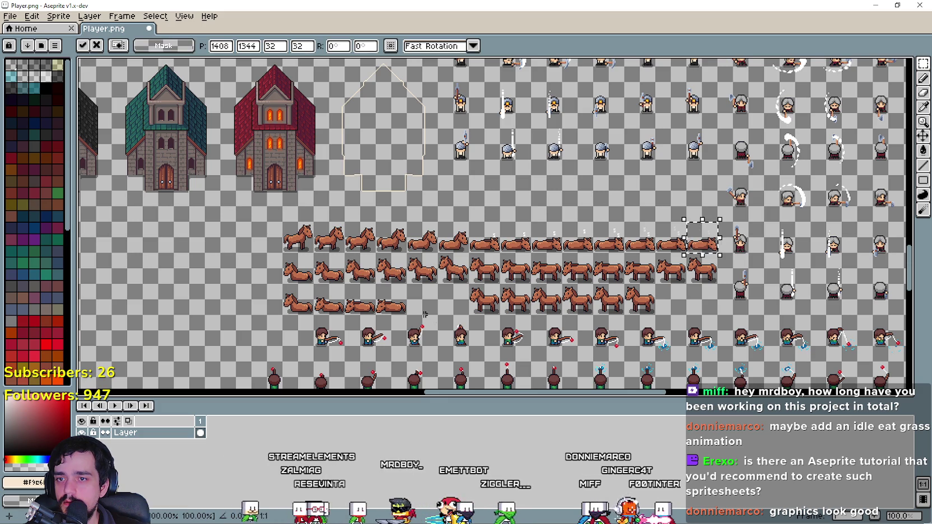
# - Mirror each horse in the middle row so it faces right
pyautogui.hscroll(-1, 353, 268)
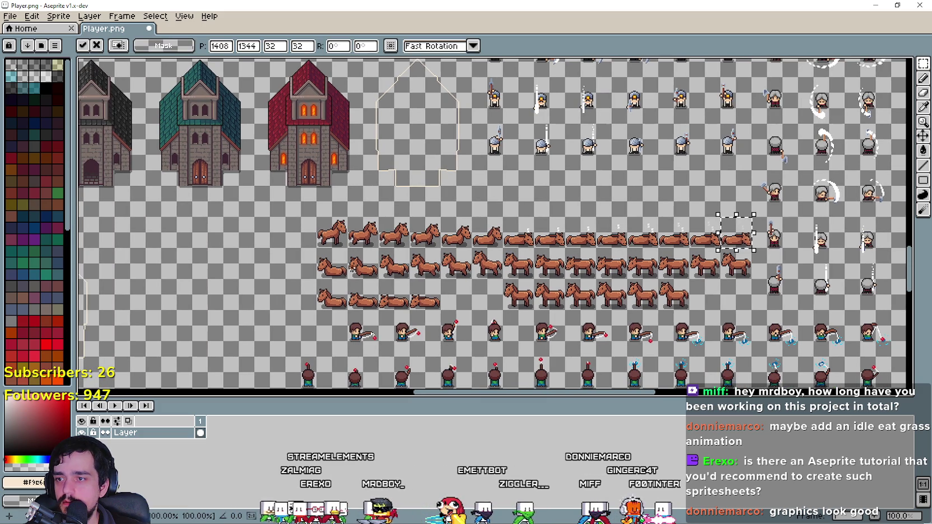
pyautogui.moveTo(347, 247); pyautogui.dragTo(380, 279)
pyautogui.click(399, 281)
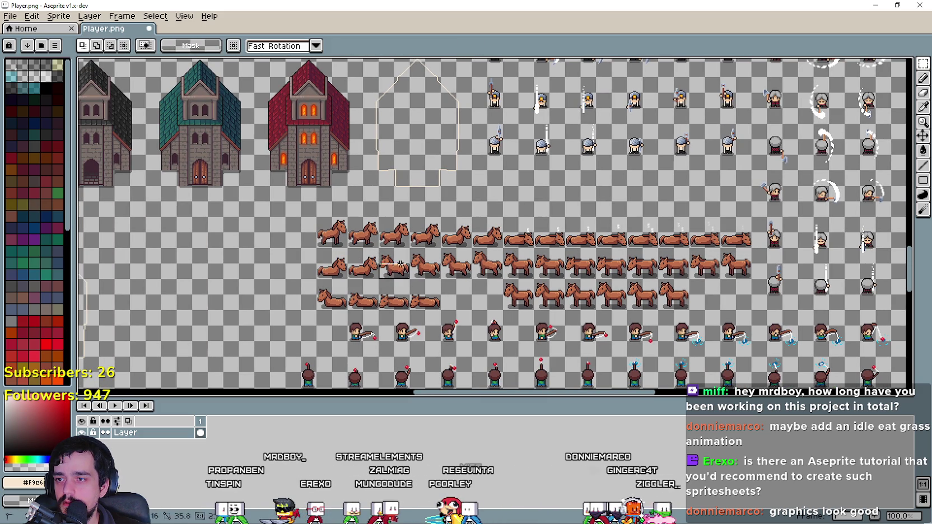
pyautogui.click(390, 270)
pyautogui.click(416, 271)
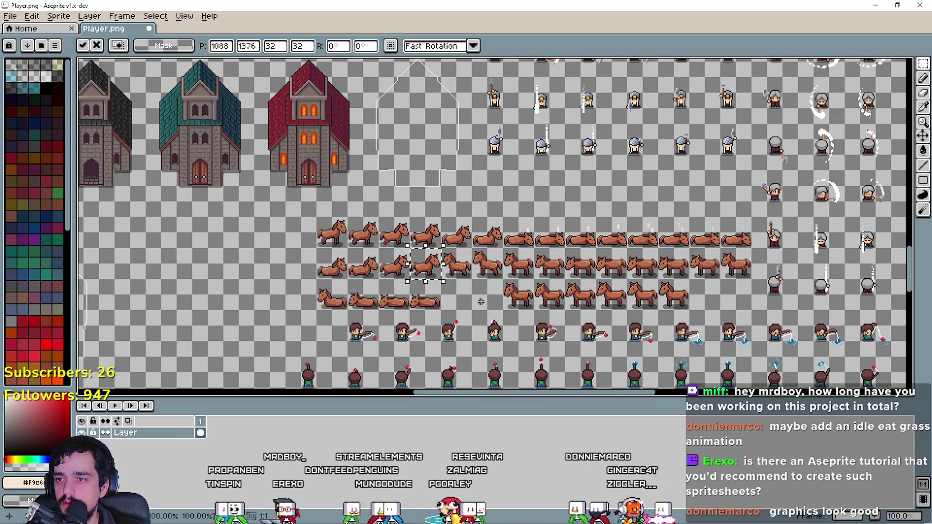
pyautogui.click(467, 259)
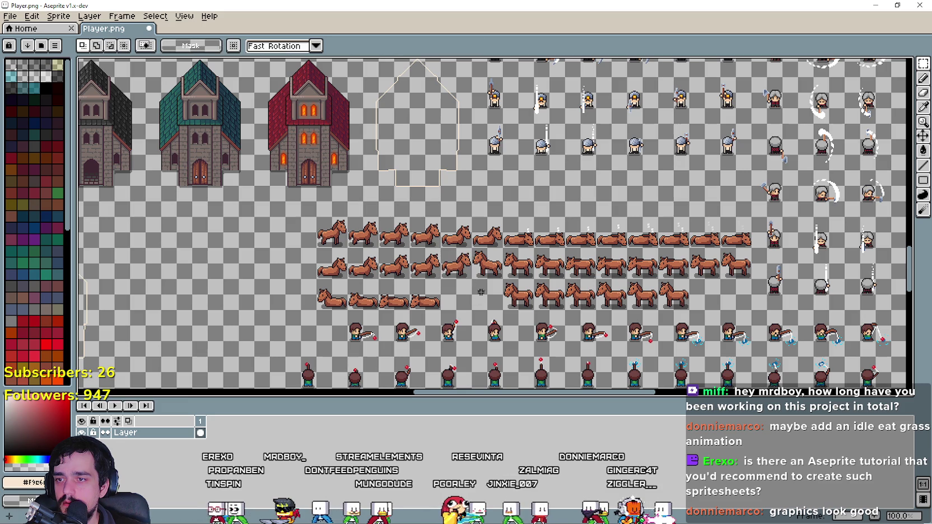
pyautogui.click(507, 277)
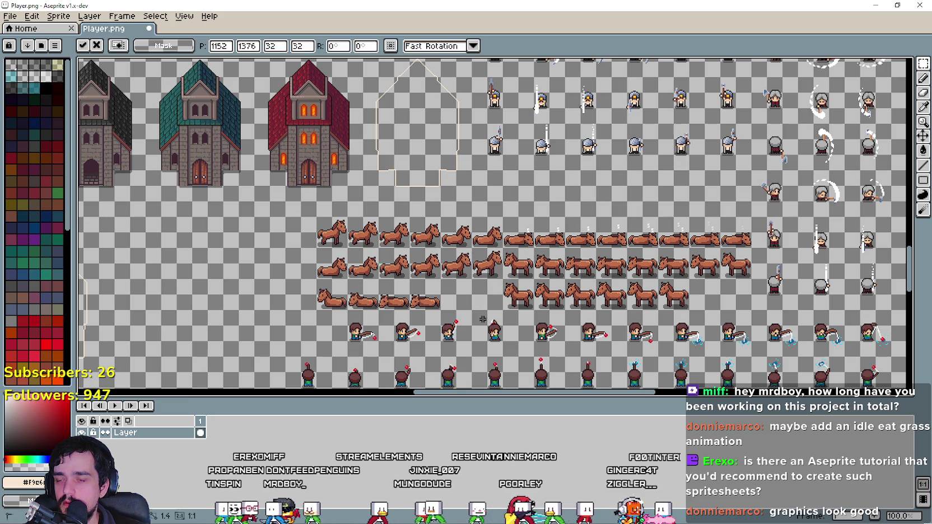
pyautogui.moveTo(502, 249); pyautogui.dragTo(535, 280)
pyautogui.click(543, 272)
pyautogui.click(579, 282)
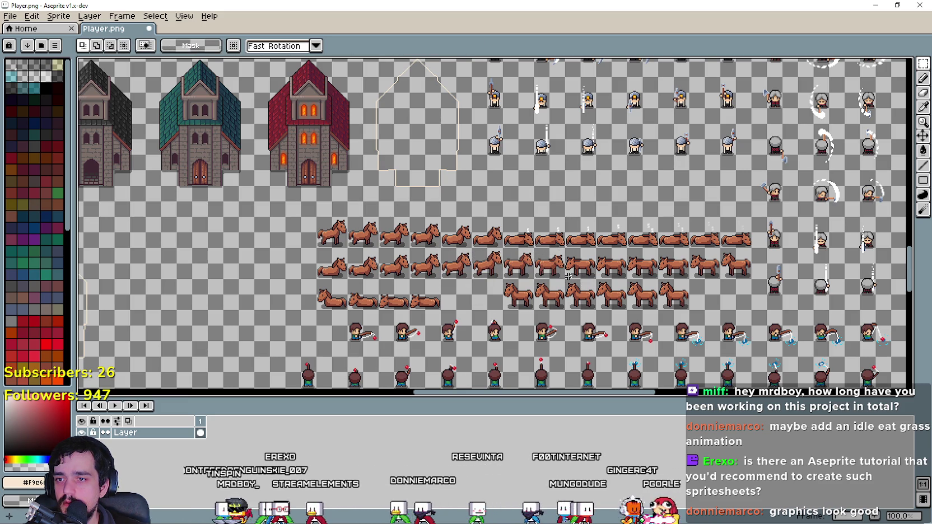
pyautogui.moveTo(566, 259)
pyautogui.mouseDown()
pyautogui.moveTo(595, 277)
pyautogui.moveTo(627, 279)
pyautogui.mouseUp()
pyautogui.click(608, 269)
pyautogui.click(638, 272)
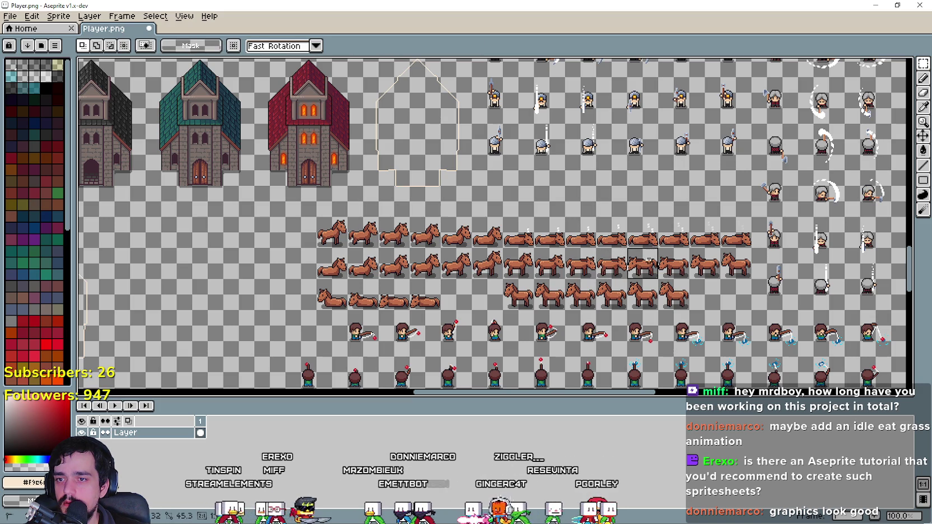
pyautogui.click(660, 273)
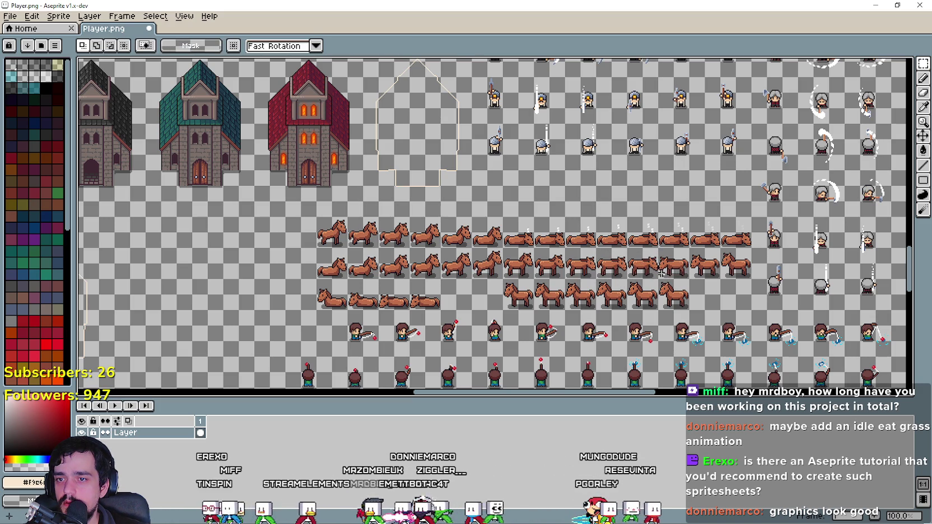
pyautogui.moveTo(690, 250)
pyautogui.mouseDown()
pyautogui.moveTo(720, 278)
pyautogui.moveTo(754, 246)
pyautogui.mouseUp()
pyautogui.click(719, 278)
pyautogui.click(753, 246)
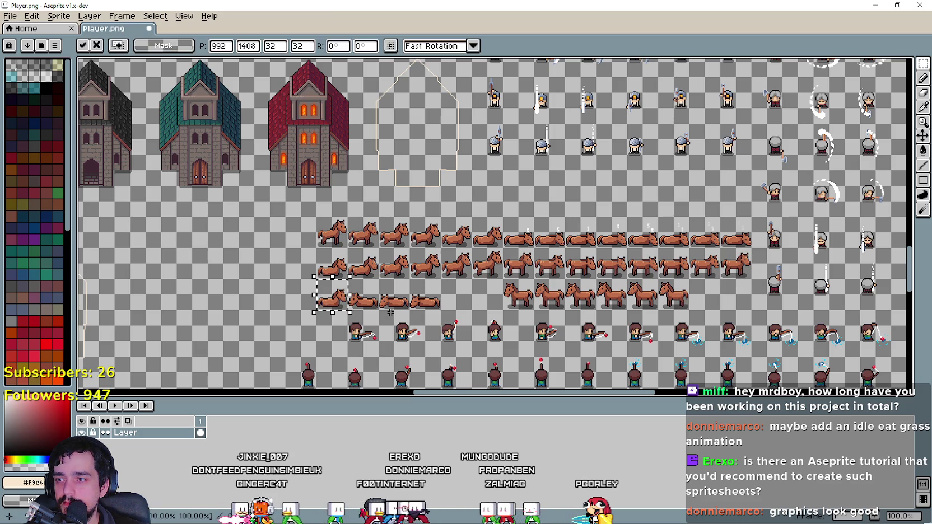
# - Mirror the bottom-row horses horizontally with Shift+H so they face right
pyautogui.moveTo(356, 304); pyautogui.dragTo(375, 281)
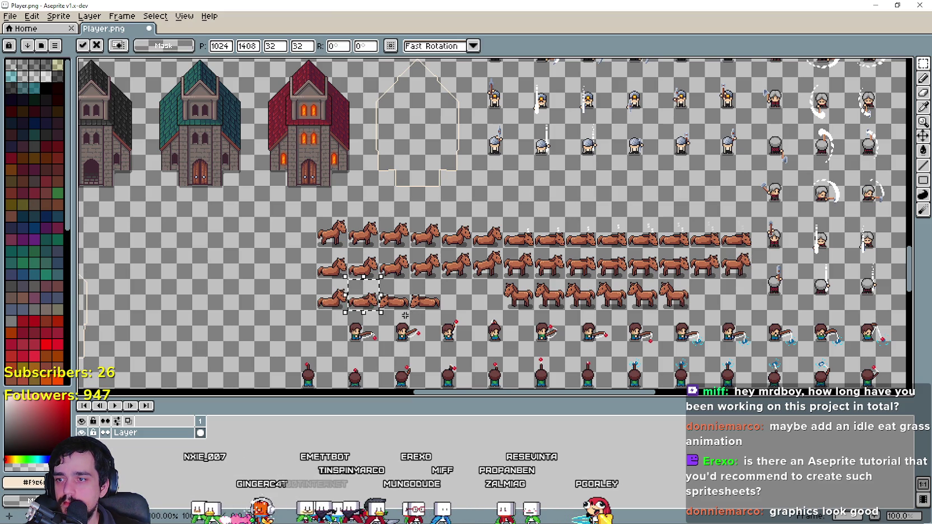
pyautogui.scroll(2, 405, 315)
pyautogui.click(463, 323)
pyautogui.scroll(-1, 463, 323)
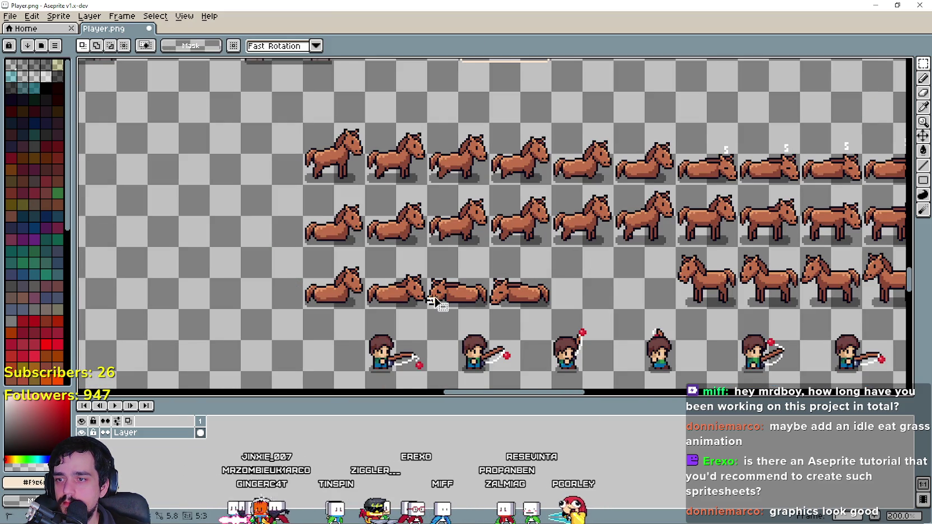
pyautogui.moveTo(427, 297)
pyautogui.mouseDown()
pyautogui.moveTo(476, 269)
pyautogui.moveTo(532, 276)
pyautogui.mouseUp()
pyautogui.hotkey('shift', 'h')
pyautogui.hotkey('ctrl', 'd')
pyautogui.hscroll(5, 532, 276)
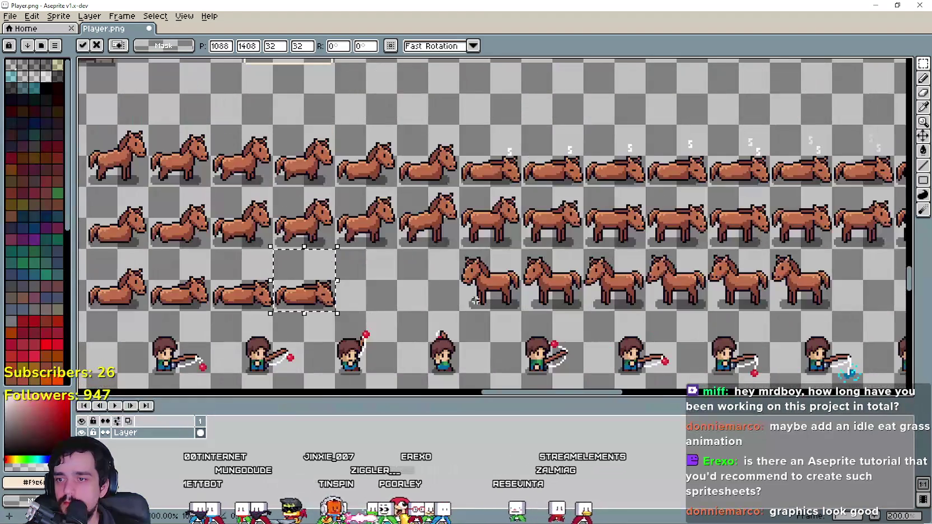
pyautogui.click(508, 271)
pyautogui.moveTo(509, 271); pyautogui.dragTo(616, 280)
pyautogui.hotkey('shift', 'h')
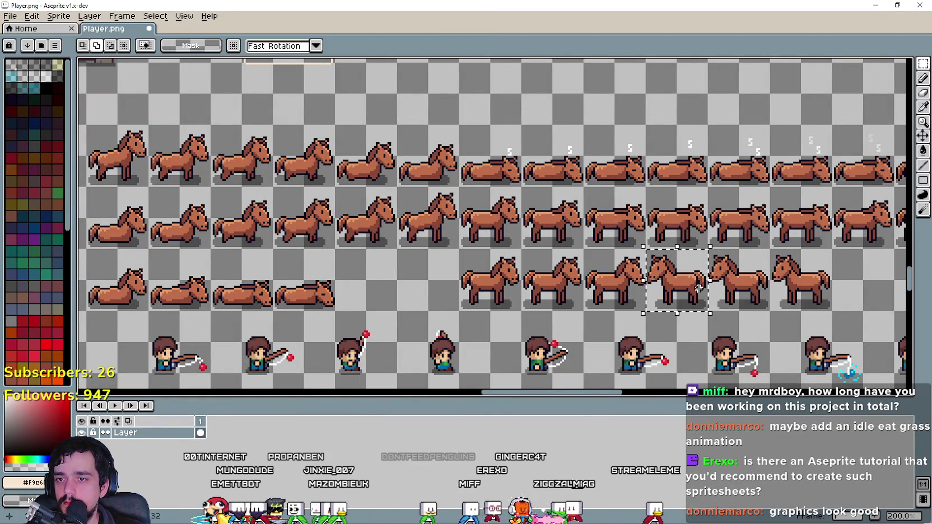
pyautogui.click(747, 284)
pyautogui.hotkey('shift', 'h')
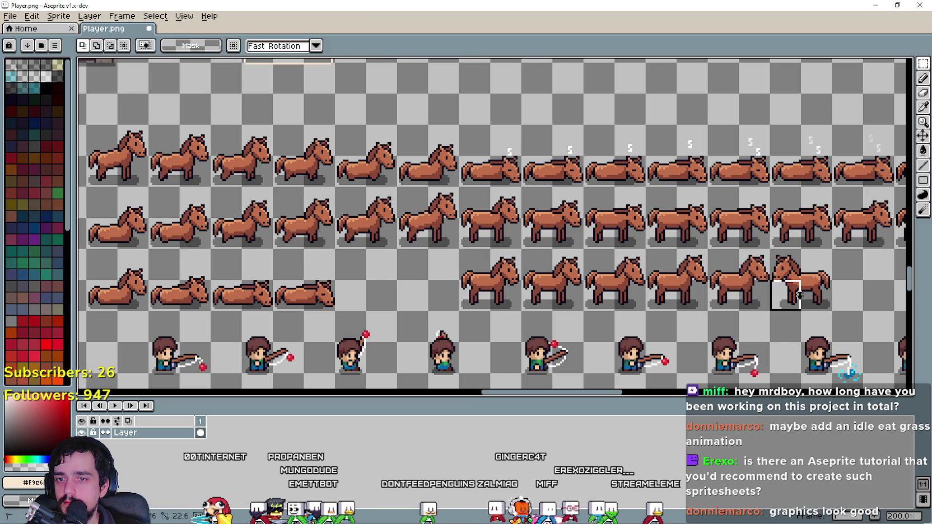
pyautogui.click(800, 280)
pyautogui.hotkey('shift', 'h')
# - Save the edited Player.png sprite sheet
pyautogui.scroll(-2, 690, 319)
pyautogui.scroll(1, 518, 283)
pyautogui.hotkey('ctrl', 's')
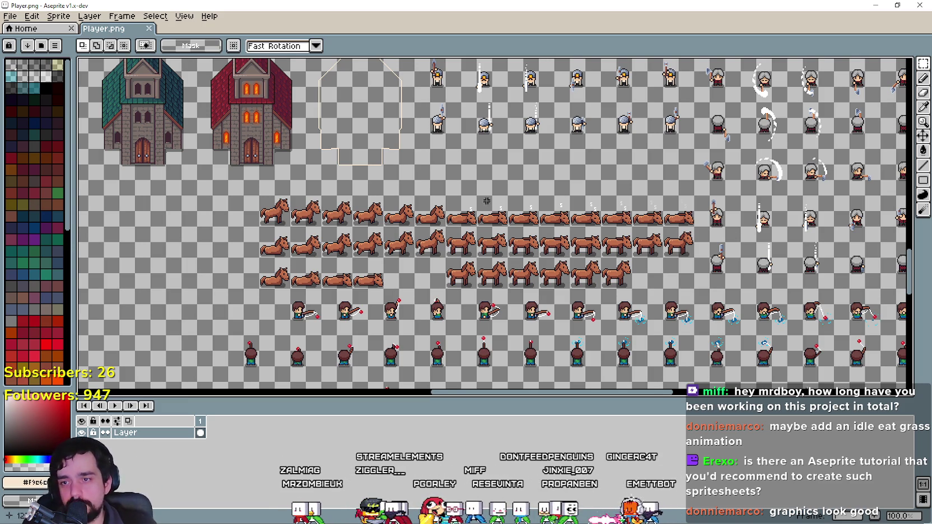
pyautogui.scroll(-3, 480, 199)
pyautogui.scroll(5, 430, 231)
pyautogui.moveTo(530, 280); pyautogui.dragTo(506, 221)
pyautogui.scroll(1, 484, 276)
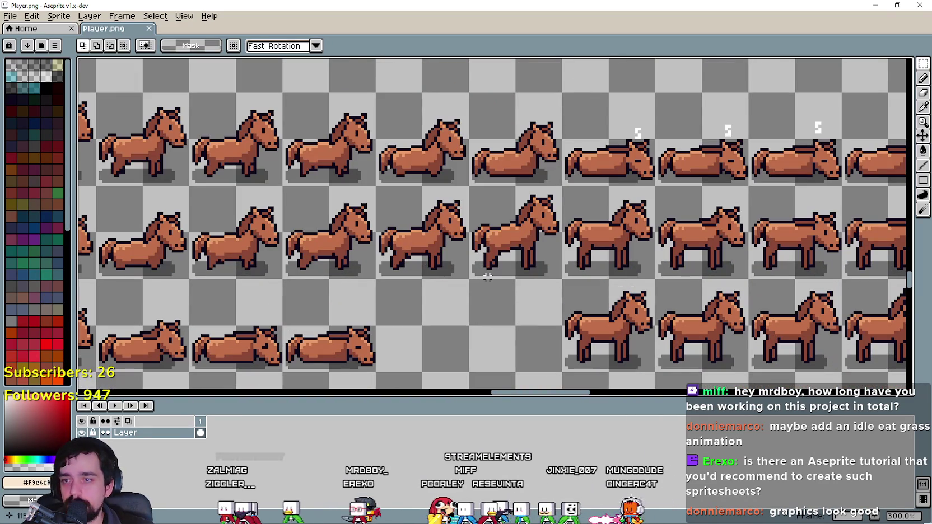
pyautogui.scroll(-1, 490, 262)
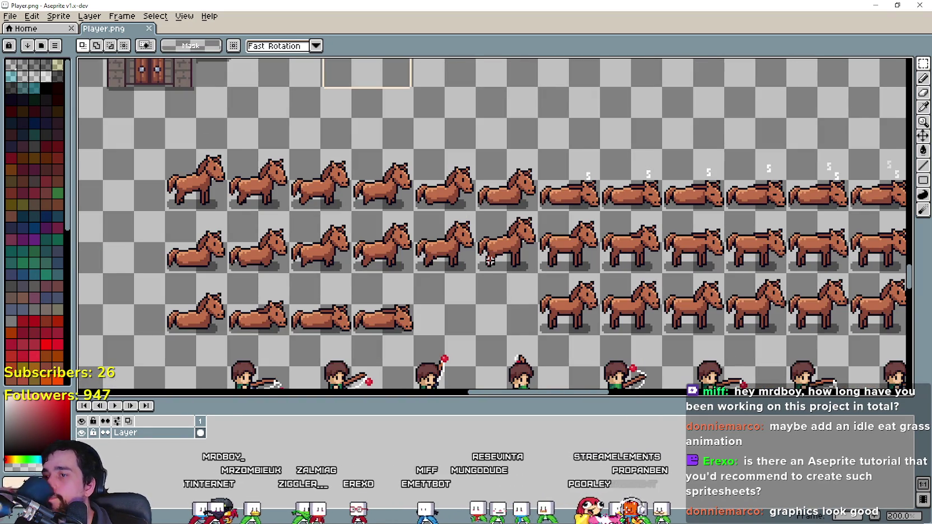
pyautogui.scroll(-2, 489, 260)
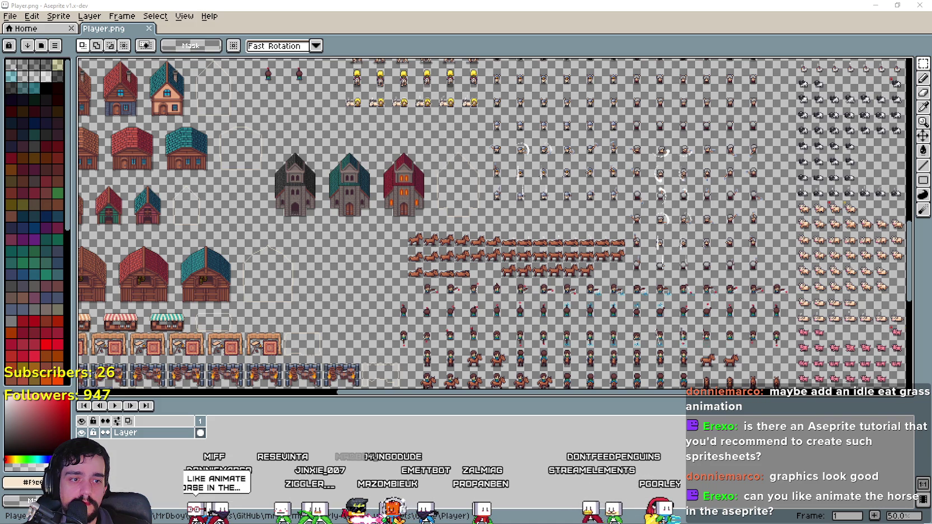
pyautogui.scroll(1, 440, 259)
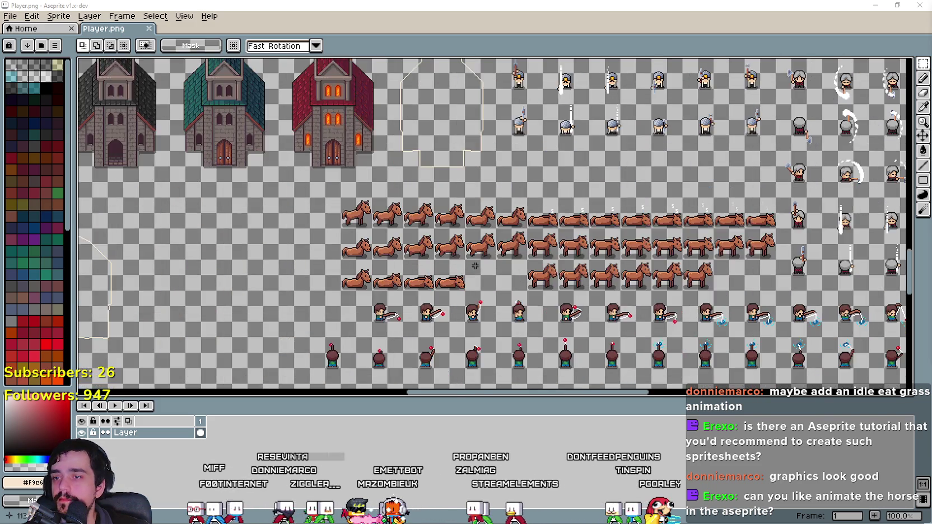
pyautogui.scroll(1, 448, 259)
pyautogui.scroll(-1, 484, 261)
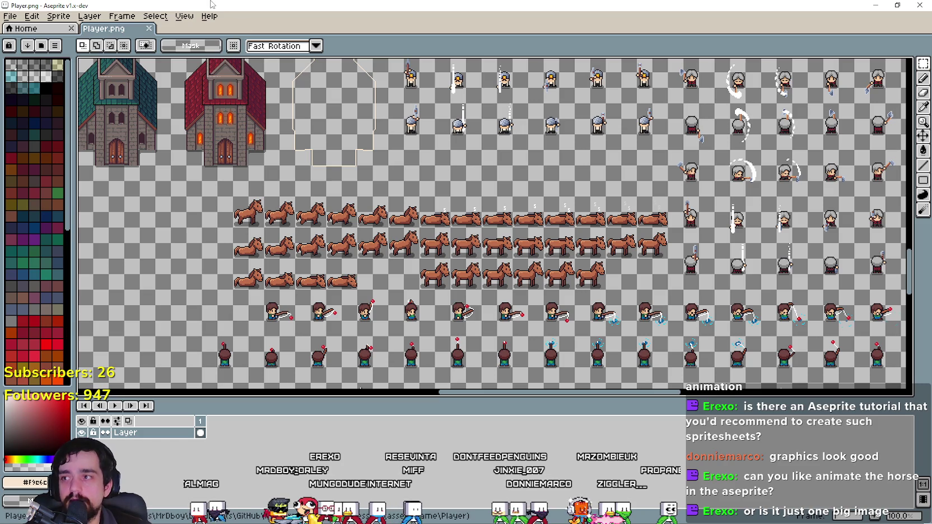
pyautogui.scroll(-1, 383, 232)
pyautogui.moveTo(422, 295); pyautogui.dragTo(499, 296)
pyautogui.scroll(-1, 536, 211)
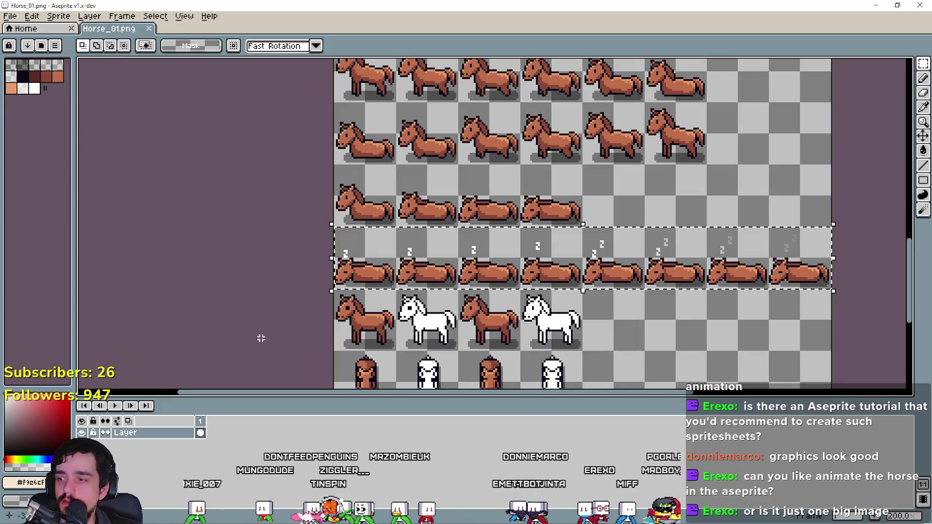
# - Deselect and scroll through Horse_01.png's lying and sleeping rows, then close that sheet
pyautogui.hotkey('ctrl', 'd')
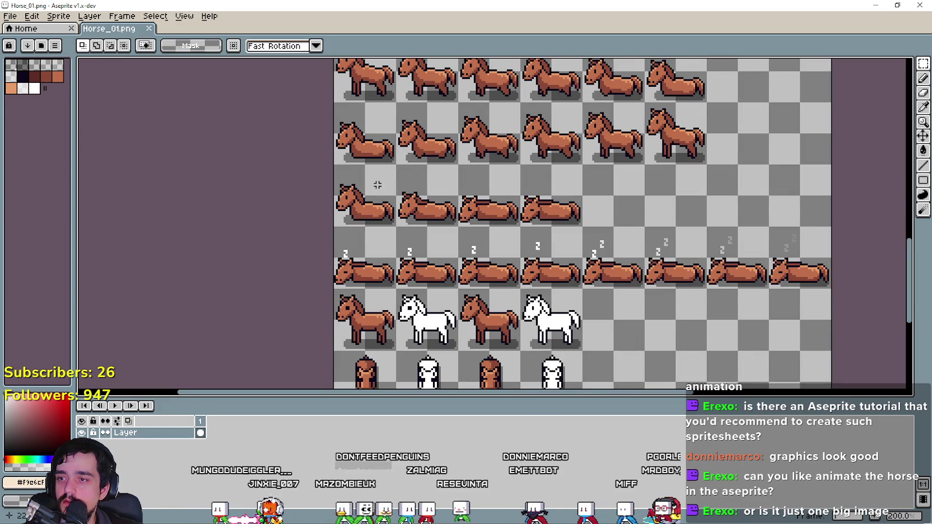
pyautogui.scroll(5, 362, 200)
pyautogui.hscroll(-2, 473, 298)
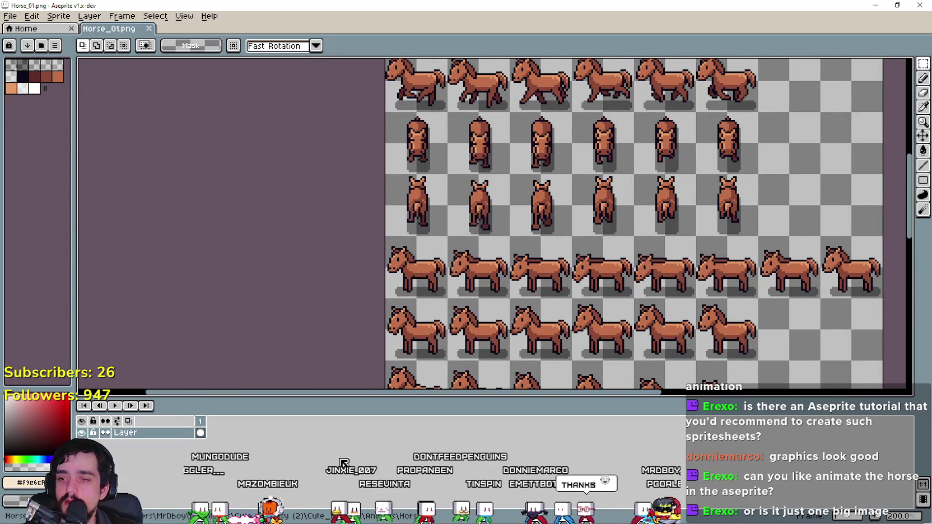
pyautogui.scroll(-5, 566, 276)
pyautogui.hscroll(2, 566, 276)
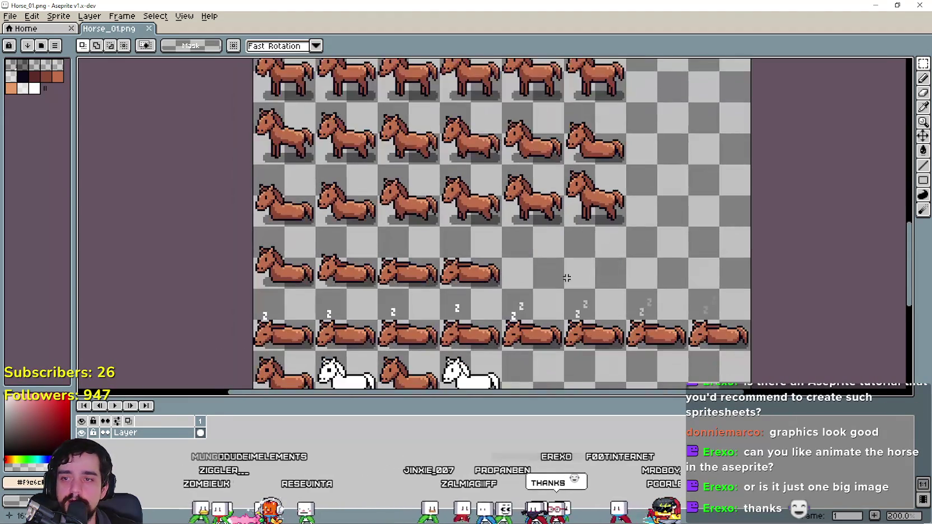
pyautogui.click(919, 5)
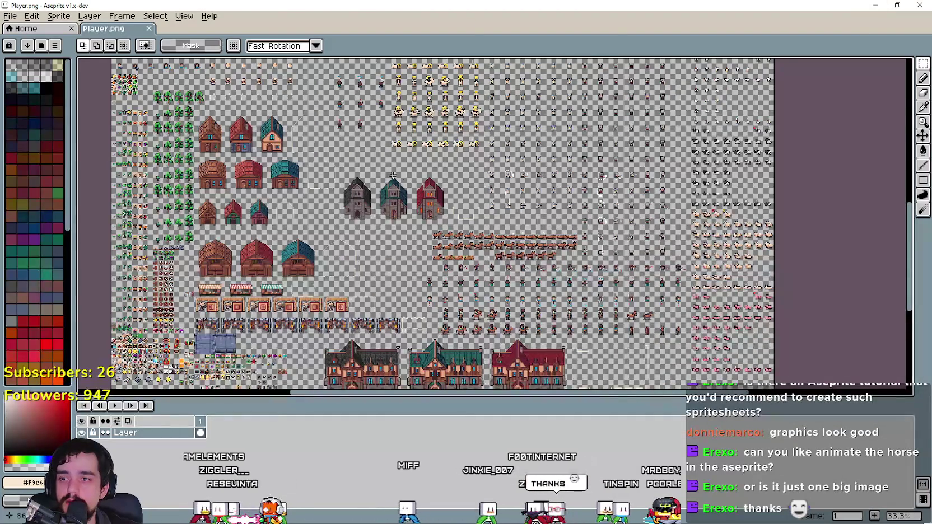
pyautogui.scroll(2, 481, 229)
pyautogui.scroll(-1, 418, 271)
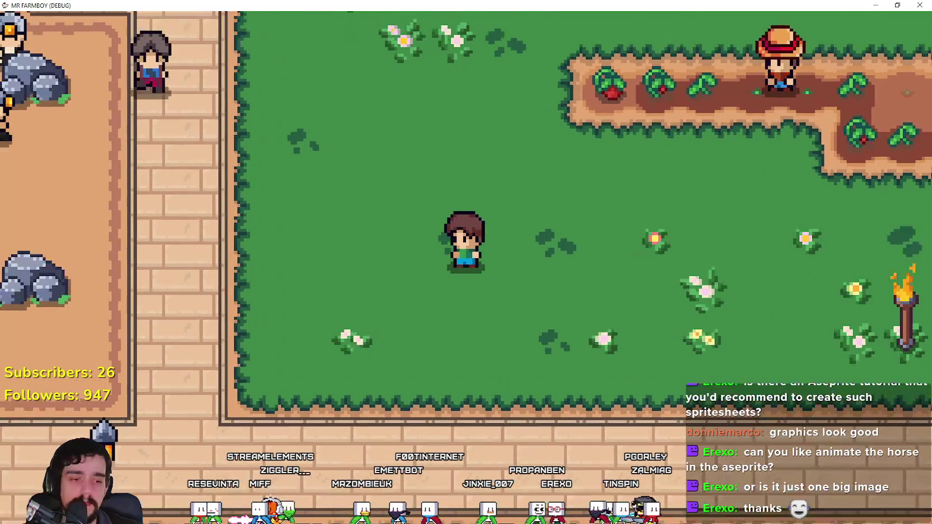
# - Check a horse frame's size in Aseprite and slice the sheet into 32 px frames
pyautogui.hotkey('alt', 'Tab')
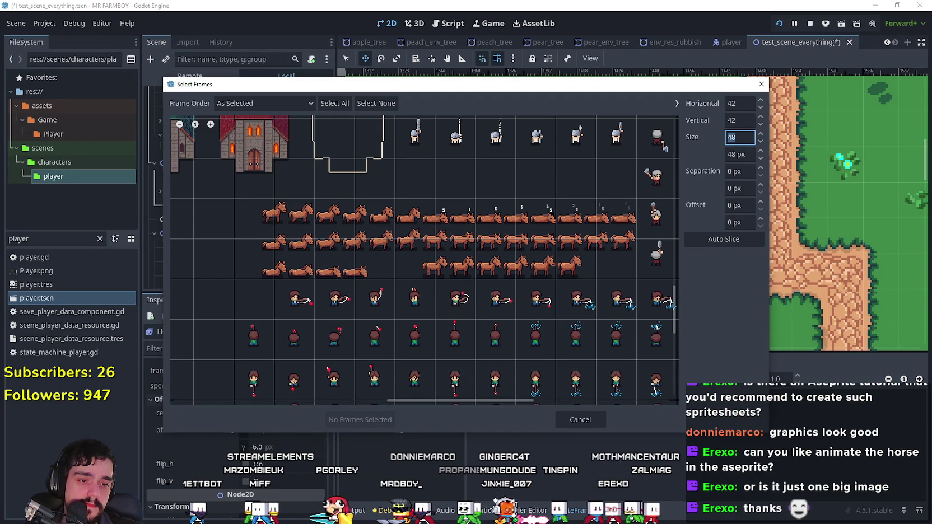
pyautogui.hotkey('alt', 'Tab')
pyautogui.scroll(3, 263, 235)
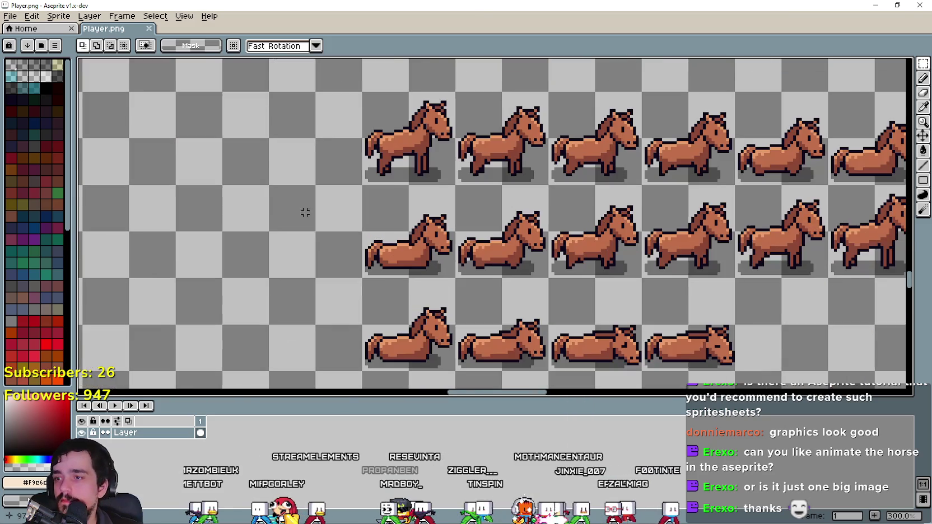
pyautogui.moveTo(367, 180); pyautogui.dragTo(444, 104)
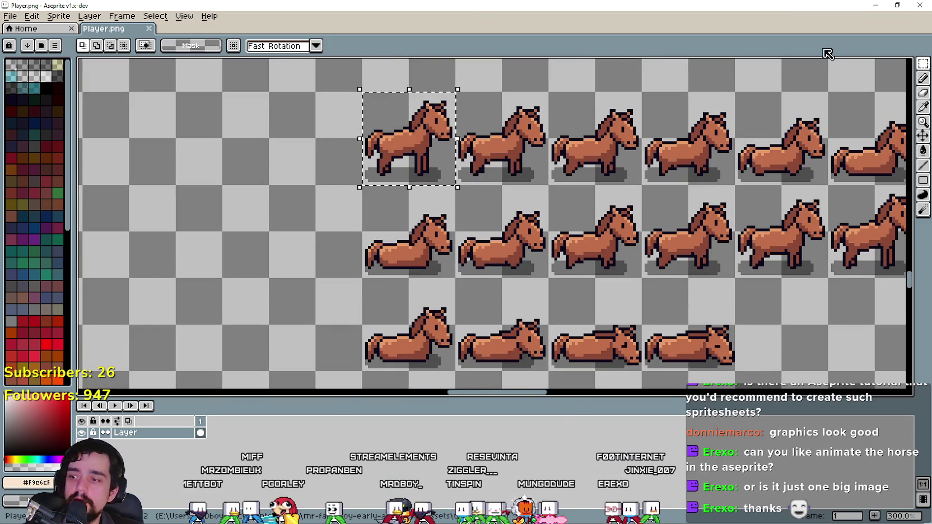
pyautogui.click(865, 5)
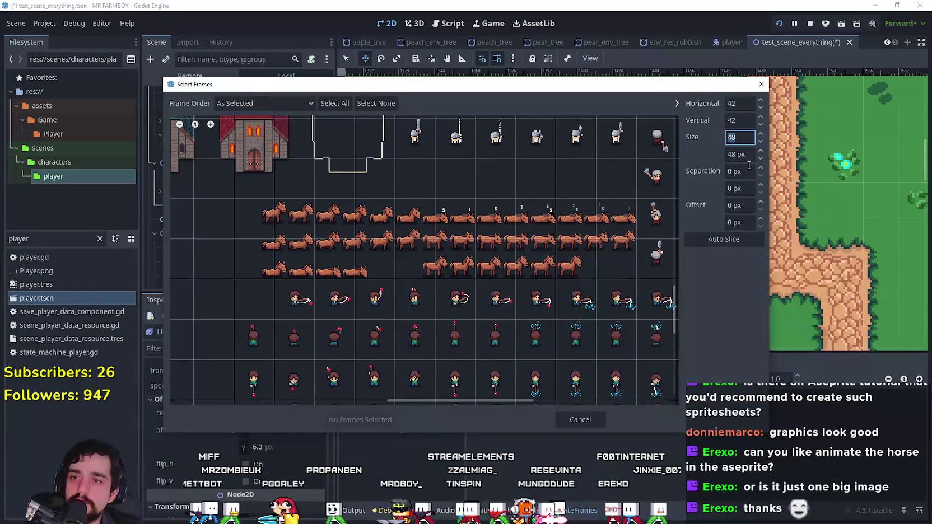
pyautogui.write('32')
pyautogui.press('Return')
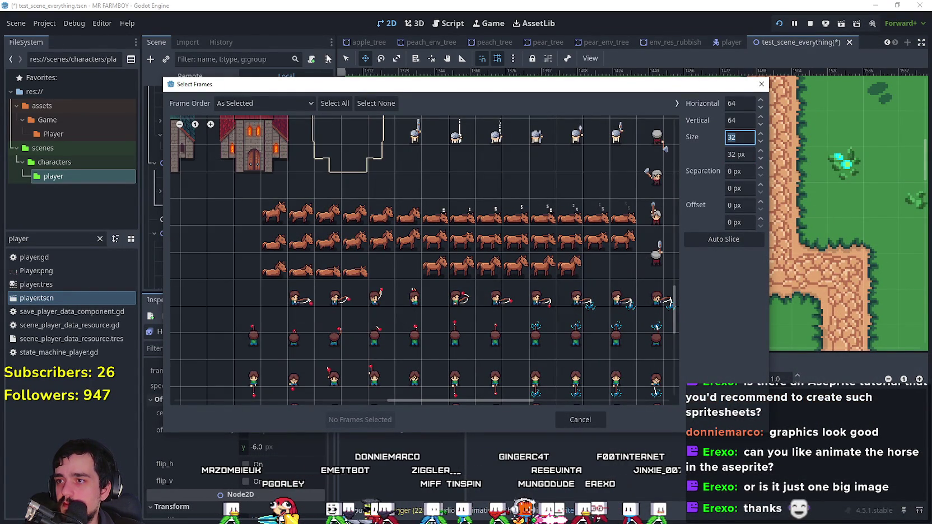
# - Select horse frames 0–13 across two rows, add all 14 to horse_idle_eat, and preview it
pyautogui.moveTo(310, 88); pyautogui.dragTo(382, 14)
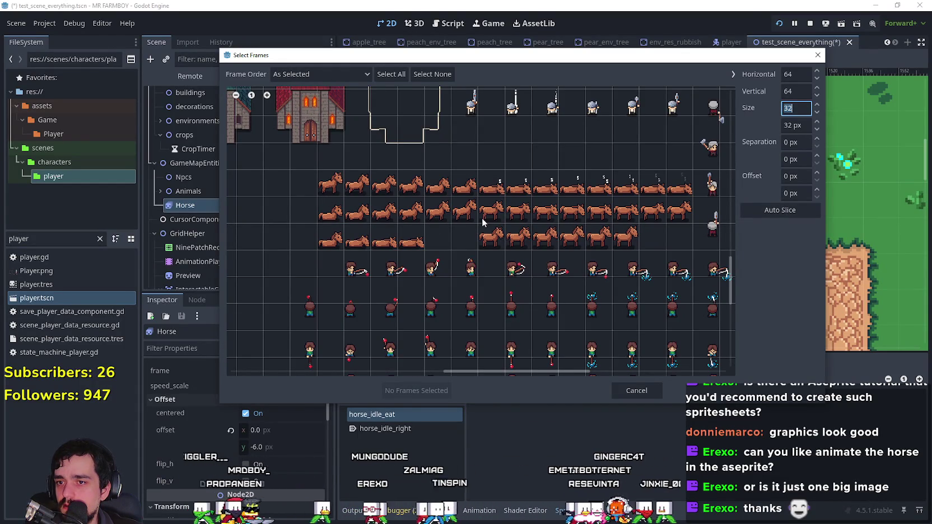
pyautogui.moveTo(493, 217); pyautogui.dragTo(663, 218)
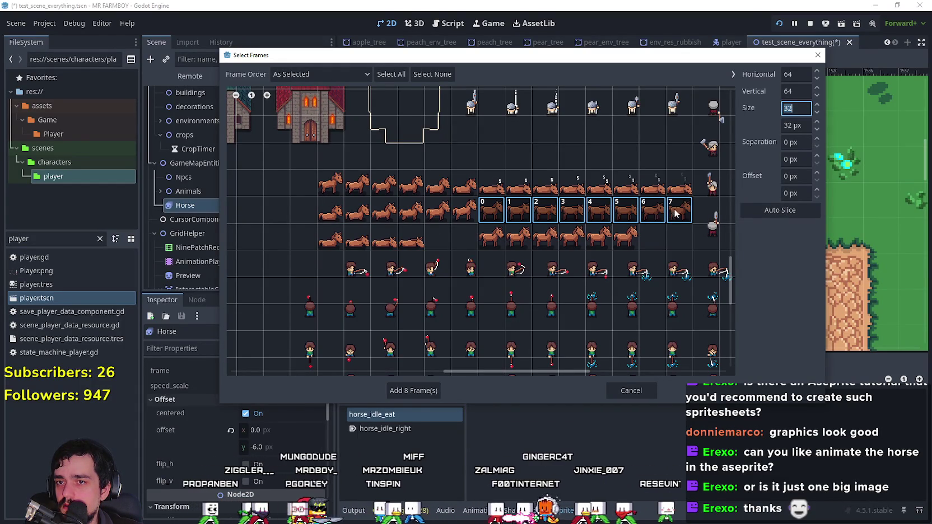
pyautogui.moveTo(490, 241); pyautogui.dragTo(623, 243)
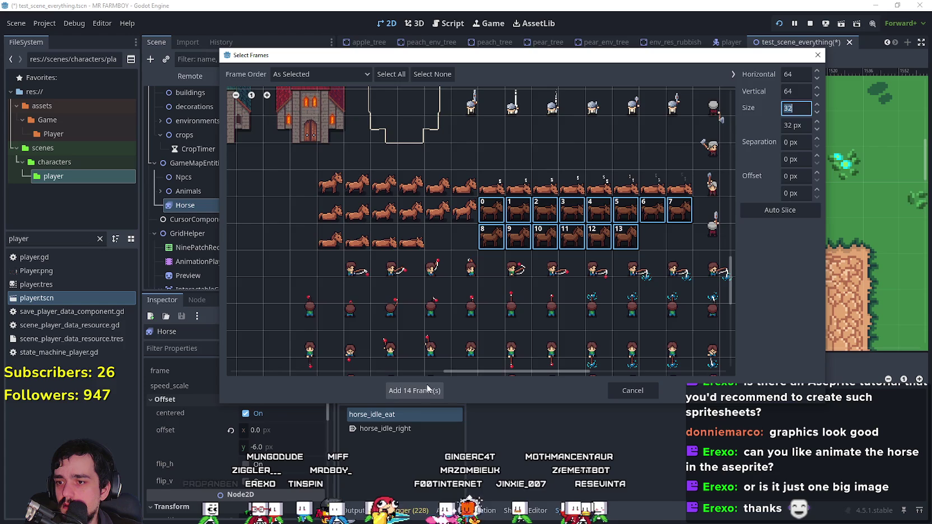
pyautogui.click(414, 390)
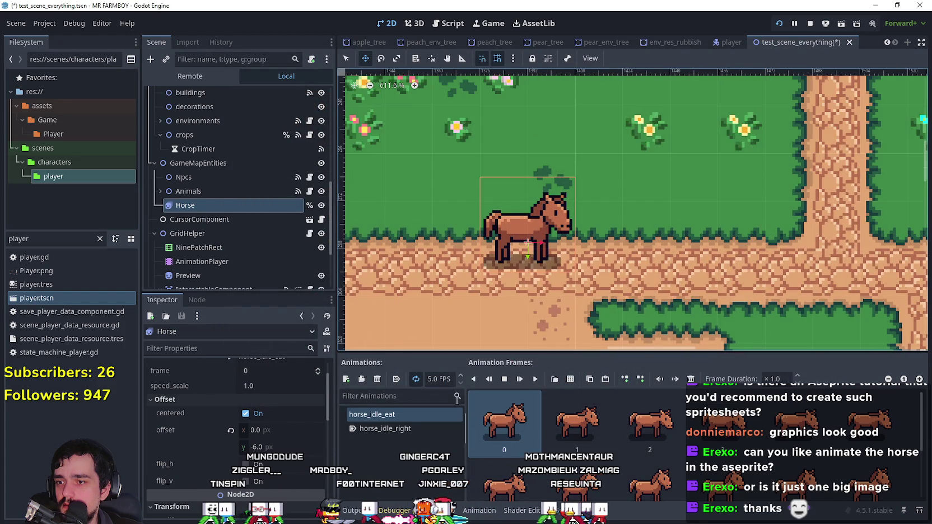
pyautogui.click(536, 380)
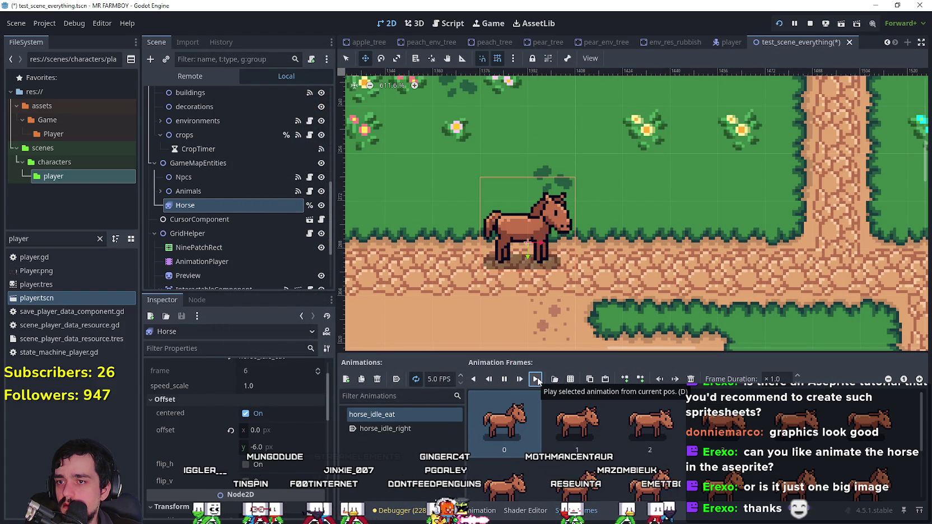
# - Stop the preview, slow horse_idle_eat to 5.0 FPS, and filter FileSystem for 'pig'
pyautogui.click(424, 413)
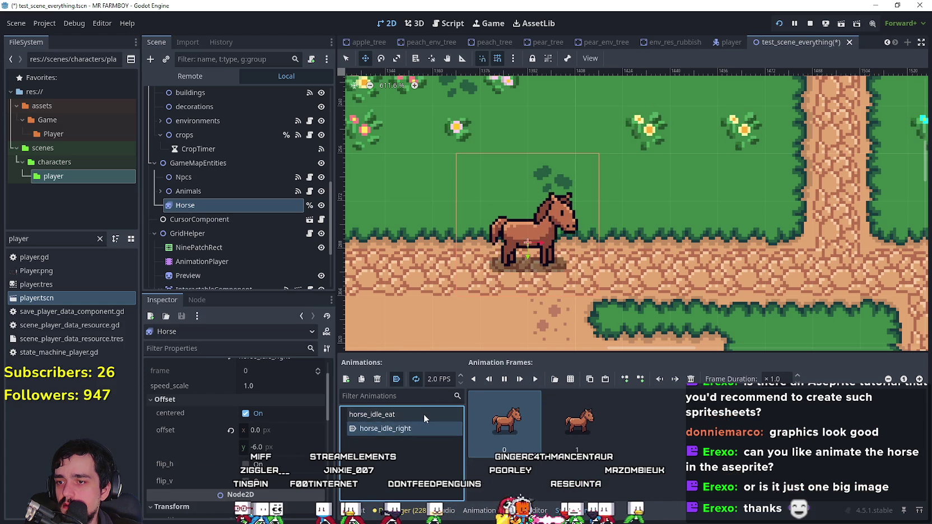
pyautogui.click(460, 382)
pyautogui.click(460, 383)
pyautogui.click(459, 382)
pyautogui.click(460, 383)
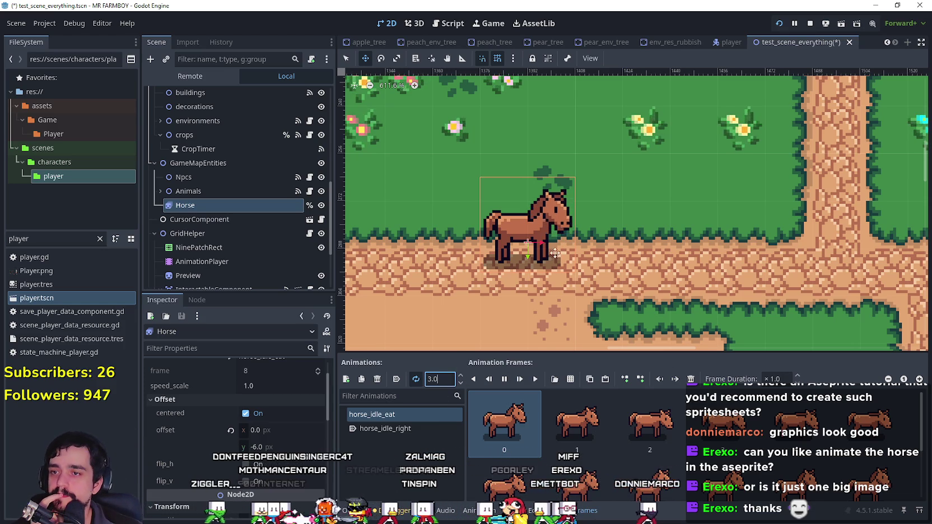
pyautogui.scroll(-2, 560, 241)
pyautogui.scroll(-1, 601, 299)
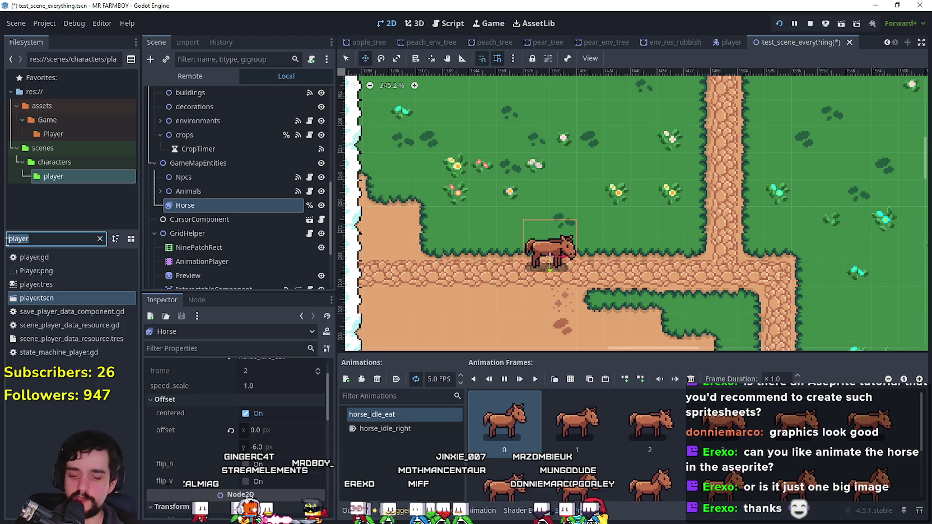
pyautogui.write('pig')
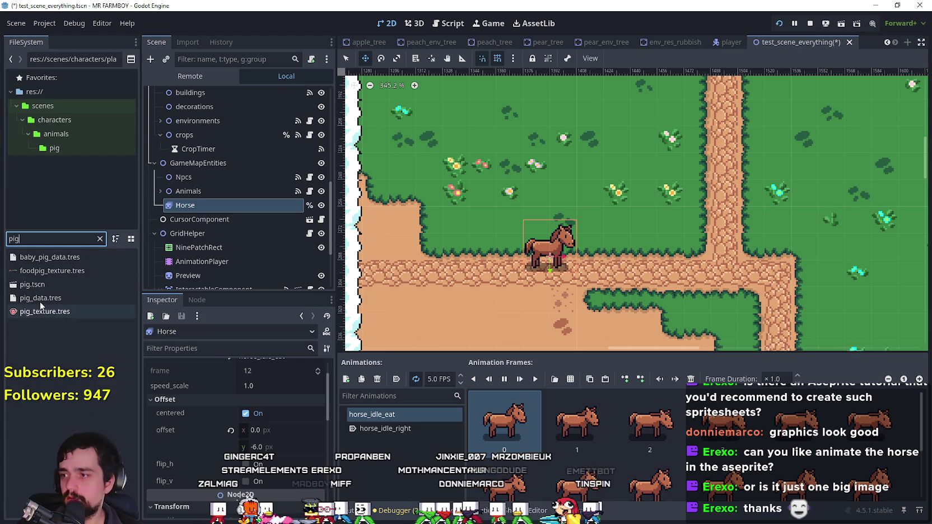
# - Open pig.tscn and play its AnimatedSprite2D eat animation at 5.0 FPS
pyautogui.doubleClick(43, 283)
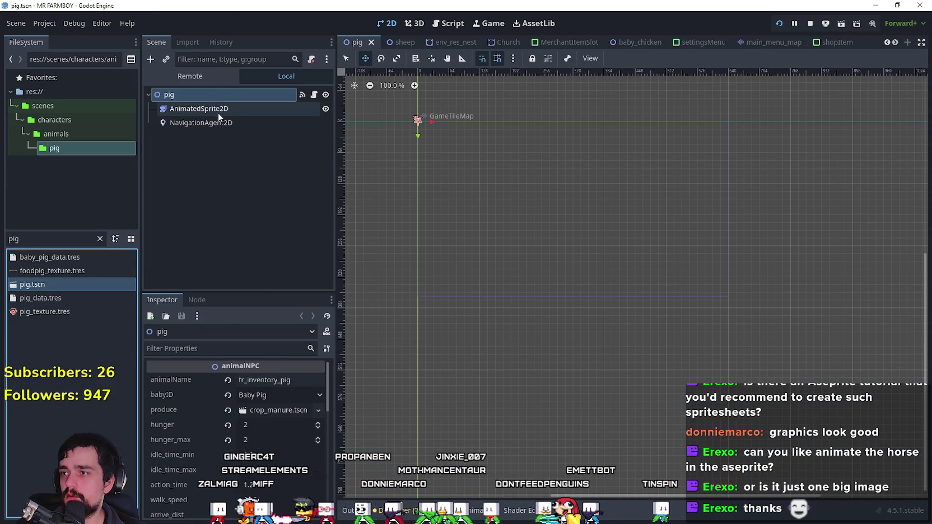
pyautogui.click(218, 109)
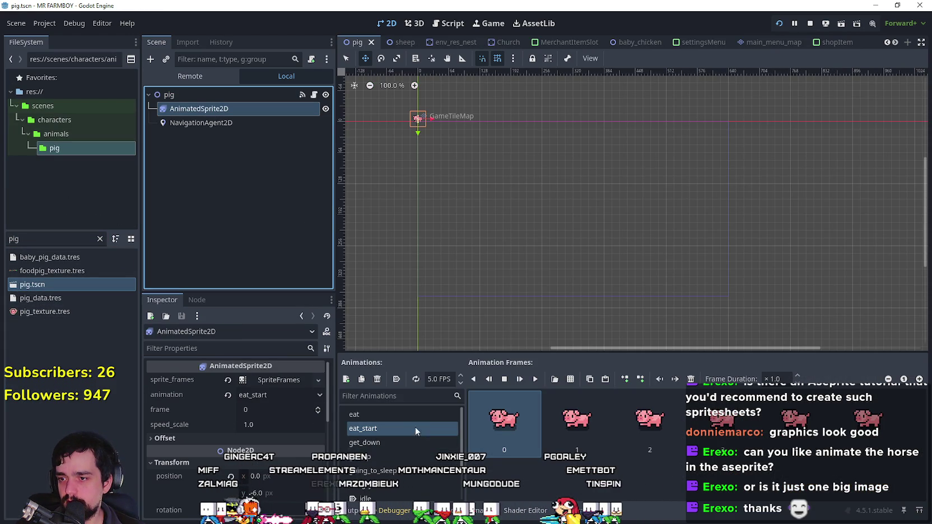
pyautogui.scroll(7, 414, 105)
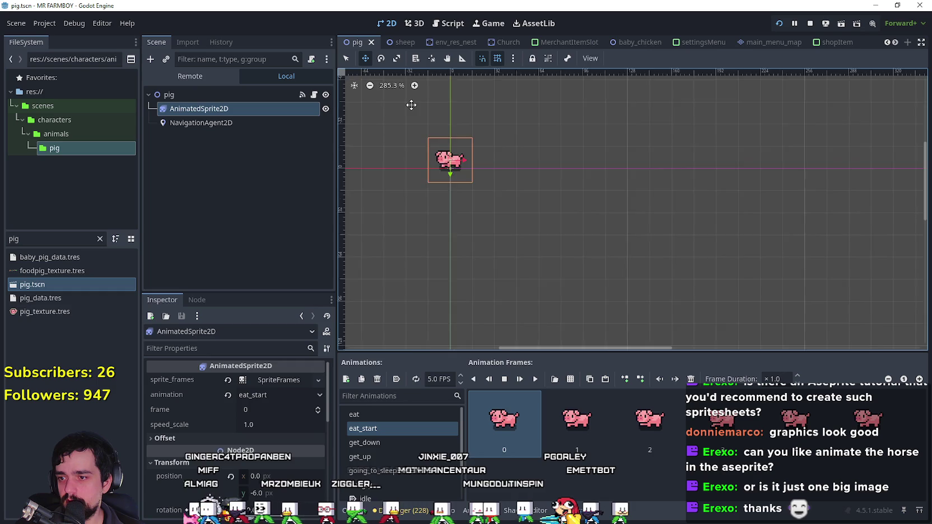
pyautogui.scroll(3, 462, 170)
pyautogui.click(402, 415)
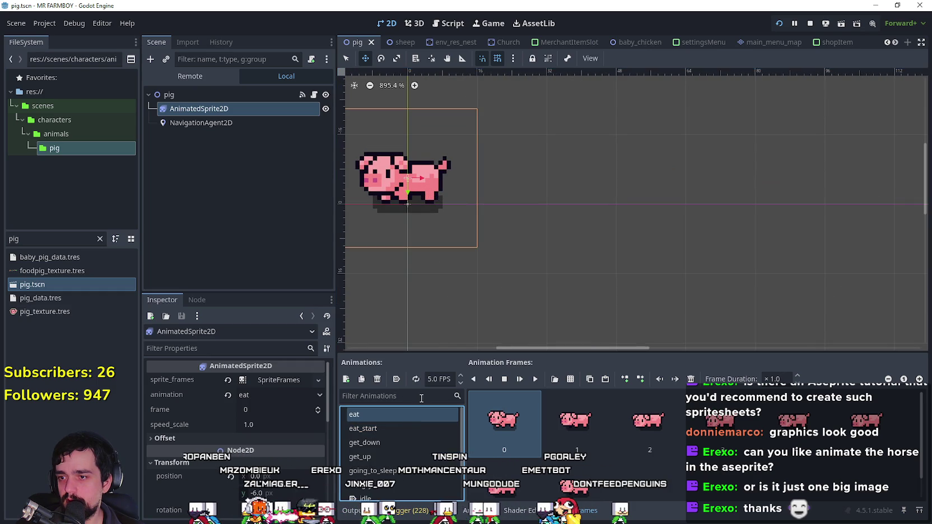
pyautogui.click(534, 379)
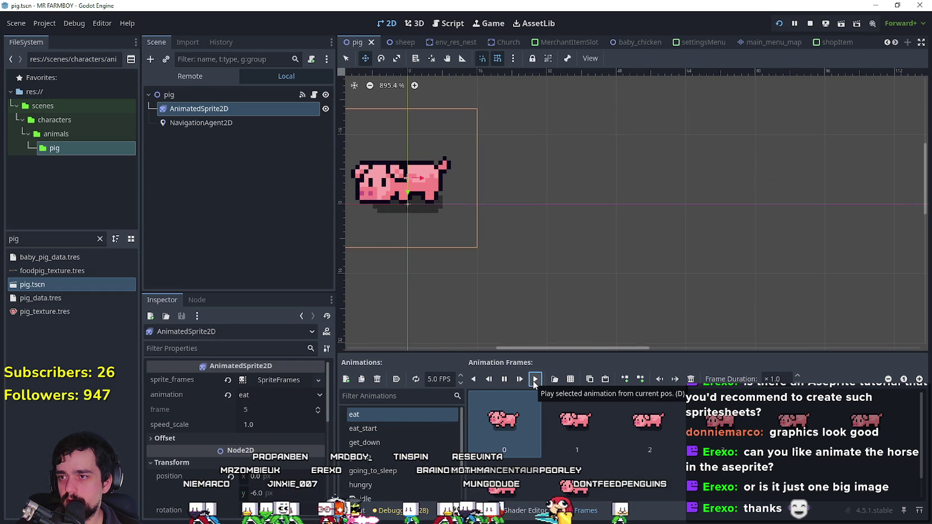
pyautogui.doubleClick(55, 239)
# - Filter the FileSystem for 'test' and open test_scene_everything.tscn
pyautogui.write('test')
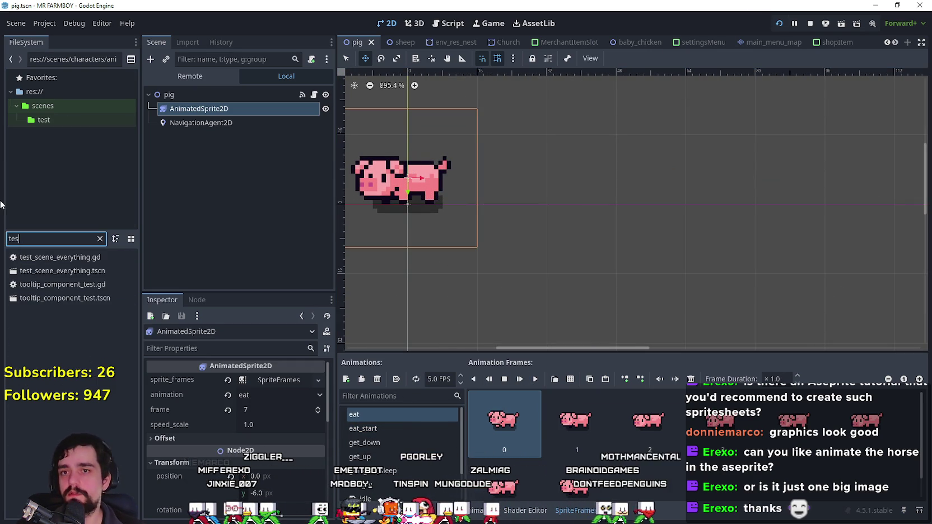
pyautogui.click(60, 271)
pyautogui.doubleClick(59, 272)
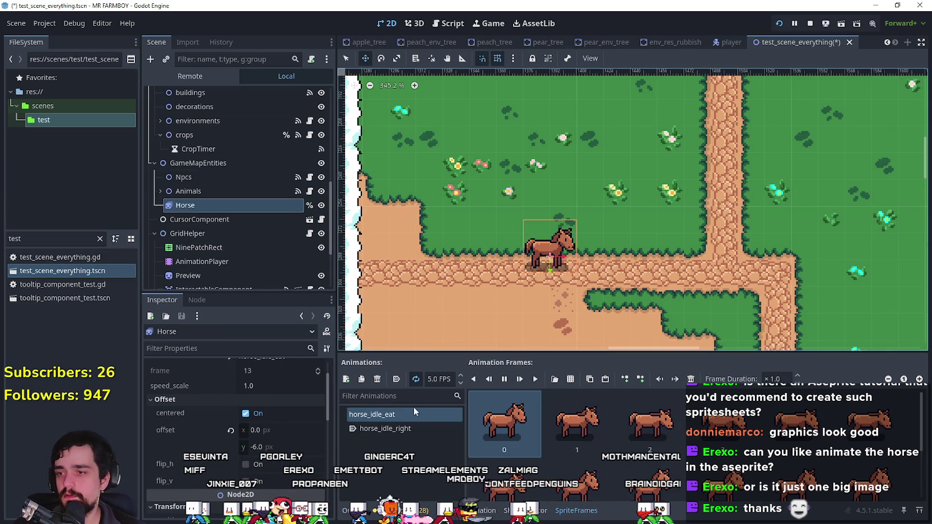
# - Toggle between horse_idle_eat and horse_idle_right to compare them, ending on horse_idle_right
pyautogui.click(425, 429)
pyautogui.click(426, 417)
pyautogui.click(425, 430)
pyautogui.click(419, 415)
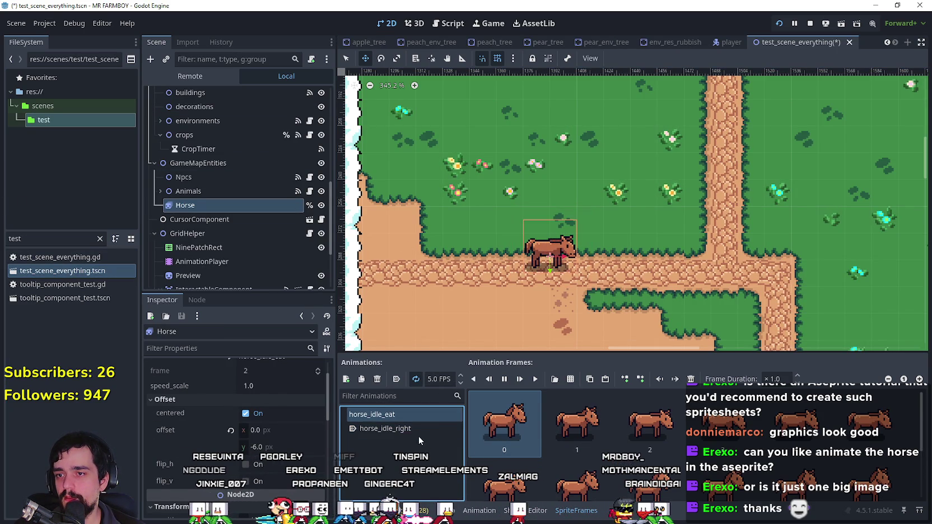
pyautogui.scroll(5, 568, 232)
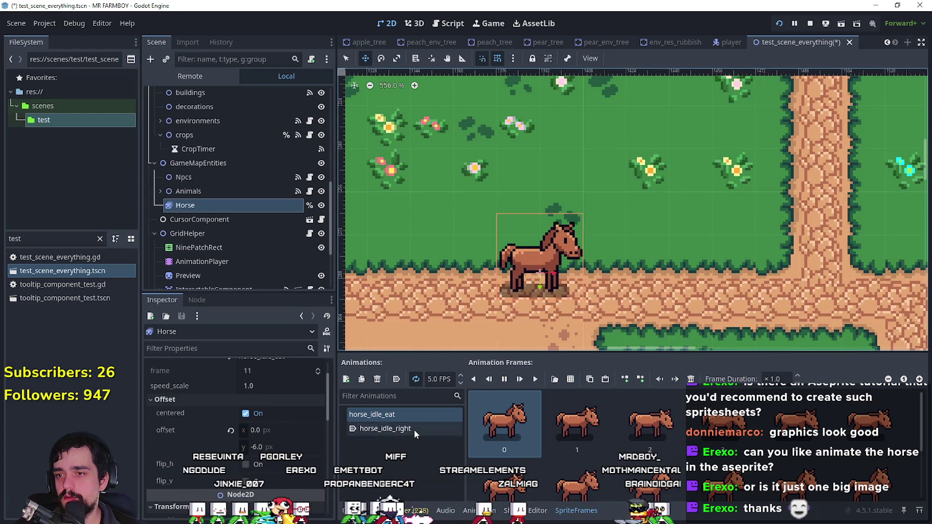
pyautogui.click(413, 430)
pyautogui.click(413, 419)
pyautogui.click(406, 429)
pyautogui.click(408, 414)
pyautogui.click(399, 429)
pyautogui.scroll(2, 244, 406)
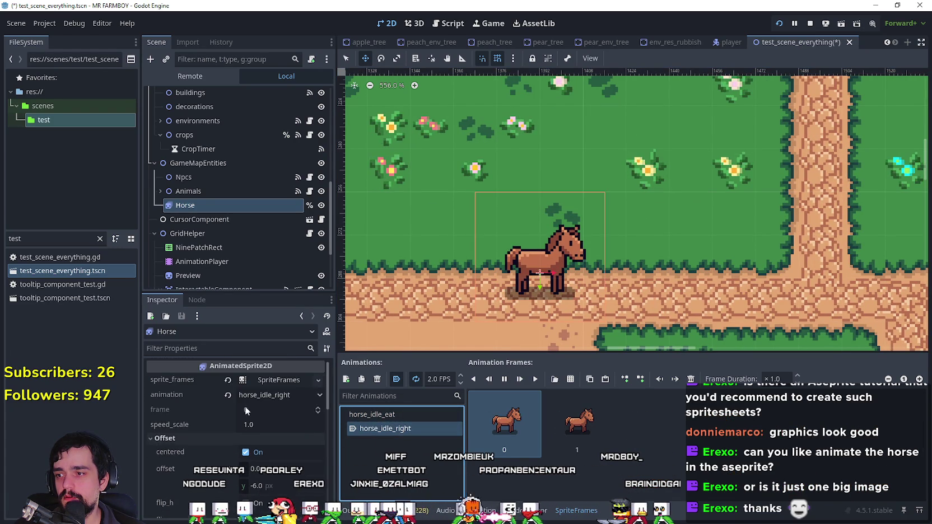
pyautogui.doubleClick(402, 415)
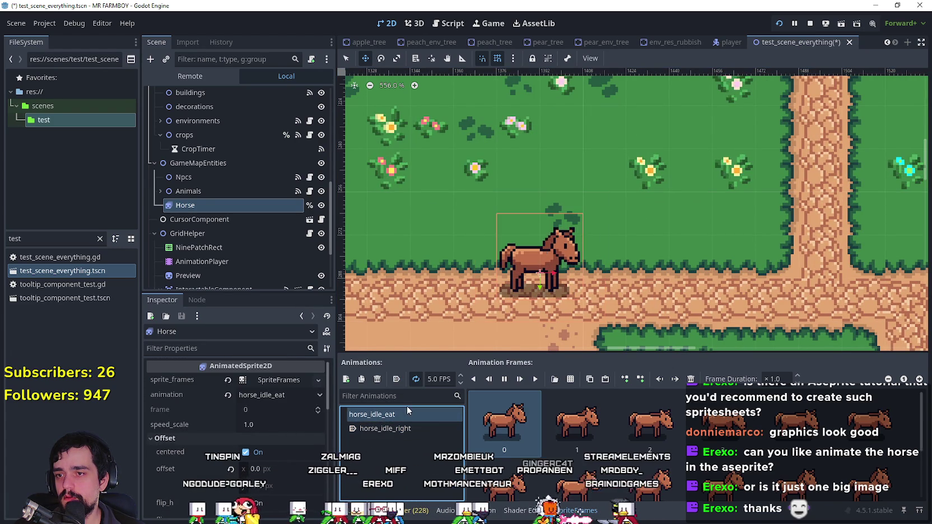
pyautogui.click(402, 428)
pyautogui.click(392, 414)
pyautogui.click(404, 429)
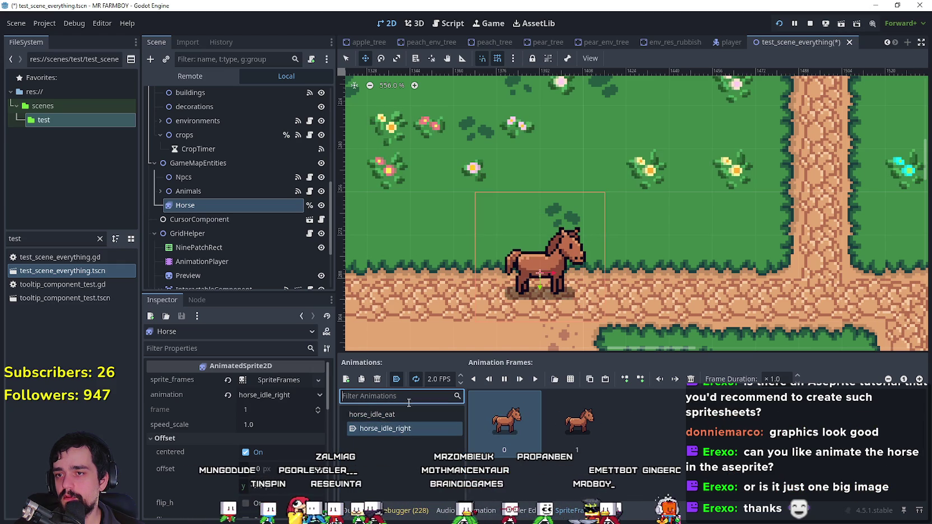
pyautogui.click(403, 414)
pyautogui.click(402, 429)
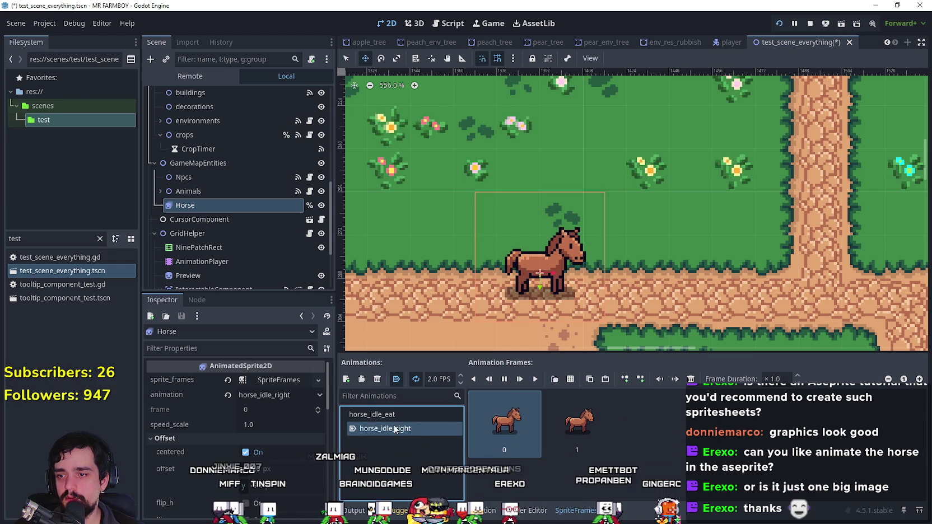
pyautogui.hotkey('alt', 'Tab')
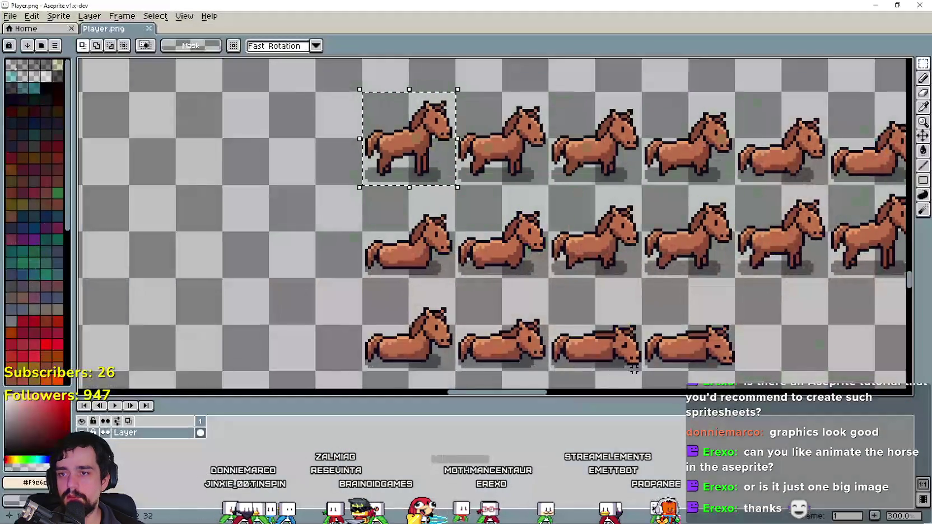
# - Select the two side-view standing horse frames in Horse_01.png
pyautogui.scroll(-4, 495, 224)
pyautogui.scroll(-3, 504, 283)
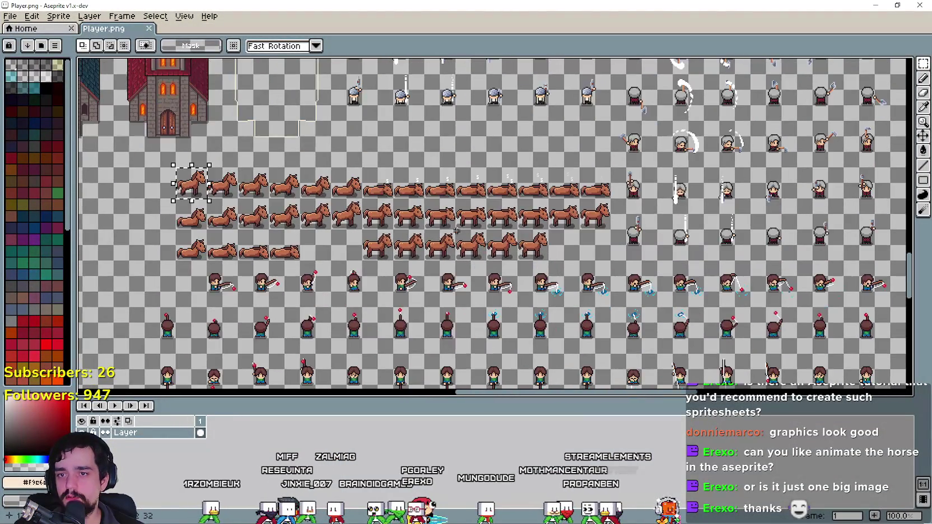
pyautogui.scroll(4, 510, 312)
pyautogui.scroll(-2, 511, 312)
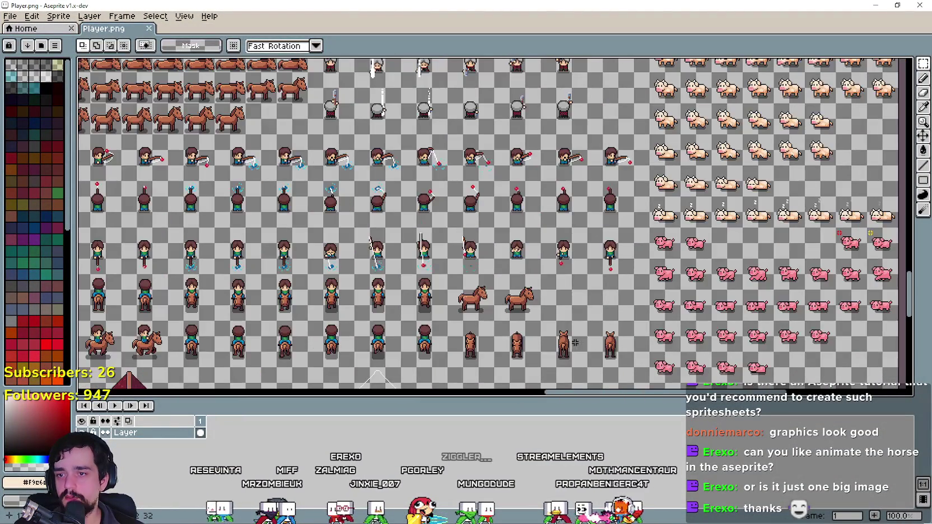
pyautogui.hotkey('ctrl', 'Tab')
pyautogui.moveTo(510, 193); pyautogui.dragTo(522, 354)
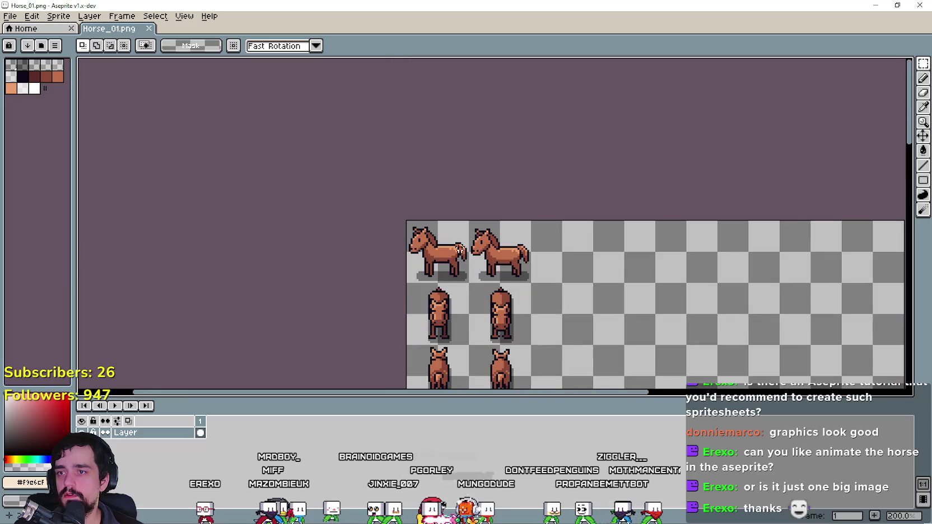
pyautogui.moveTo(409, 272); pyautogui.dragTo(532, 240)
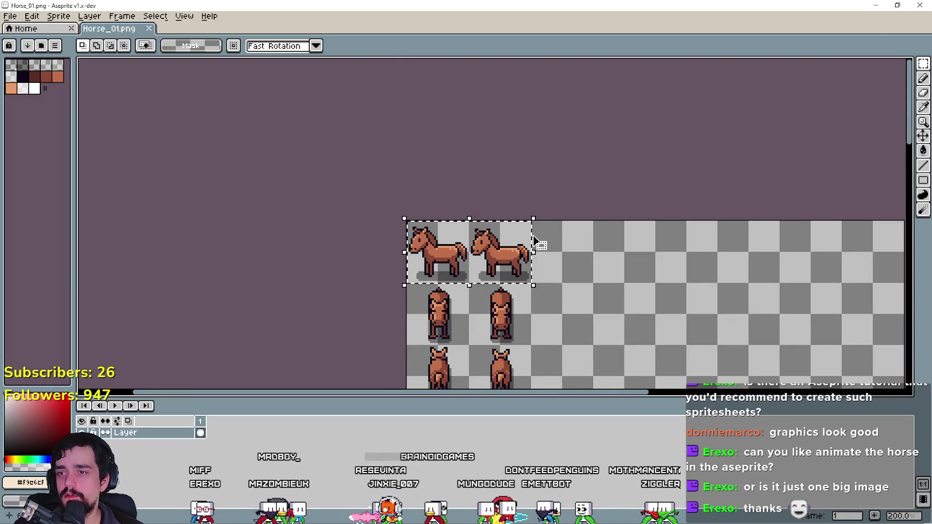
# - Paste the two horses into Player.png's empty third-row slots, undo the stray move, and save
pyautogui.hotkey('ctrl', 'Tab')
pyautogui.scroll(5, 303, 239)
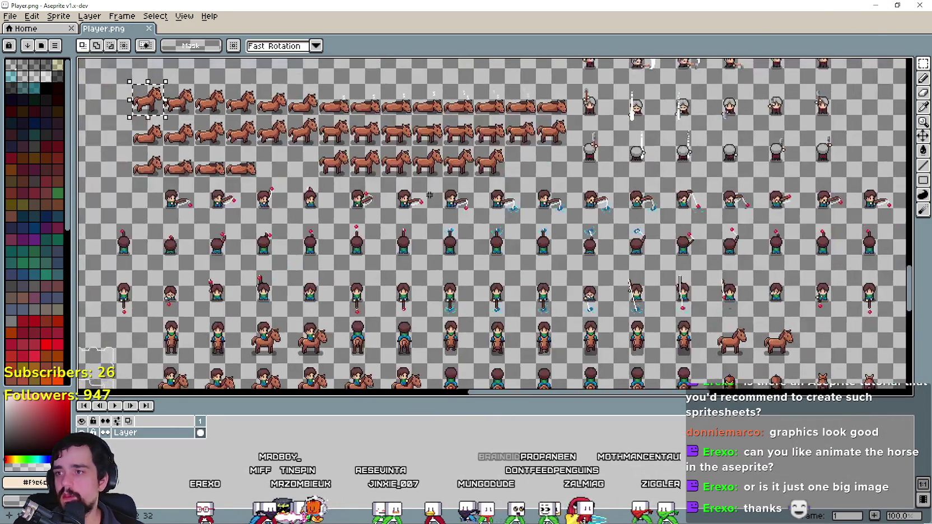
pyautogui.scroll(2, 503, 238)
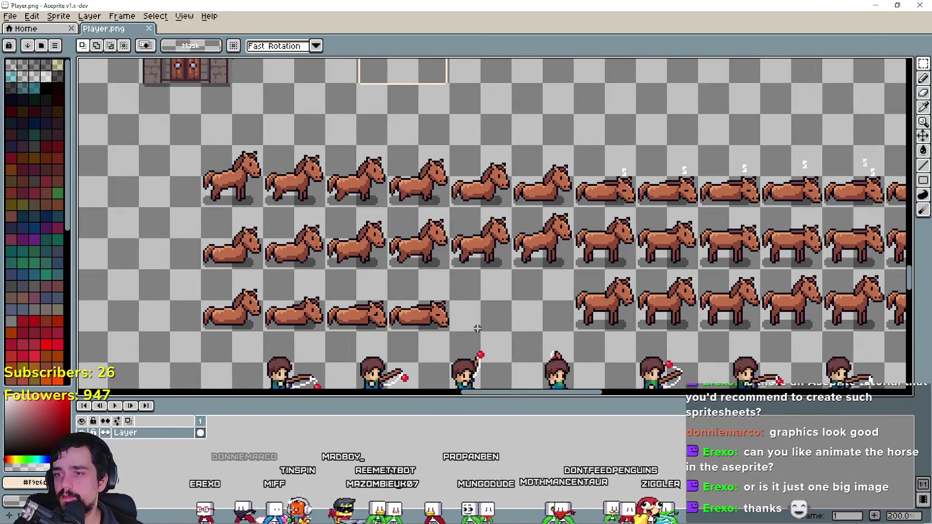
pyautogui.hotkey('ctrl', 'v')
pyautogui.moveTo(502, 238); pyautogui.dragTo(504, 285)
pyautogui.click(504, 286)
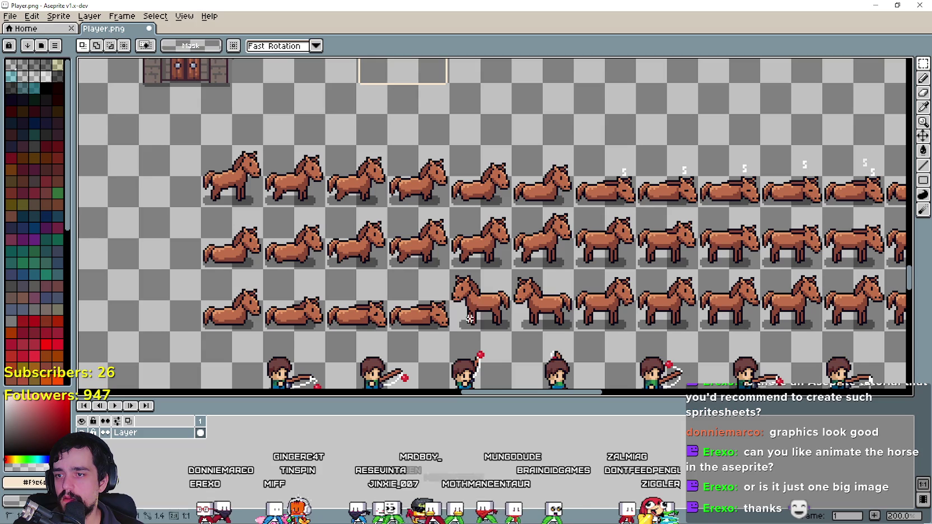
pyautogui.moveTo(504, 285); pyautogui.dragTo(537, 296)
pyautogui.hotkey('ctrl', 'z')
pyautogui.hotkey('ctrl', 'z')
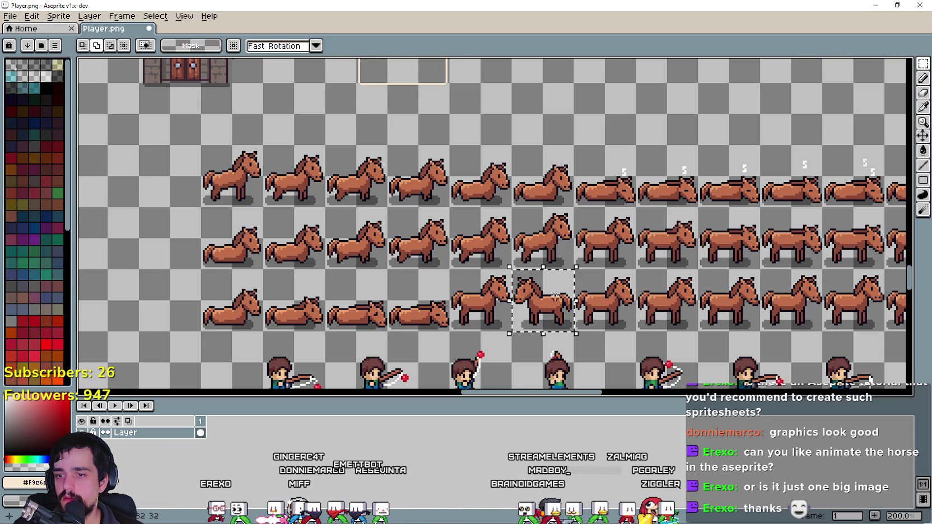
pyautogui.hotkey('ctrl', 'd')
pyautogui.hotkey('ctrl', 's')
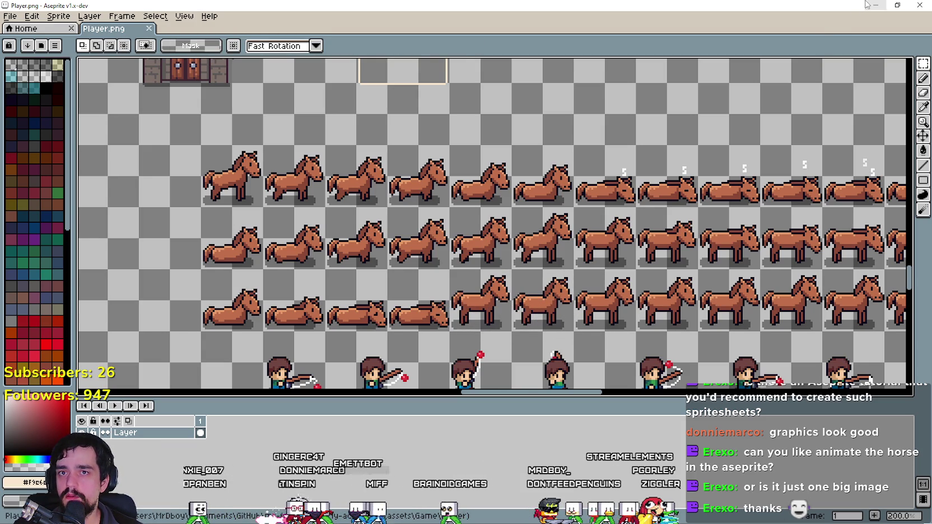
pyautogui.hotkey('alt', 'Tab')
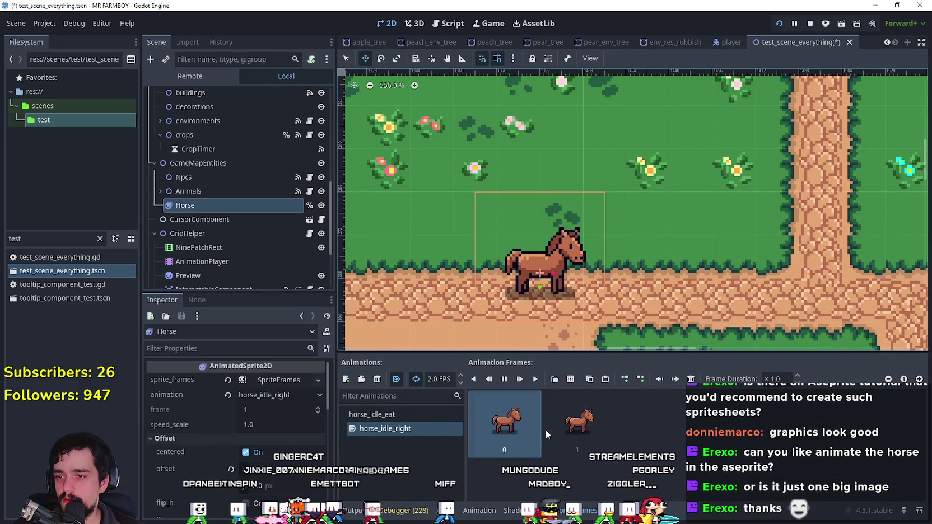
# - Add two horse frames from the Player.png sprite sheet to the current animation
pyautogui.click(570, 379)
pyautogui.doubleClick(314, 151)
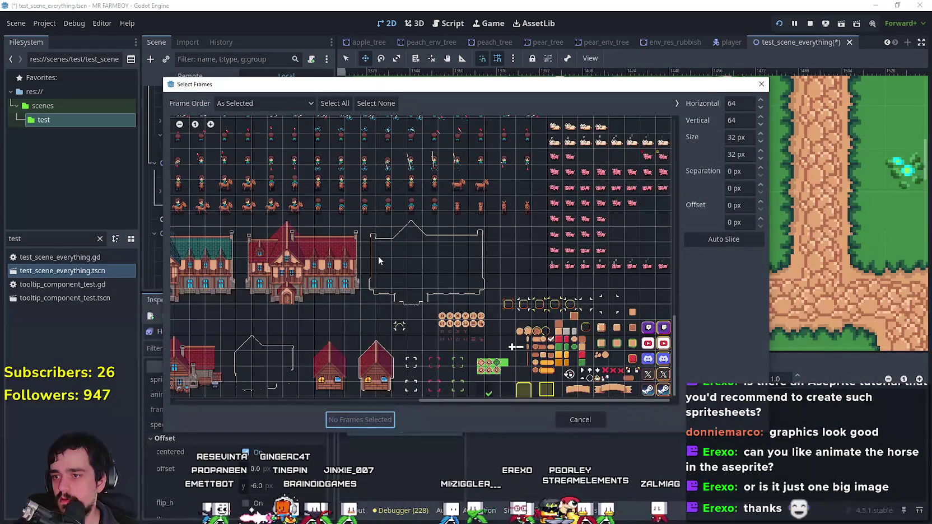
pyautogui.scroll(5, 253, 208)
pyautogui.moveTo(460, 402); pyautogui.dragTo(391, 400)
pyautogui.click(374, 269)
pyautogui.click(390, 269)
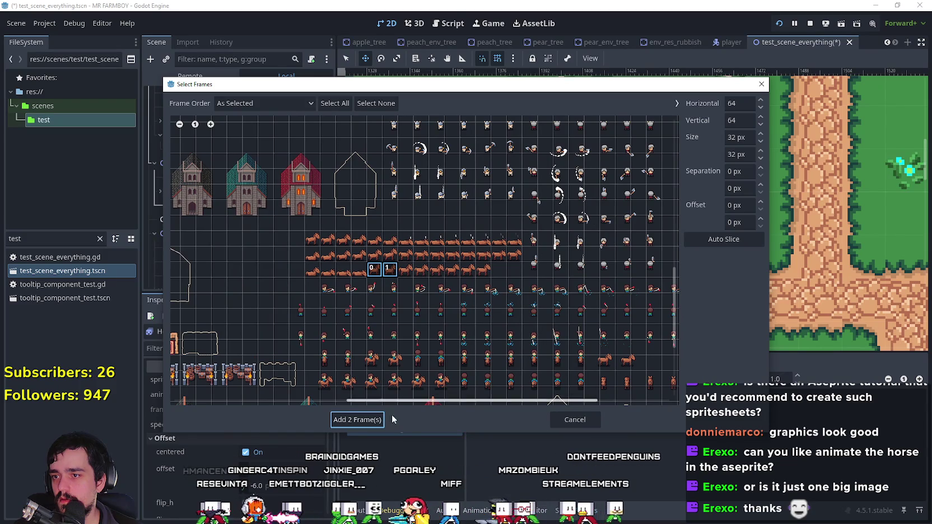
pyautogui.click(374, 419)
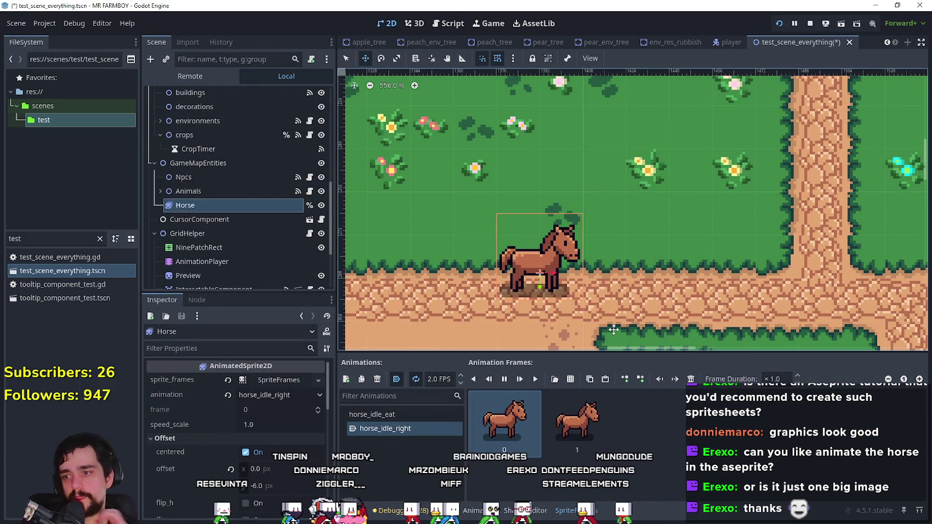
# - Select horse_idle_eat and create a new empty animation
pyautogui.click(398, 414)
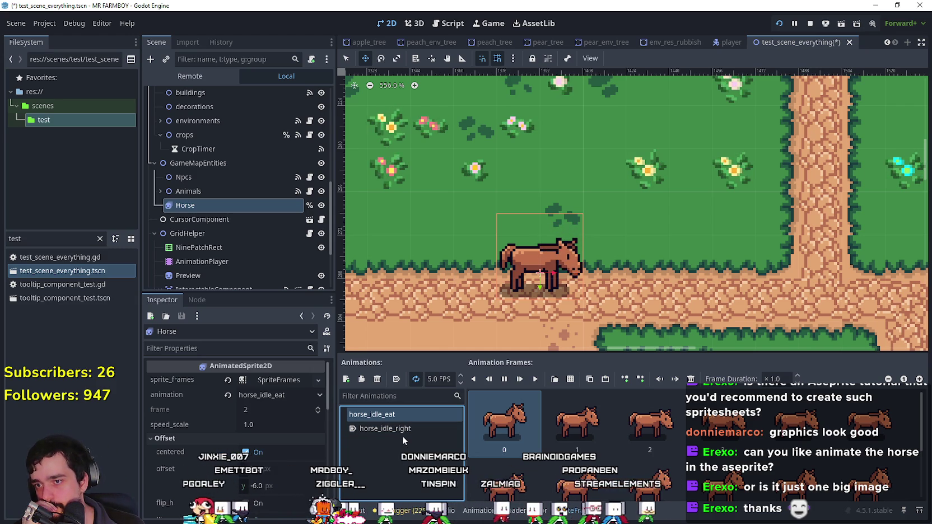
pyautogui.scroll(-1, 649, 470)
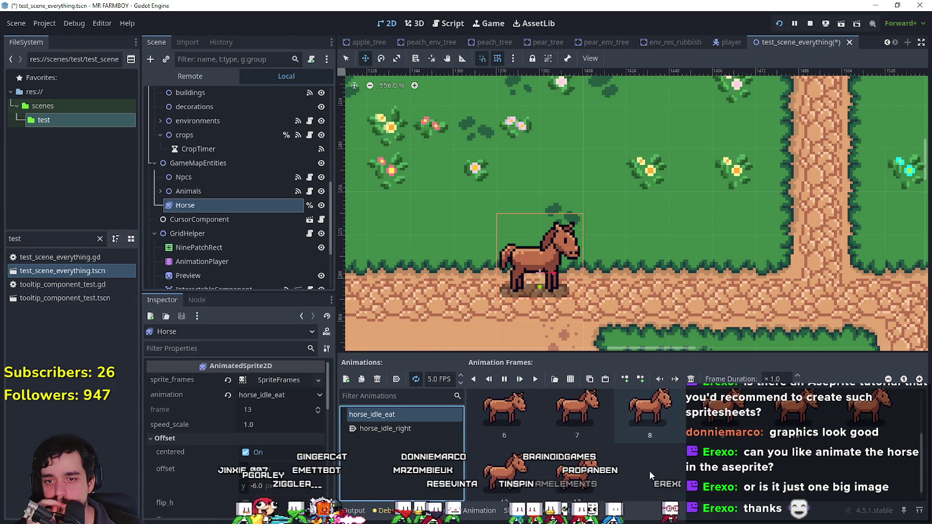
pyautogui.click(346, 379)
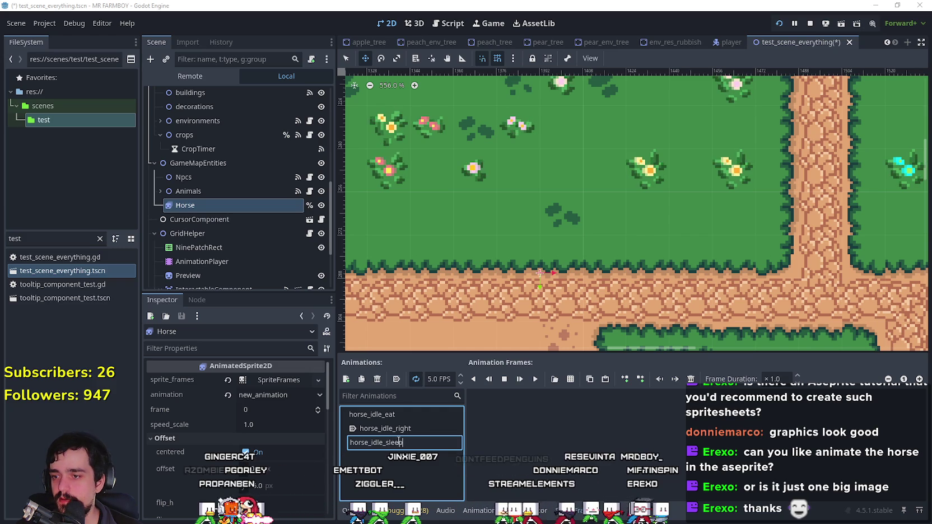
# - Name the animation horse_idle_sleep and add the lying-down horse frames from Player.png
pyautogui.press('Return')
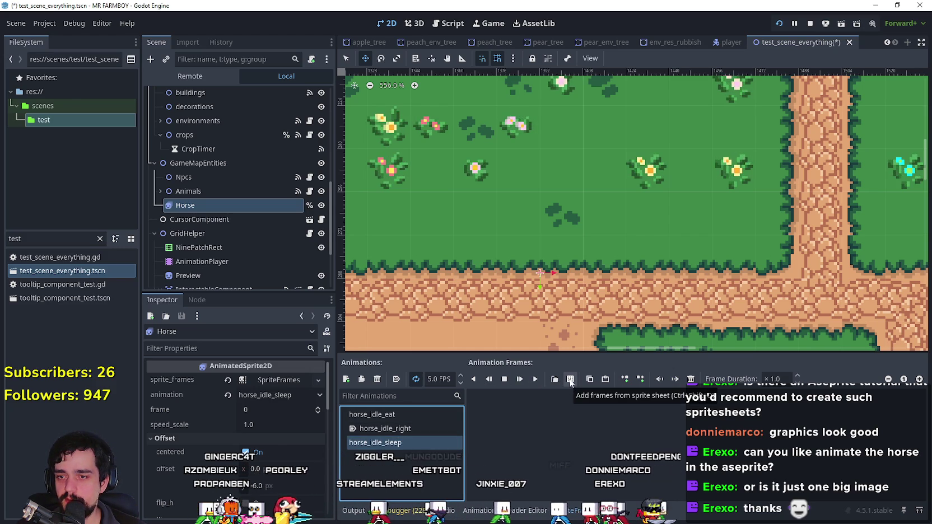
pyautogui.click(569, 381)
pyautogui.doubleClick(330, 161)
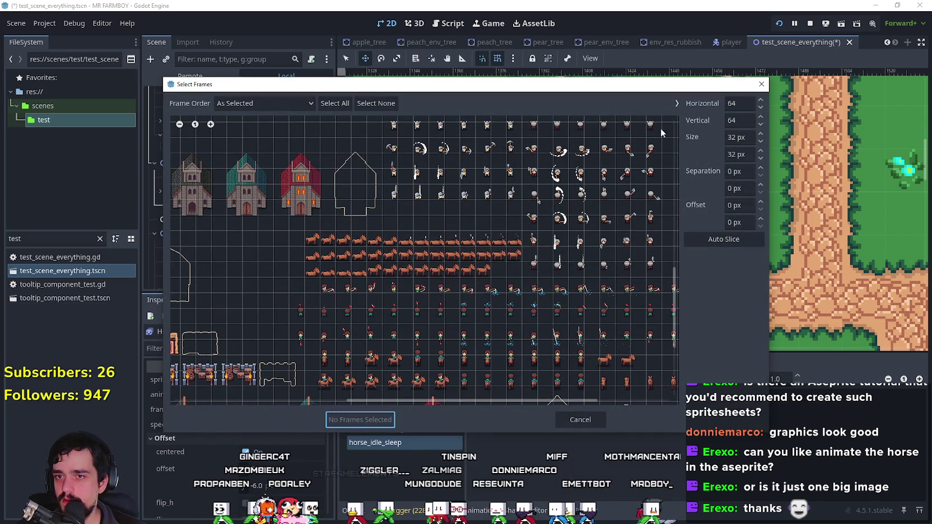
pyautogui.click(211, 125)
pyautogui.click(210, 125)
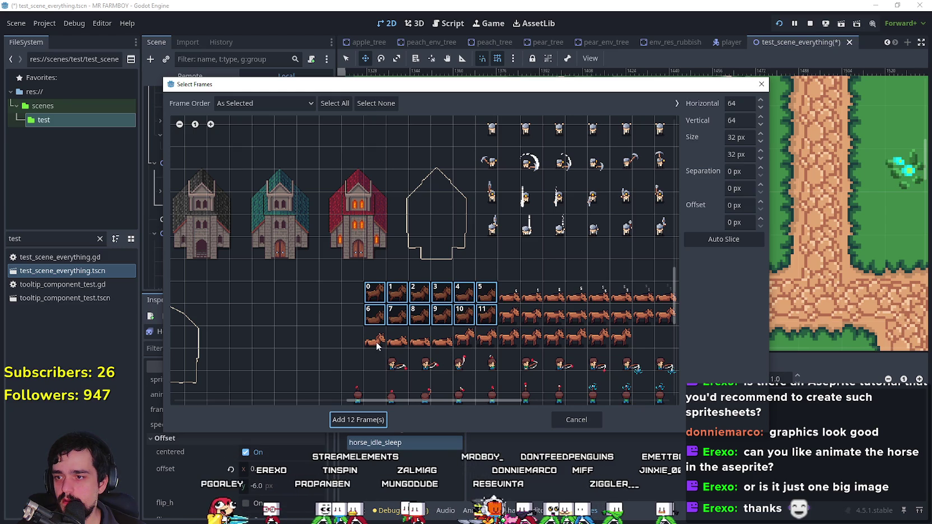
pyautogui.click(368, 419)
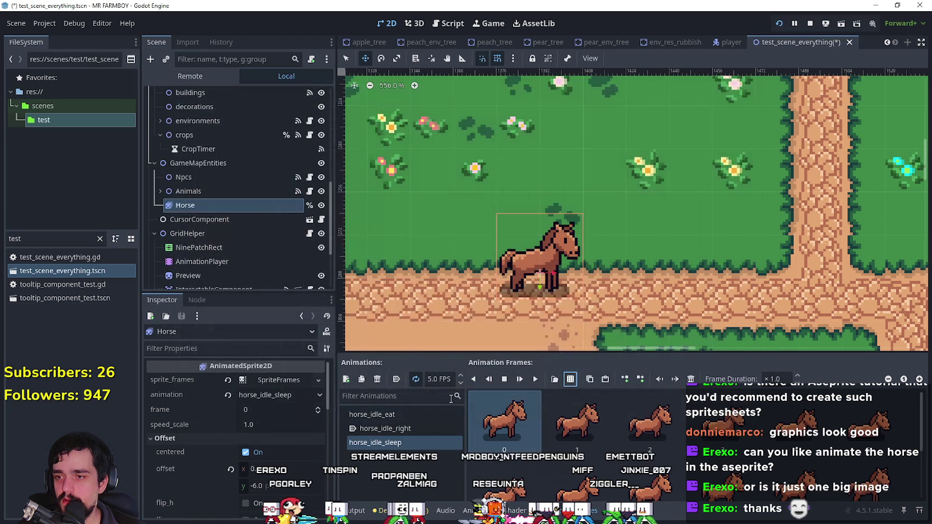
# - Play horse_idle_sleep and look through its frames, selecting frame 6
pyautogui.click(536, 380)
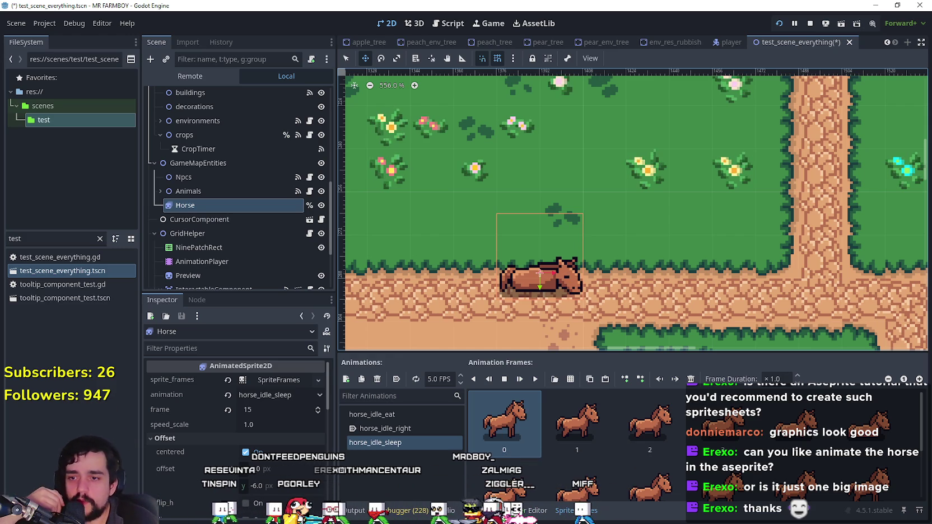
pyautogui.scroll(-3, 611, 411)
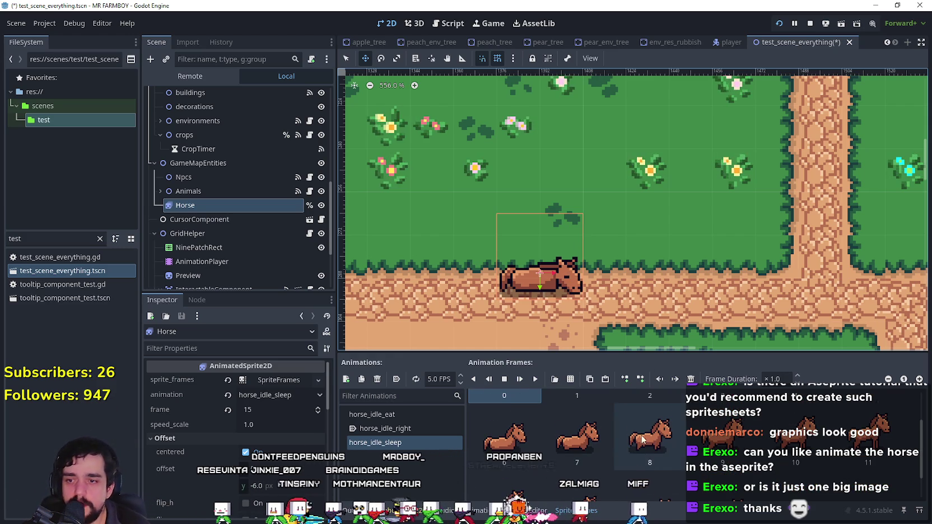
pyautogui.scroll(1, 580, 464)
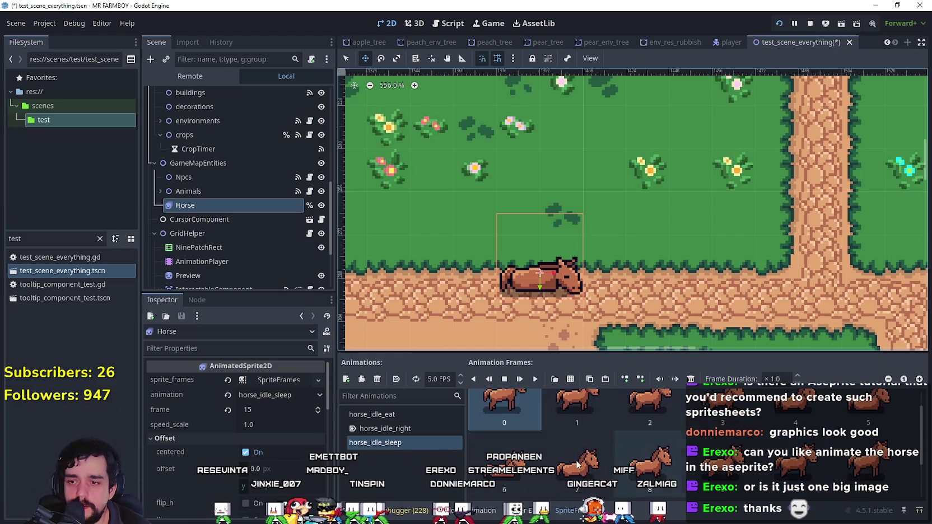
pyautogui.scroll(-1, 580, 463)
pyautogui.scroll(-1, 527, 434)
pyautogui.click(511, 421)
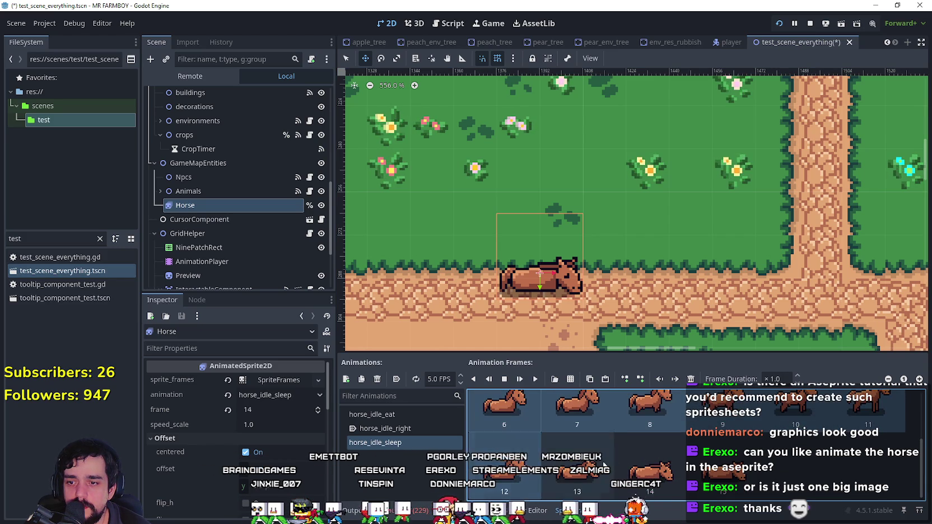
pyautogui.scroll(2, 607, 447)
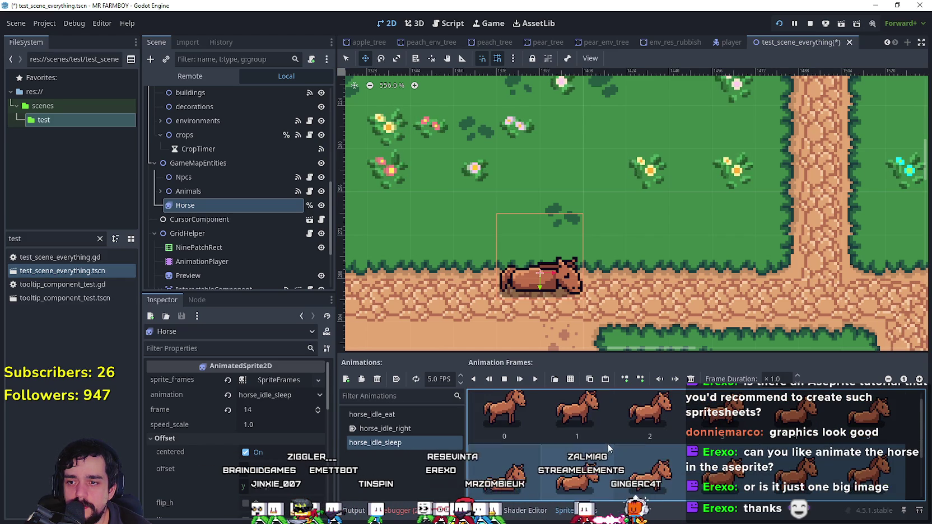
pyautogui.scroll(-2, 629, 450)
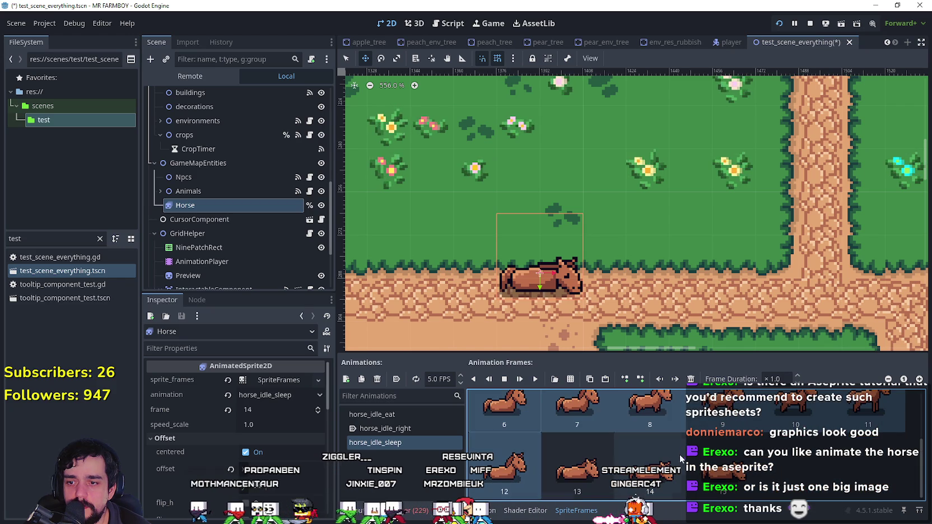
# - Select frames 6–9, then clear the selection and play from the current frame
pyautogui.click(576, 464)
pyautogui.click(530, 411)
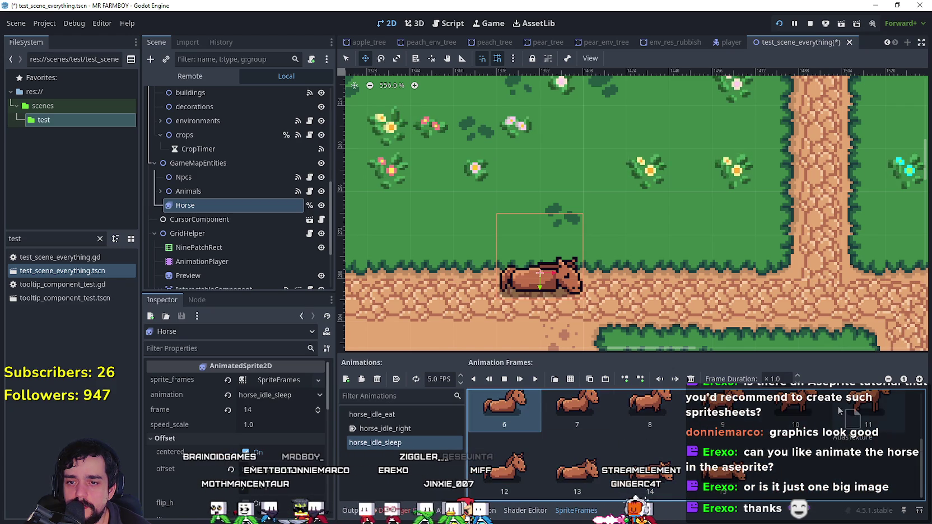
pyautogui.scroll(1, 612, 437)
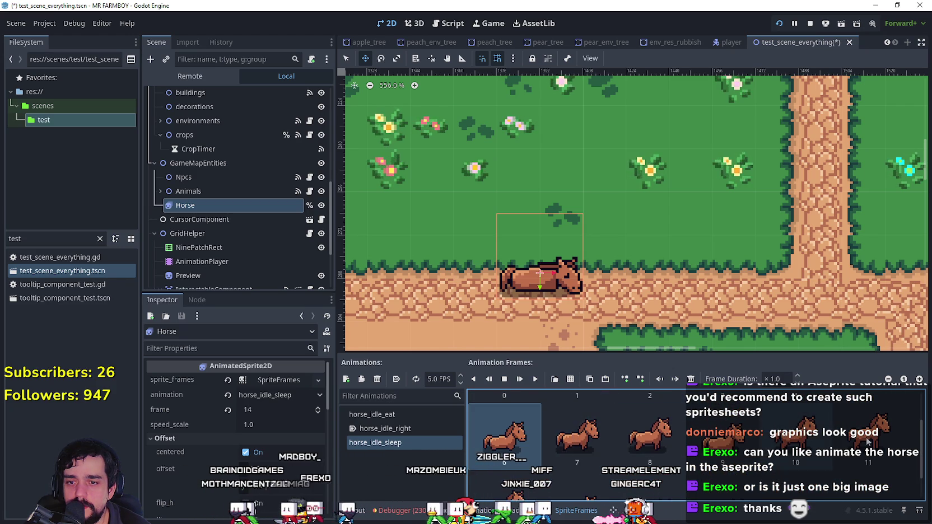
pyautogui.keyDown('shift'); pyautogui.click(704, 442); pyautogui.keyUp('shift')
pyautogui.scroll(1, 704, 436)
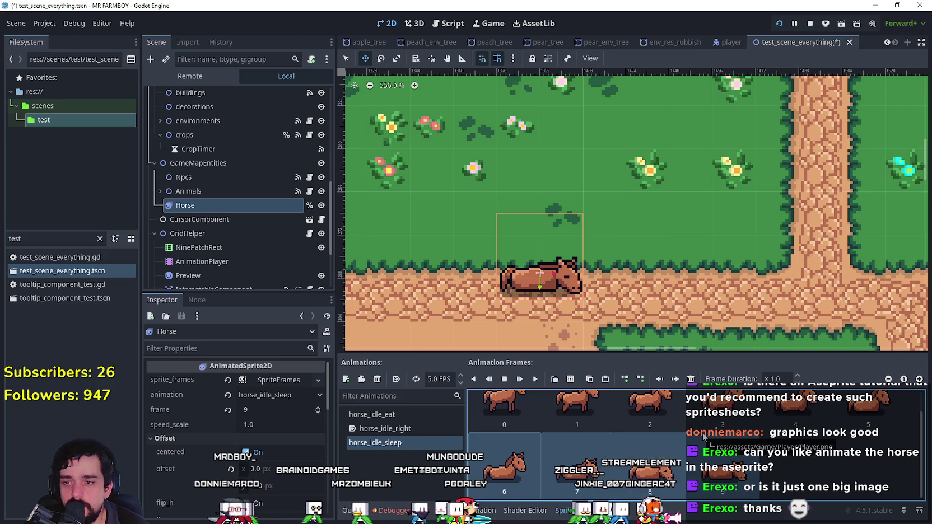
pyautogui.click(654, 439)
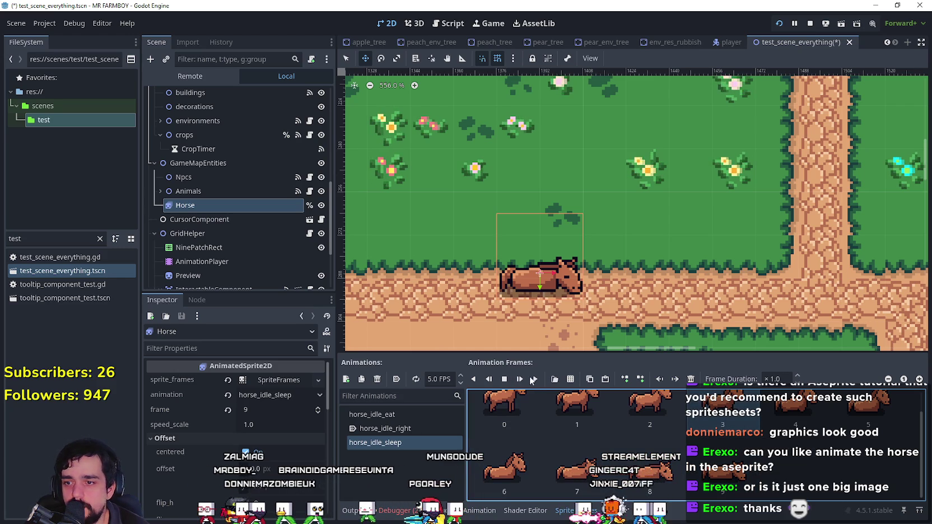
pyautogui.click(535, 379)
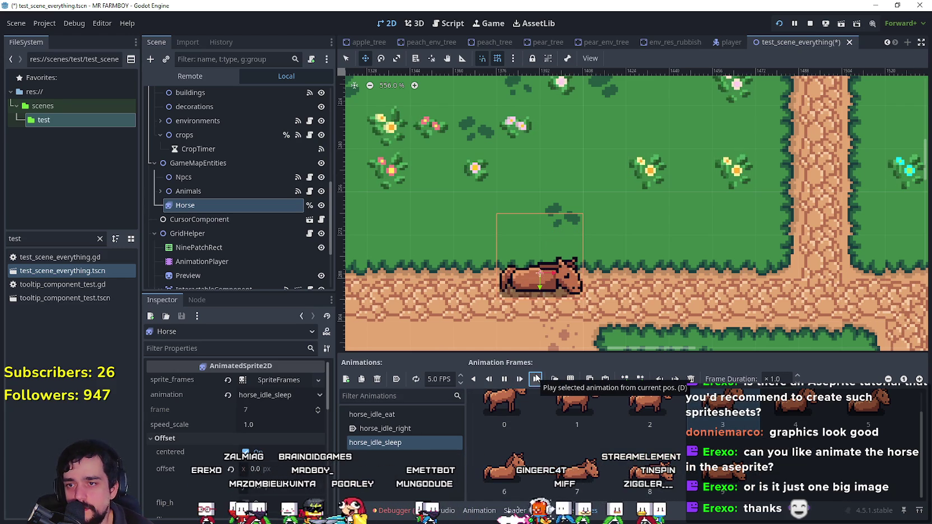
# - Select frame 1 and start renaming the horse_idle_sleep animation
pyautogui.scroll(1, 674, 439)
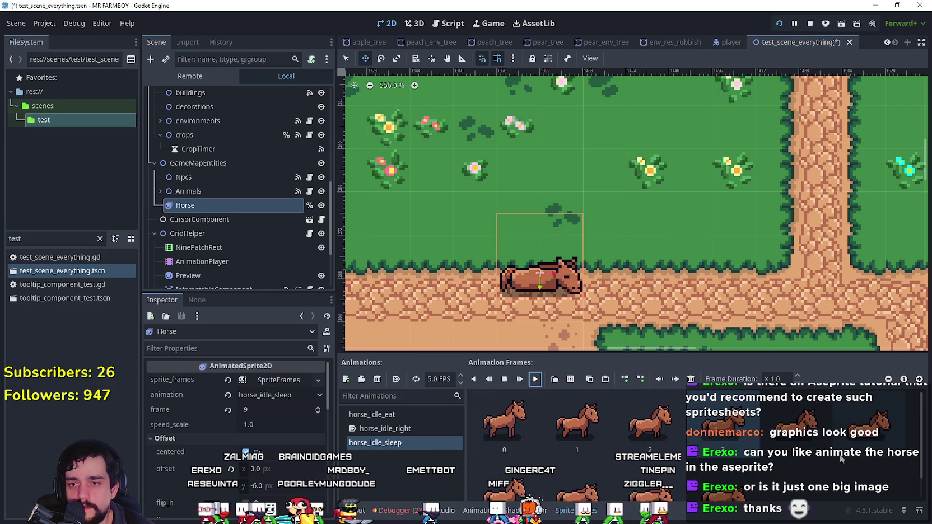
pyautogui.click(577, 425)
pyautogui.click(409, 442)
pyautogui.click(408, 443)
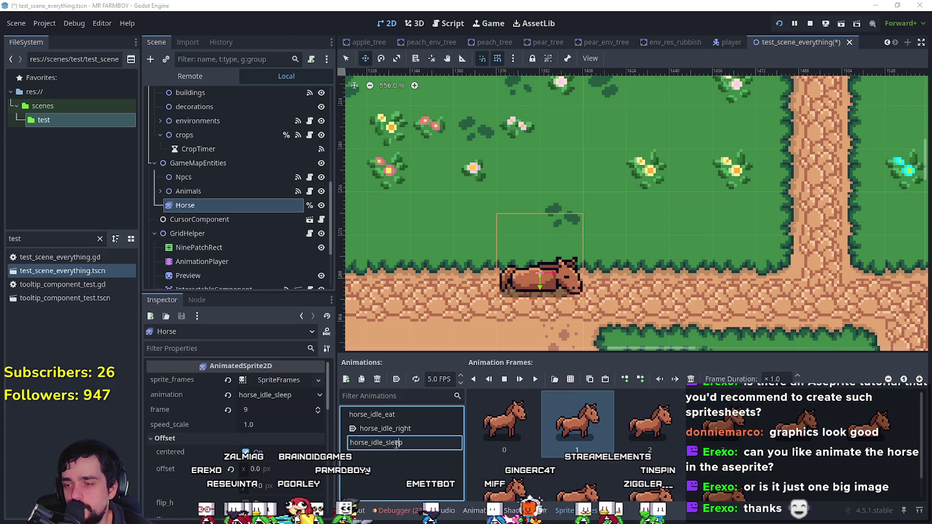
# - Rename the animation to horse_idle_going_to_sleep
pyautogui.press('BackSpace')
pyautogui.press('BackSpace')
pyautogui.press('BackSpace')
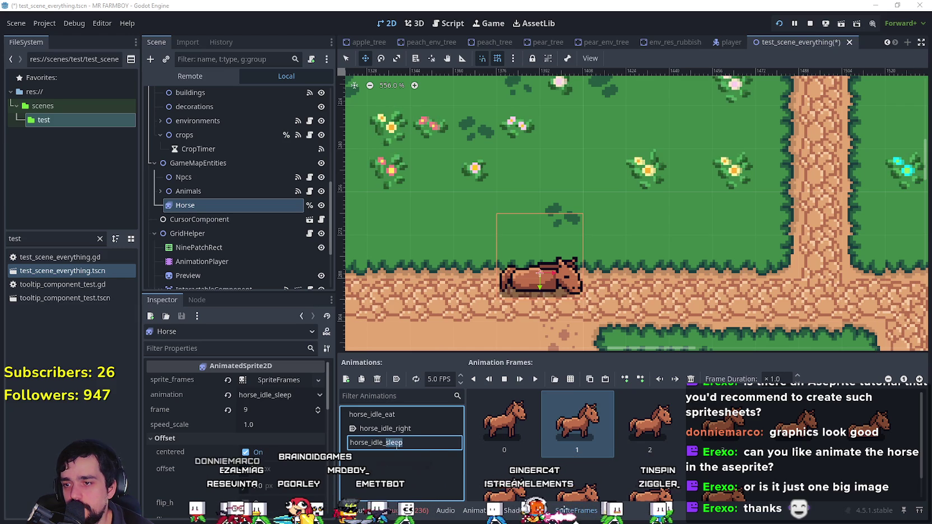
pyautogui.write('goiu')
pyautogui.press('BackSpace')
pyautogui.write('ng_to_sleep')
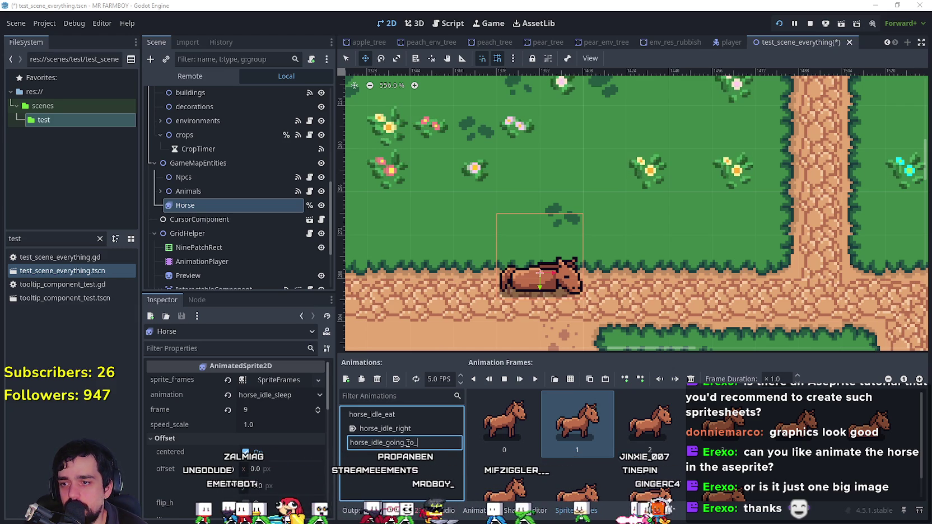
pyautogui.press('Return')
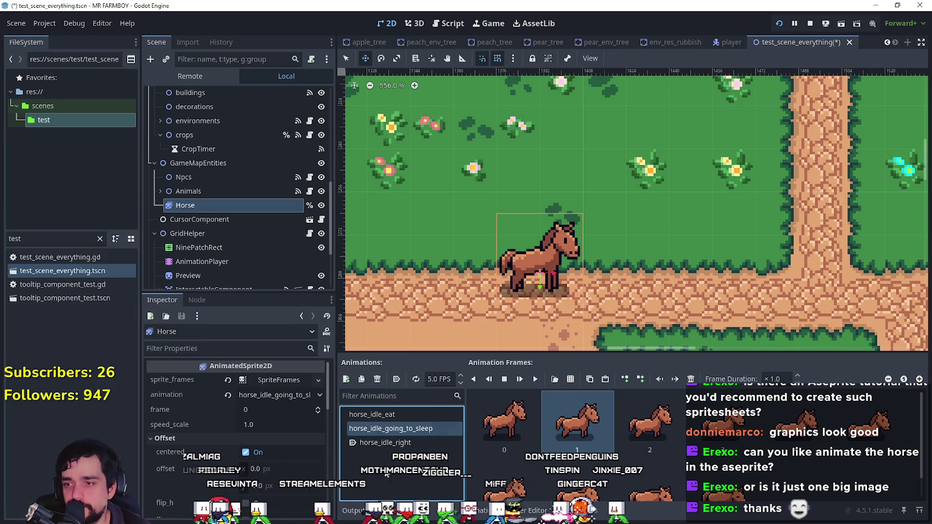
# - Create another new animation named horse_idle_sleep
pyautogui.click(345, 379)
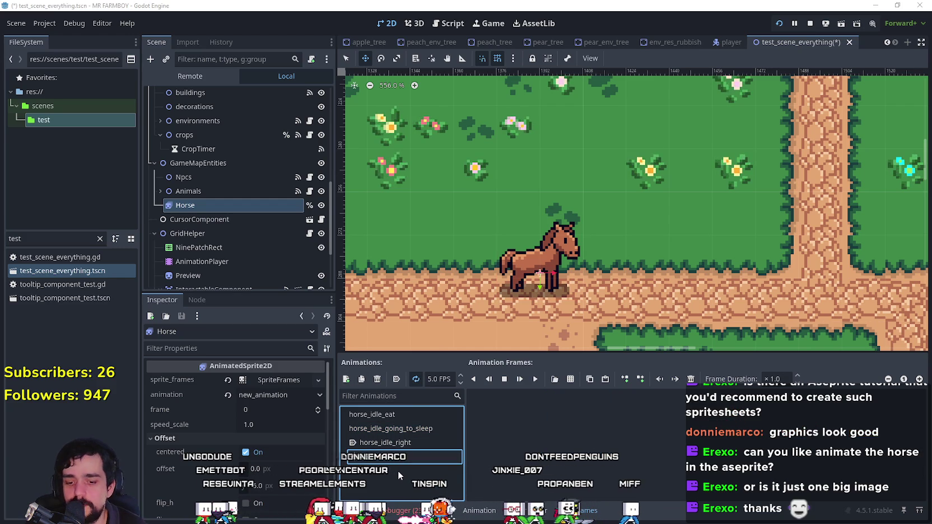
pyautogui.write('horse_idle_sleep')
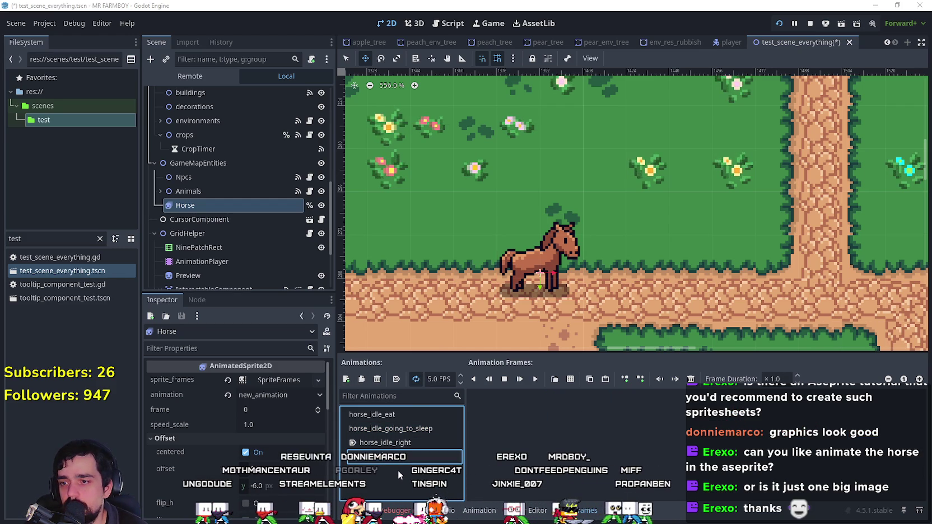
pyautogui.press('Return')
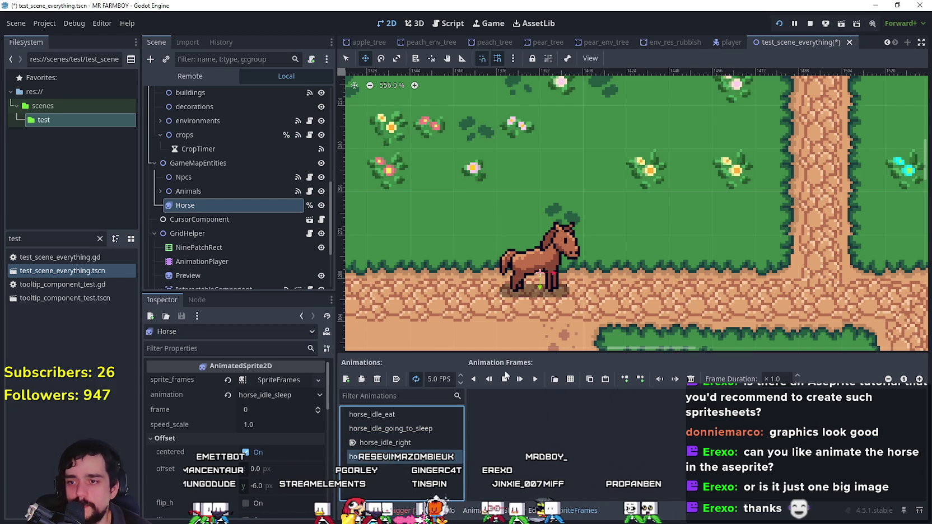
# - Add the top-row sleeping horse frames from Player.png, excluding the extra last frame
pyautogui.click(570, 379)
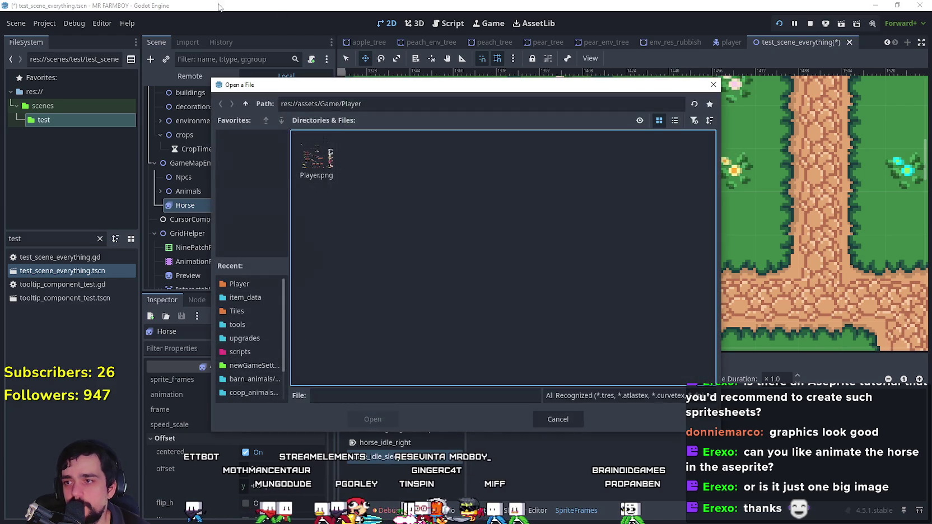
pyautogui.doubleClick(317, 161)
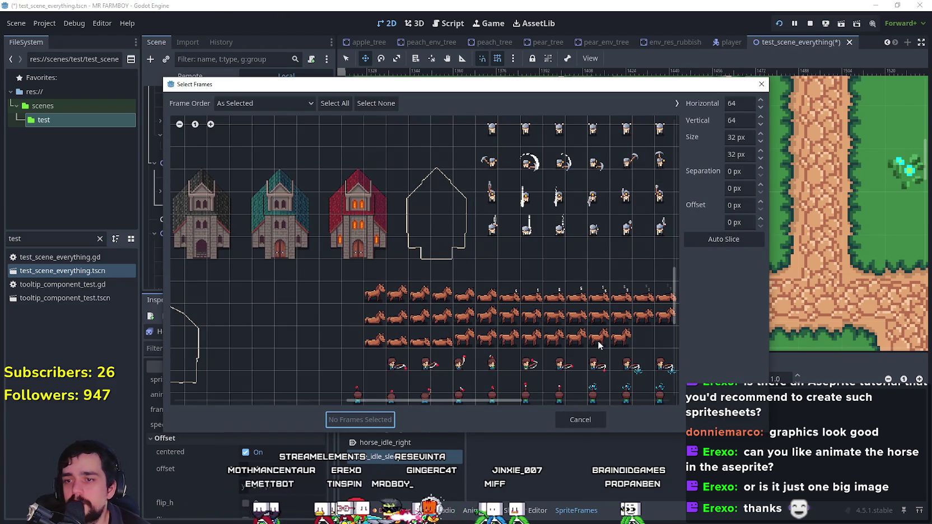
pyautogui.moveTo(509, 297); pyautogui.dragTo(678, 300)
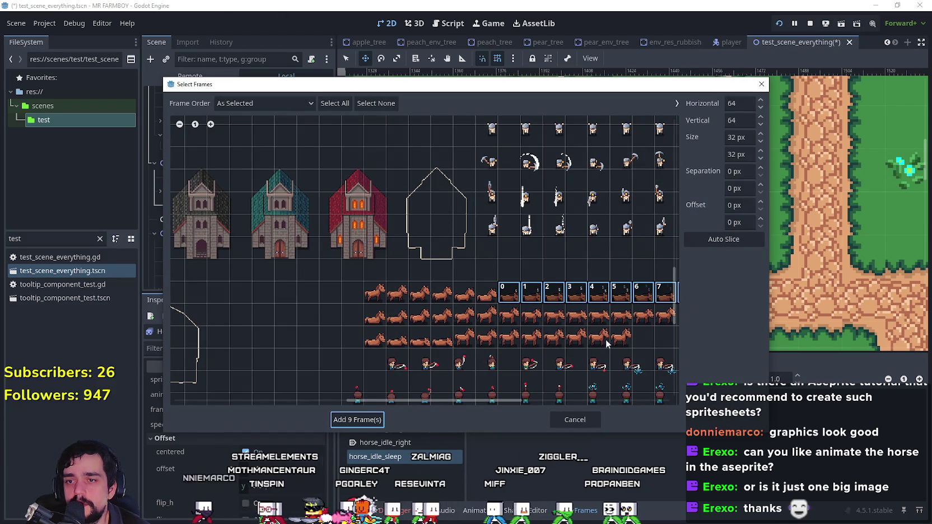
pyautogui.moveTo(391, 400); pyautogui.dragTo(432, 401)
pyautogui.click(563, 292)
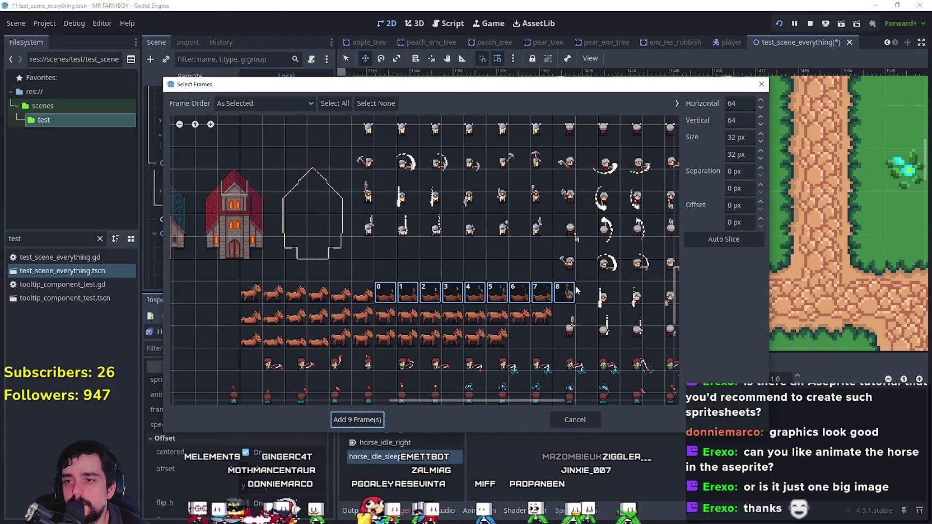
pyautogui.click(352, 416)
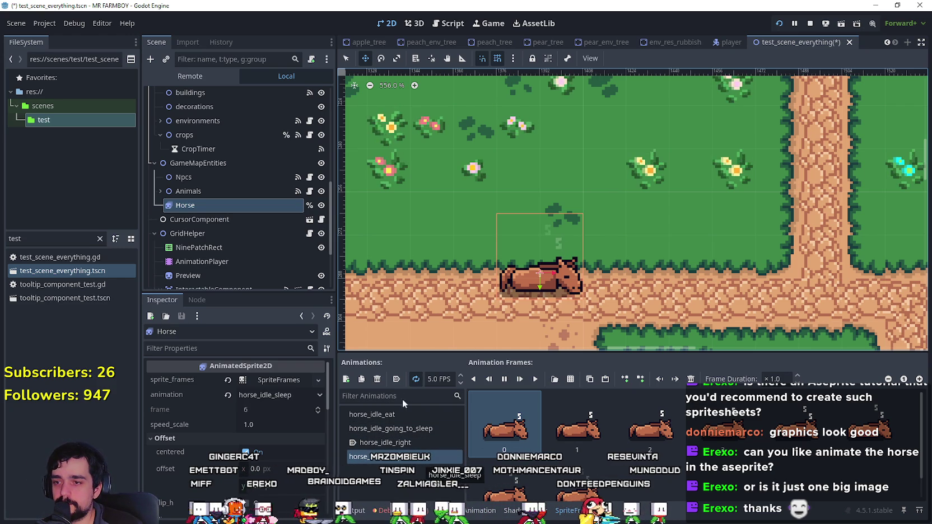
# - Create a new animation named horse_idle_get_up
pyautogui.click(346, 379)
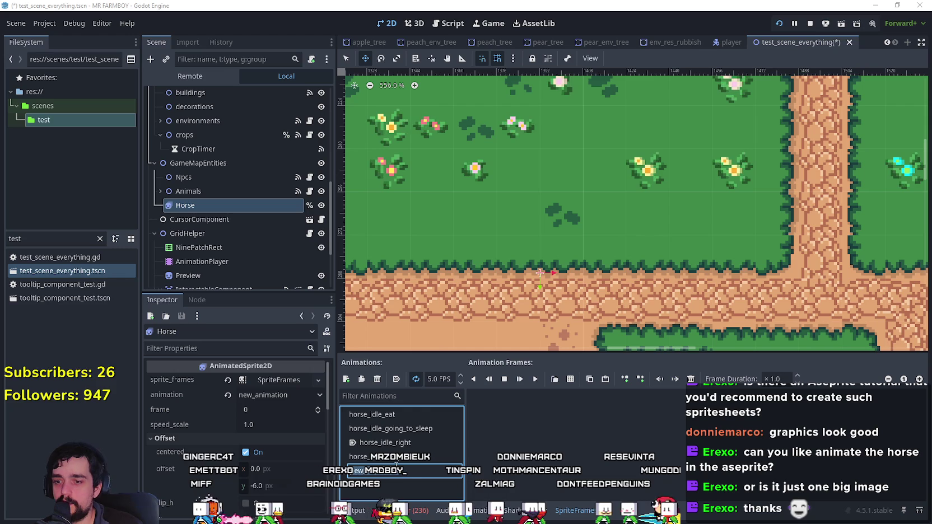
pyautogui.write('horse')
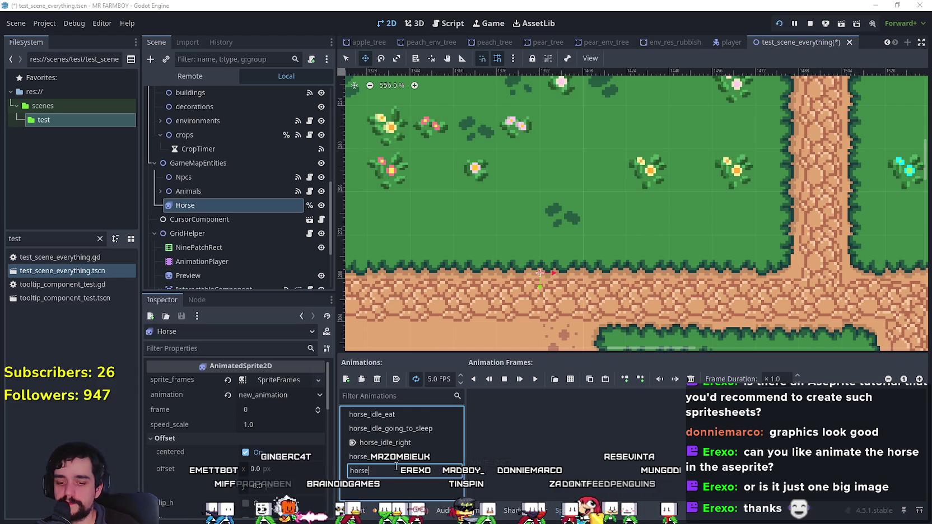
pyautogui.write('_idle_getU')
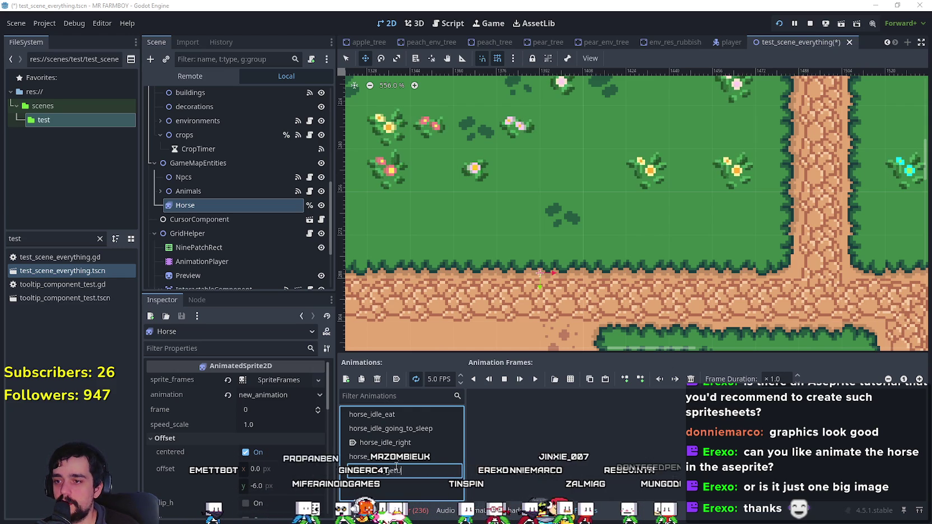
pyautogui.press('BackSpace')
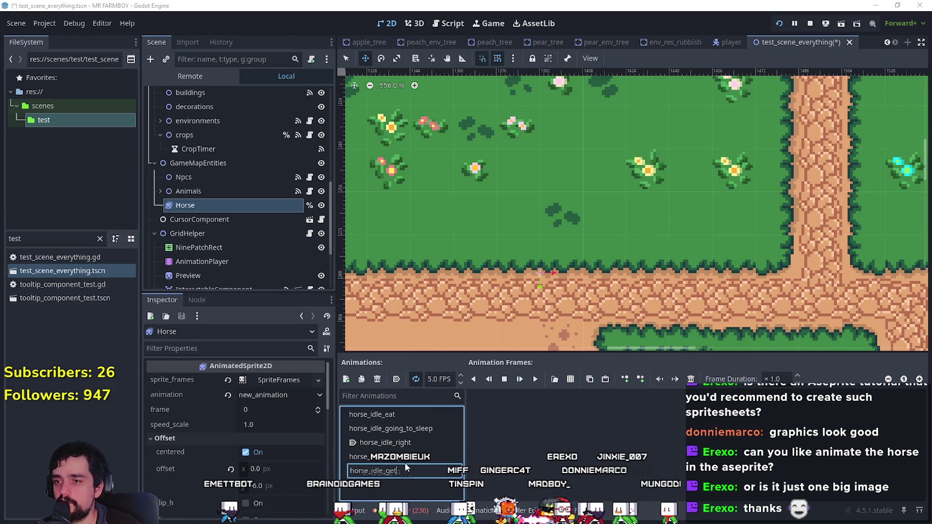
pyautogui.write('_up')
pyautogui.press('Return')
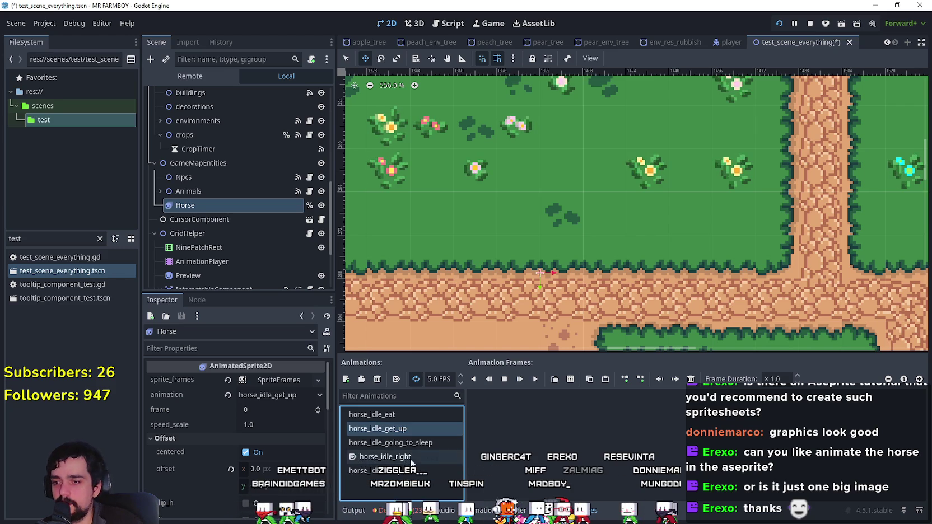
# - Add six second-row horse frames from Player.png to it and preview the animation
pyautogui.click(570, 379)
pyautogui.doubleClick(317, 165)
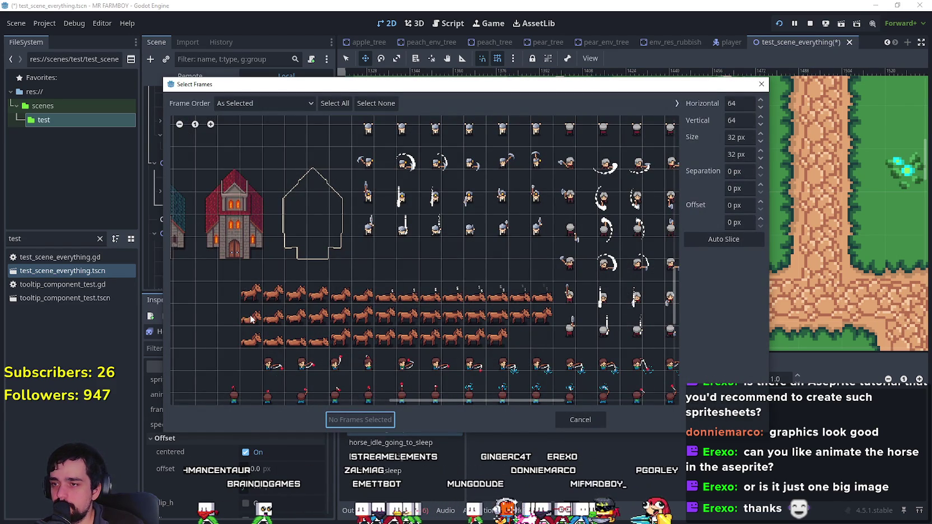
pyautogui.moveTo(255, 318); pyautogui.dragTo(361, 317)
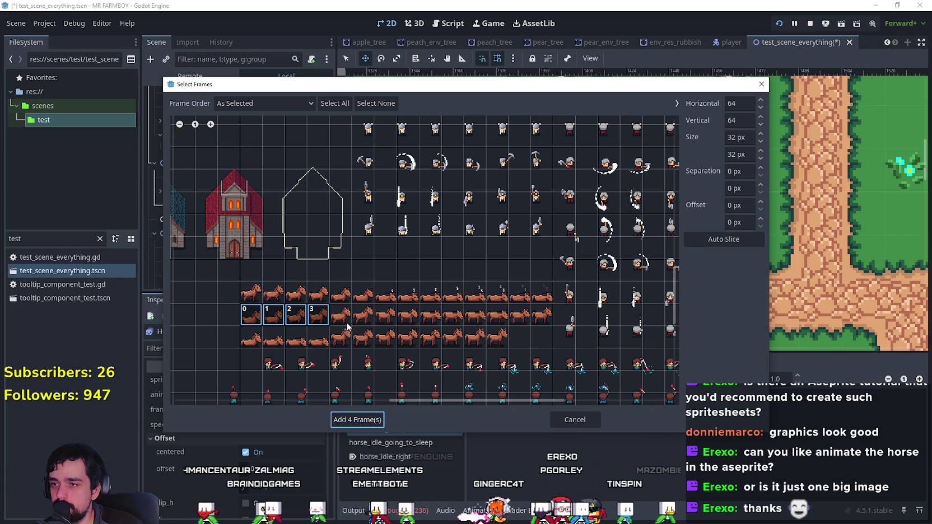
pyautogui.click(361, 422)
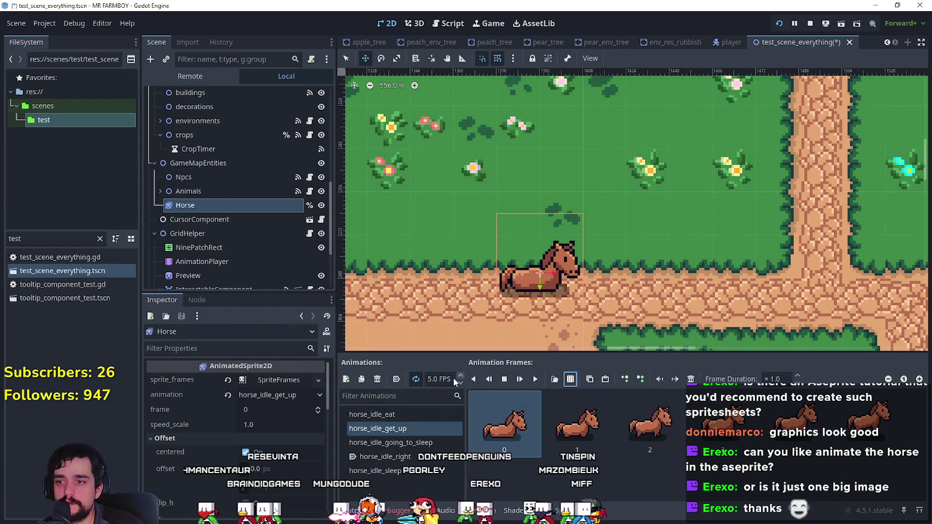
pyautogui.click(535, 379)
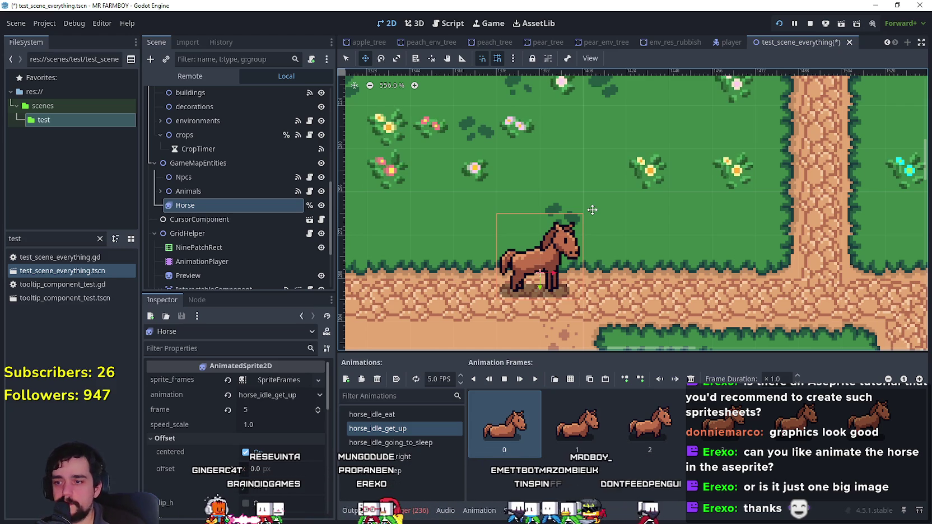
# - View horse_idle_right and horse_idle_eat, then preview horse_idle_going_to_sleep
pyautogui.click(415, 455)
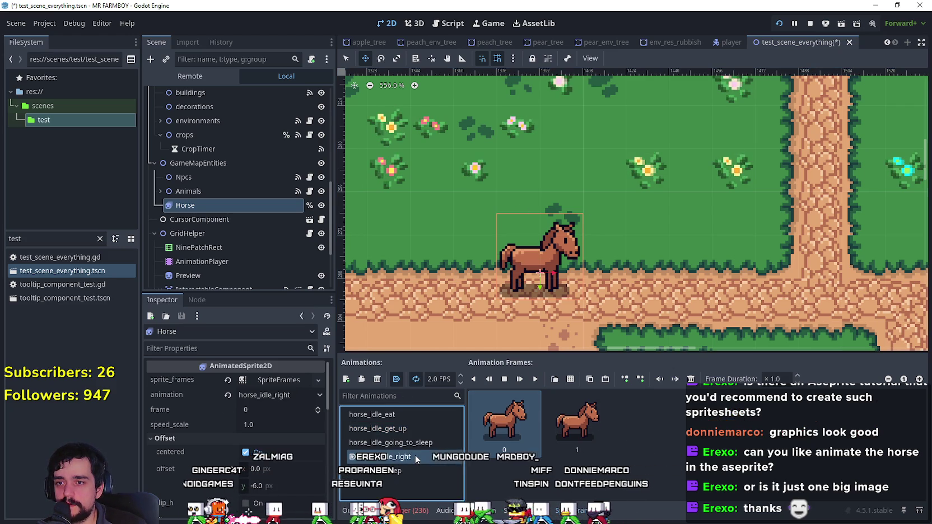
pyautogui.click(411, 415)
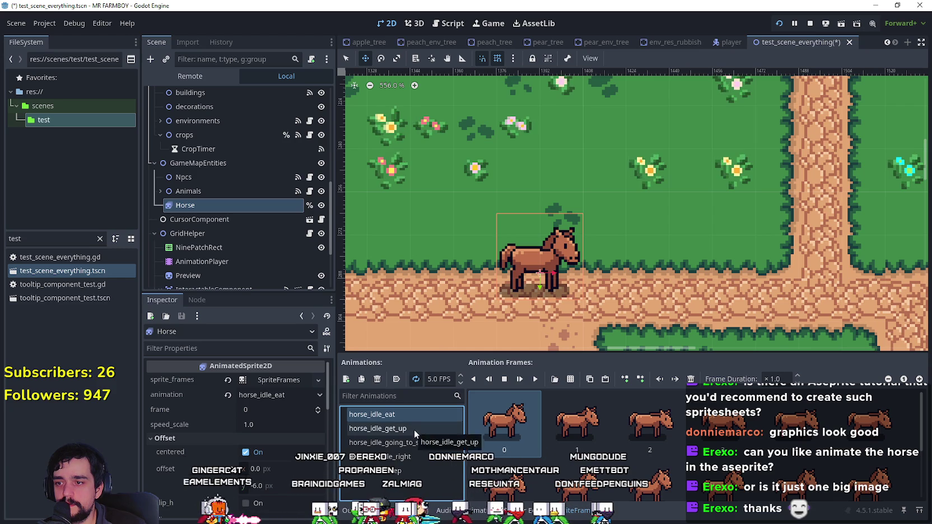
pyautogui.click(413, 443)
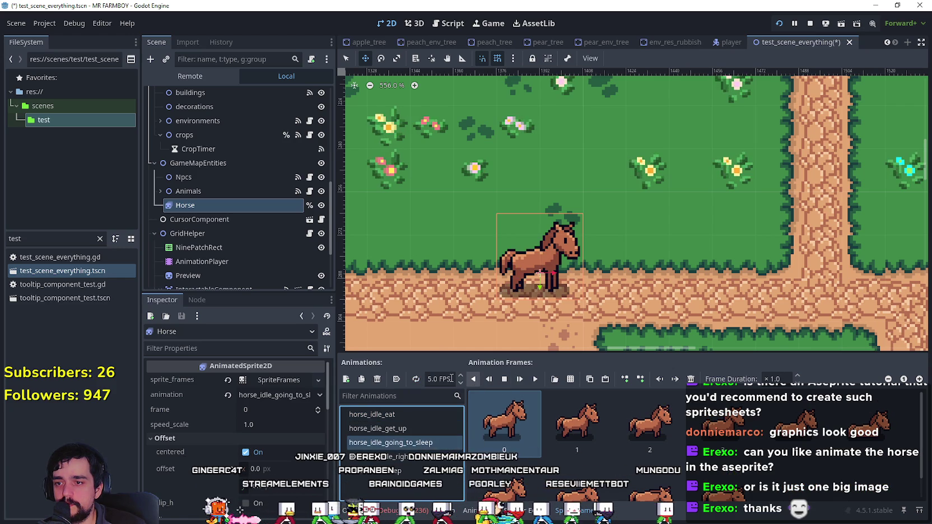
pyautogui.click(535, 379)
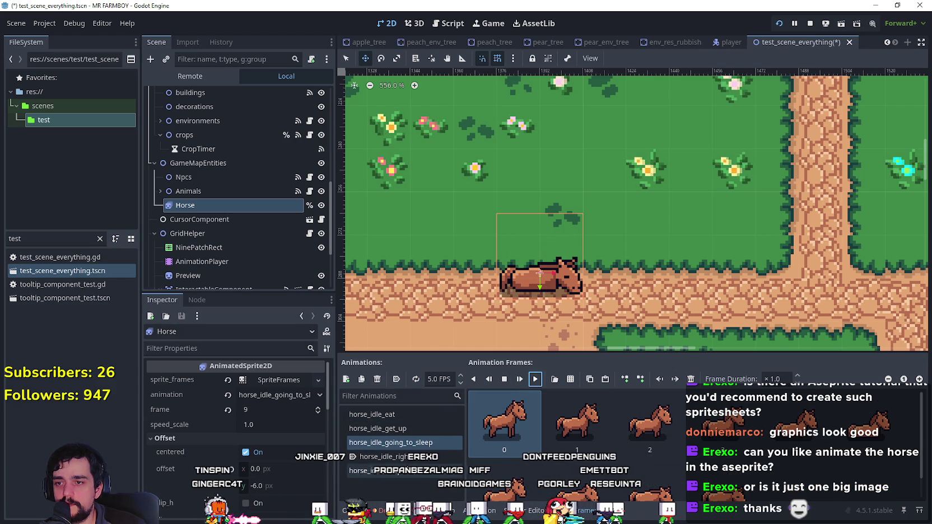
# - Preview horse_idle_sleep and save test_scene_everything
pyautogui.click(381, 470)
pyautogui.click(535, 379)
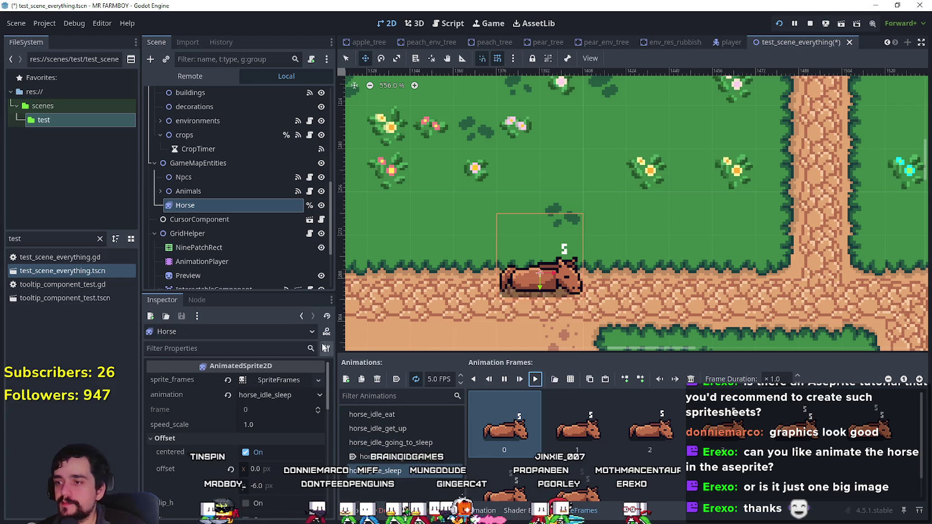
pyautogui.hotkey('ctrl', 's')
pyautogui.scroll(5, 257, 192)
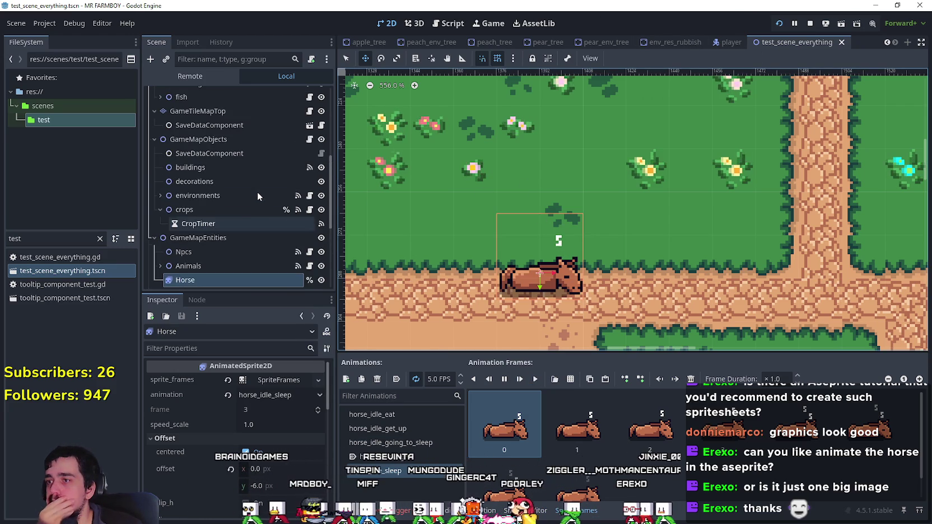
pyautogui.scroll(5, 259, 192)
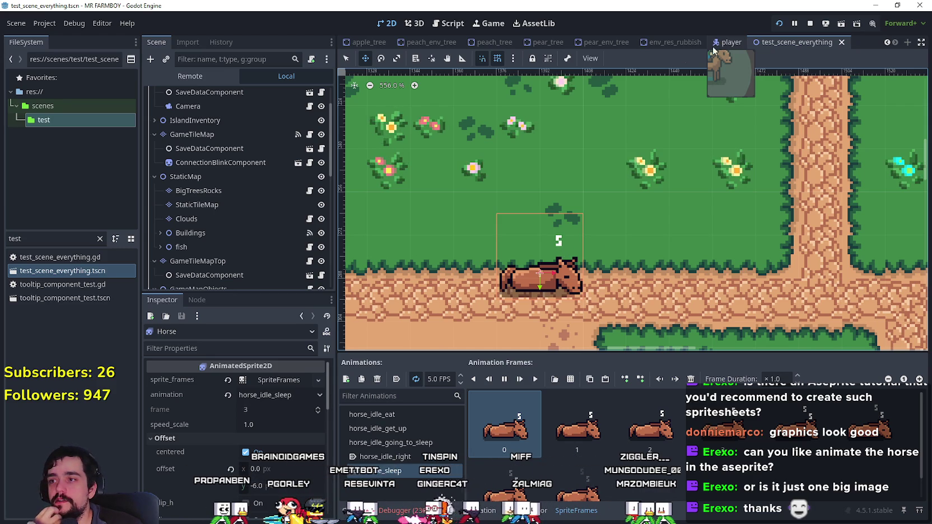
pyautogui.scroll(-5, 255, 235)
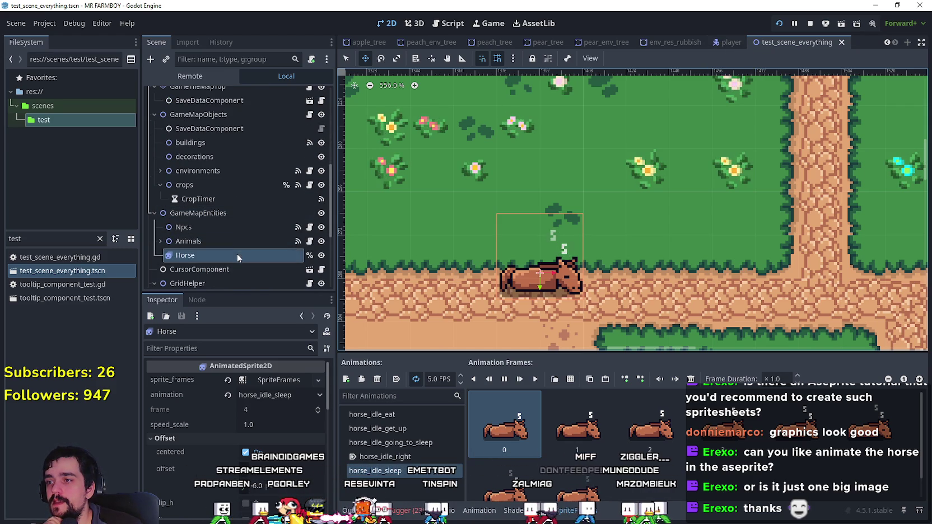
# - Attach a new res://scenes/test/horse.gd script to Horse and begin func set_idle_animation() -> void:
pyautogui.rightClick(227, 255)
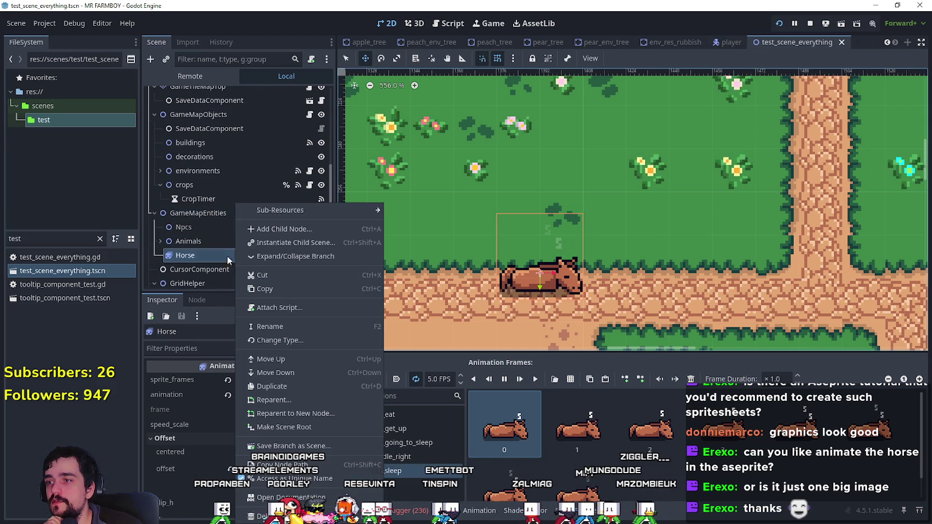
pyautogui.click(317, 308)
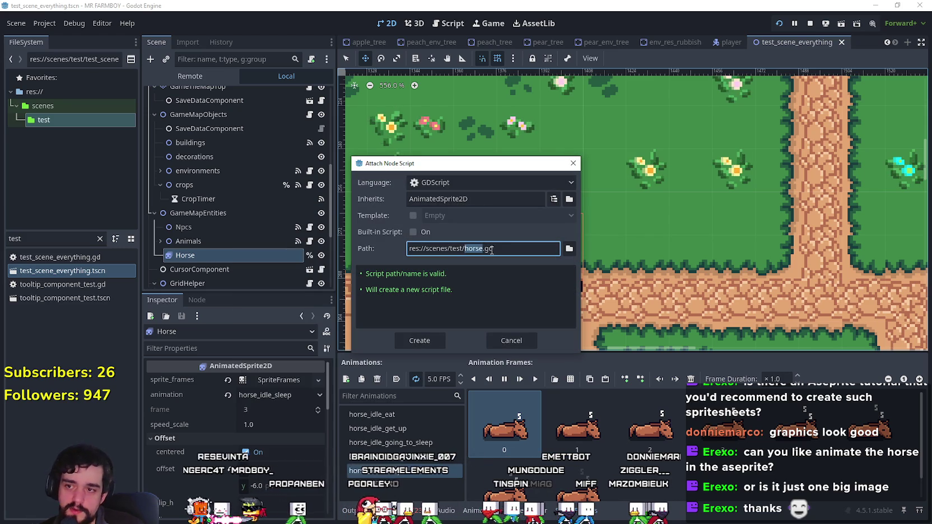
pyautogui.click(417, 341)
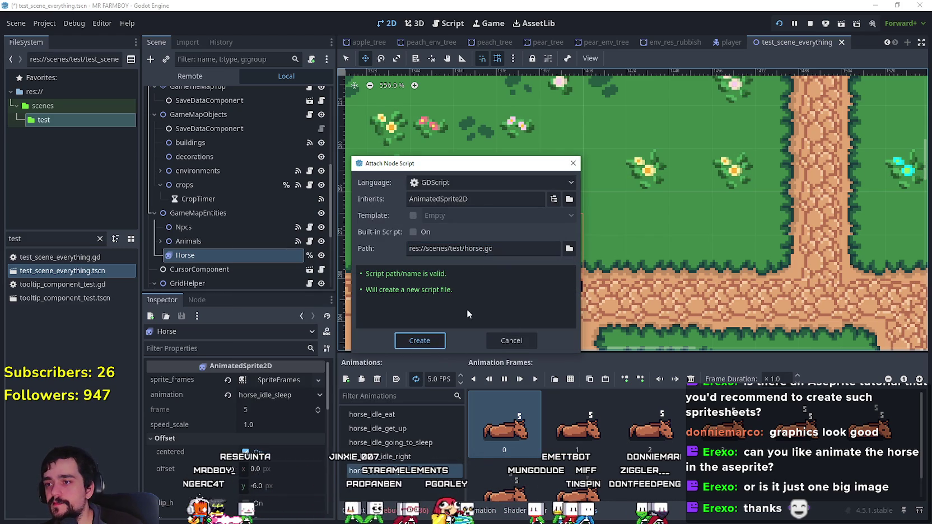
pyautogui.press('Return')
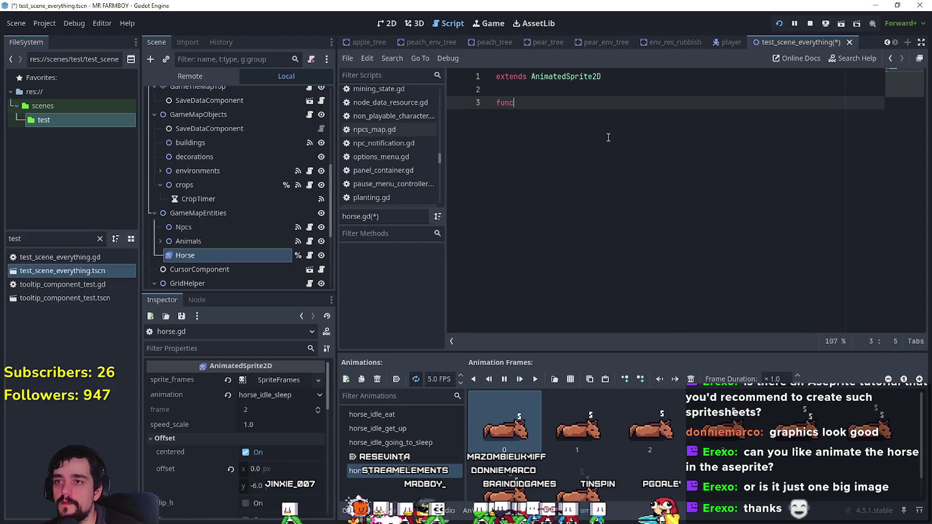
pyautogui.write(' set_idle_animation() -> void:')
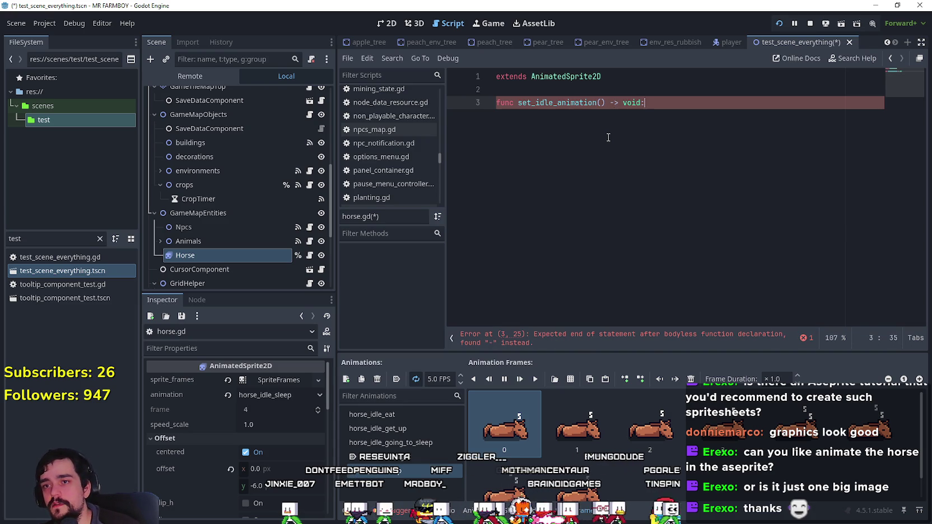
pyautogui.press('Return')
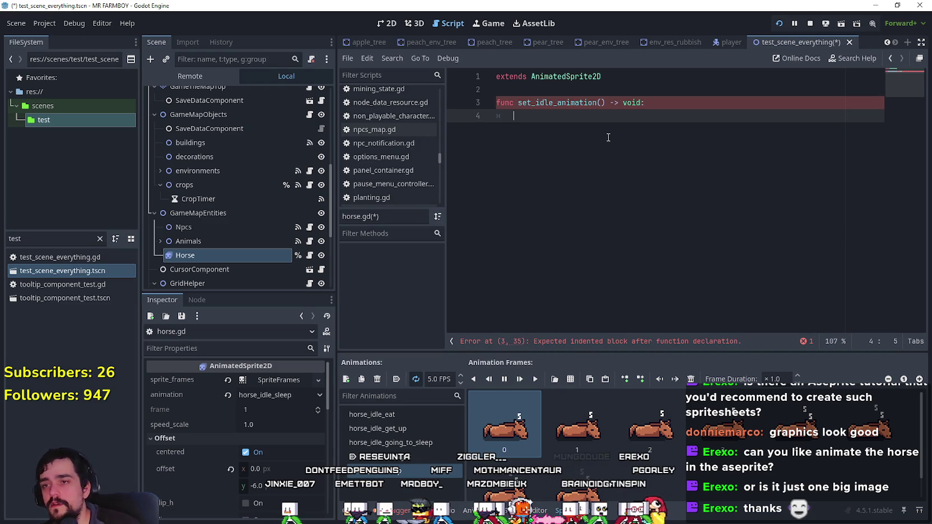
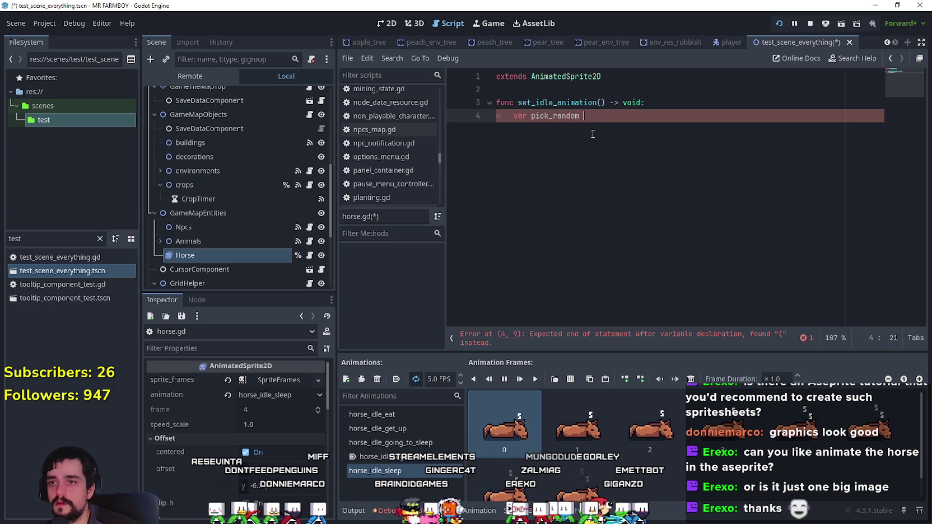
# - On line 4, declare pick_random:String = ["horse_idle_eat", "horse_idle_going_to_sleep"] in set_idle_animation
pyautogui.write('[')
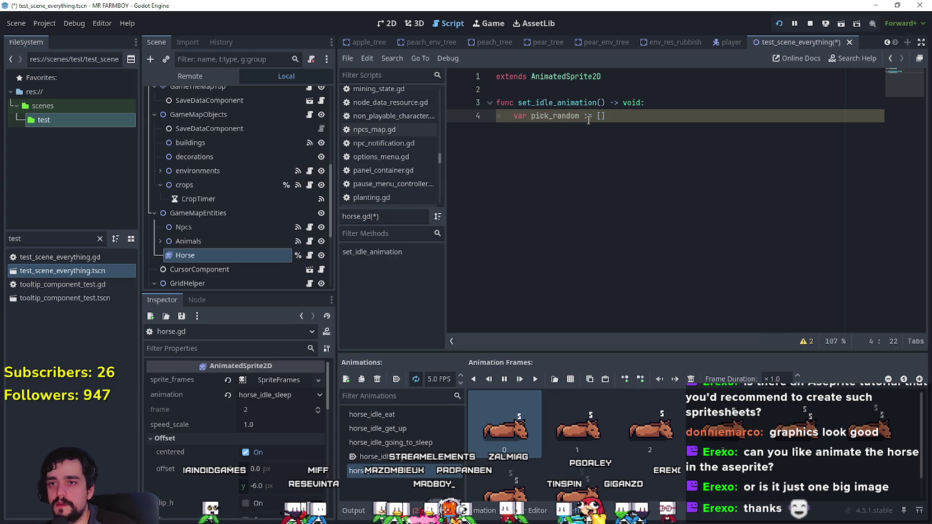
pyautogui.write('tring')
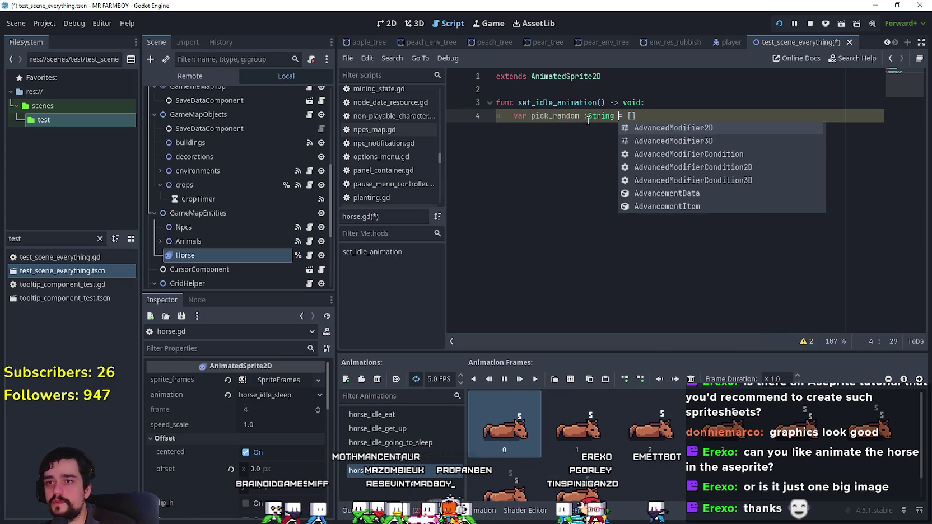
pyautogui.click(662, 117)
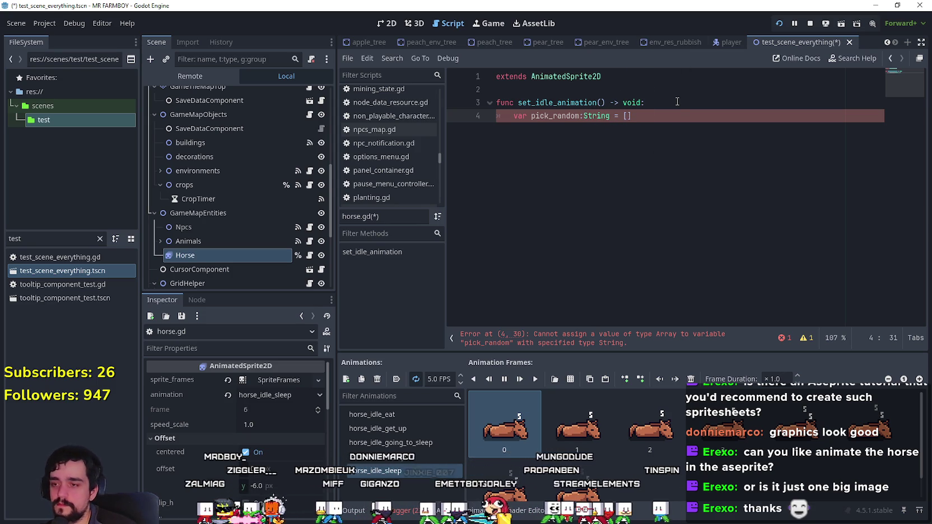
pyautogui.write('hor')
pyautogui.press('BackSpace')
pyautogui.press('BackSpace')
pyautogui.press('BackSpace')
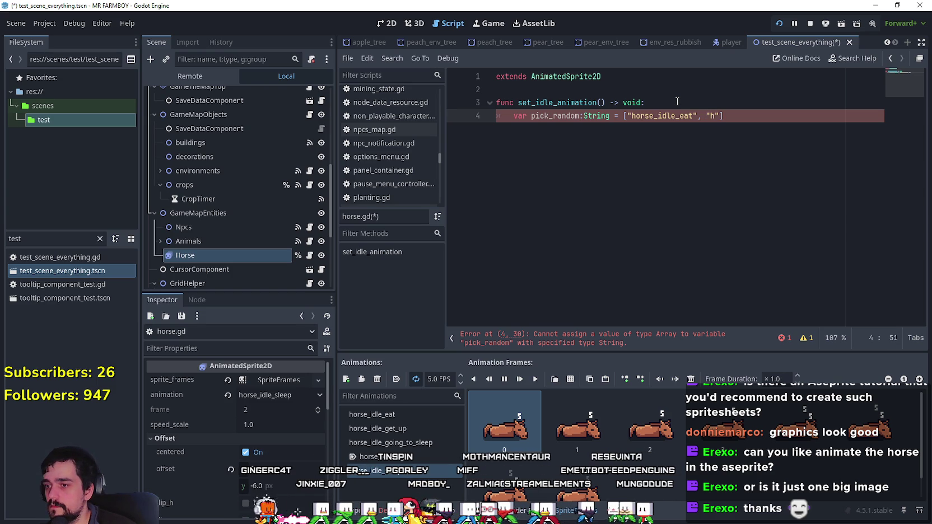
pyautogui.write('orse_idle_')
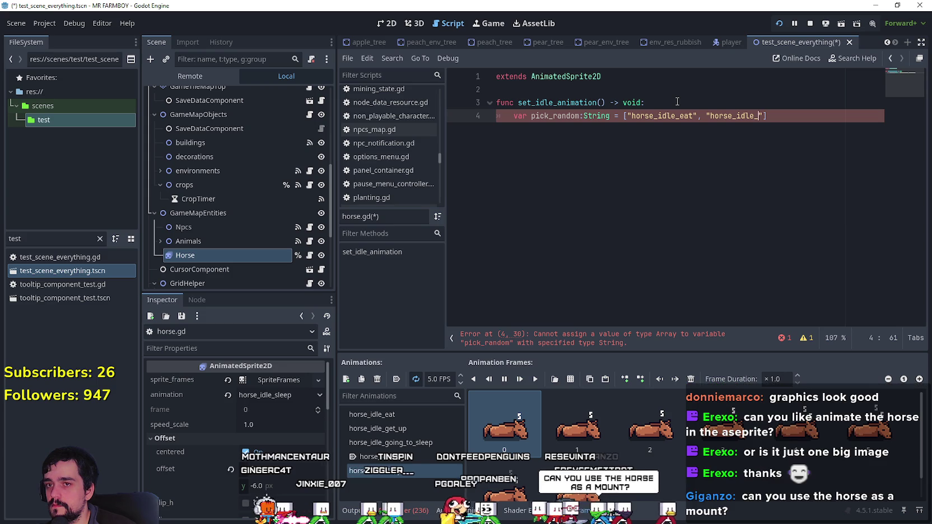
pyautogui.write('going_to_sleep')
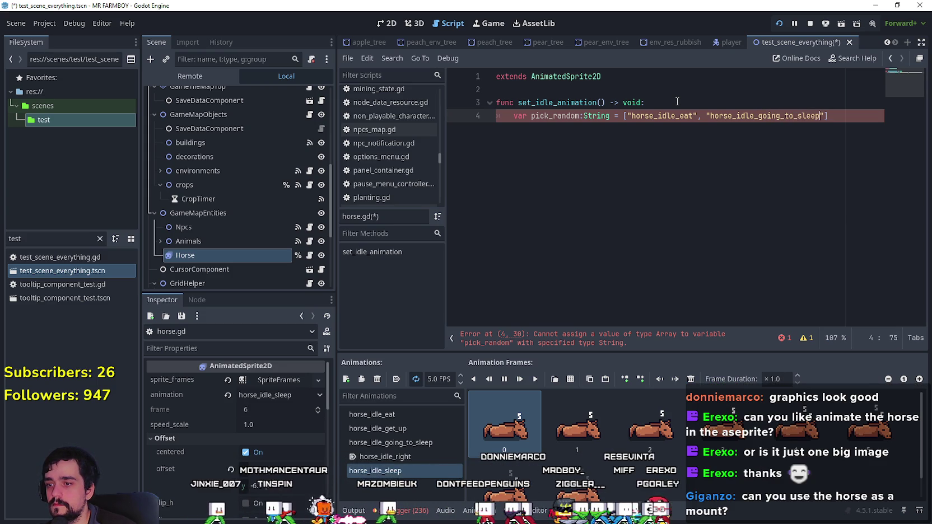
# - Rename horse_idle_going_to_sleep to horse_go_sleep and horse_idle_eat to horse_eat
pyautogui.click(400, 443)
pyautogui.doubleClick(400, 445)
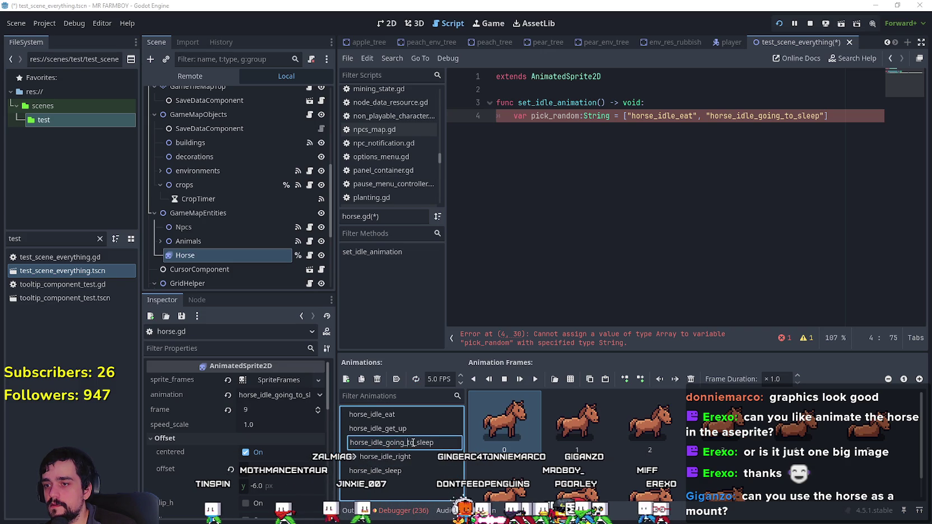
pyautogui.press('BackSpace')
pyautogui.press('BackSpace')
pyautogui.press('BackSpace')
pyautogui.press('BackSpace')
pyautogui.press('BackSpace')
pyautogui.press('BackSpace')
pyautogui.write('go')
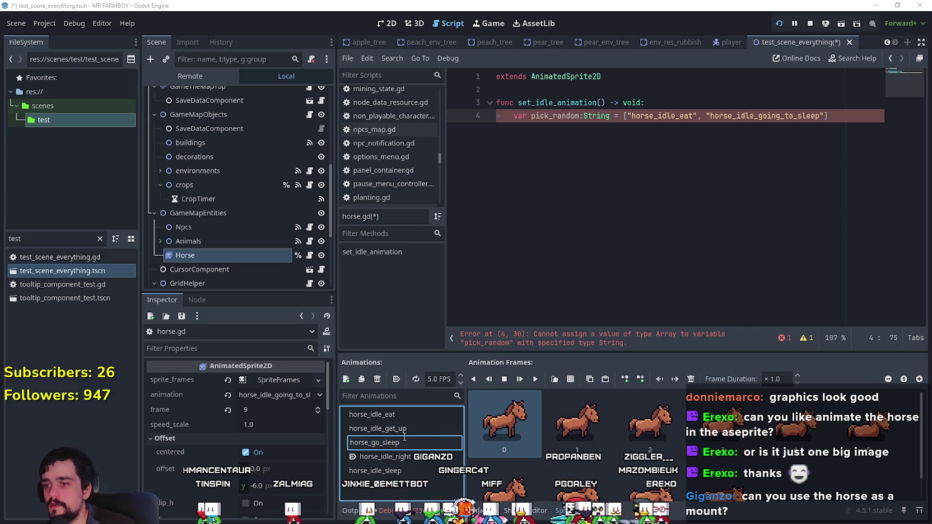
pyautogui.press('Return')
pyautogui.click(380, 428)
pyautogui.doubleClick(381, 429)
pyautogui.click(381, 428)
pyautogui.press('BackSpace')
pyautogui.press('BackSpace')
pyautogui.press('BackSpace')
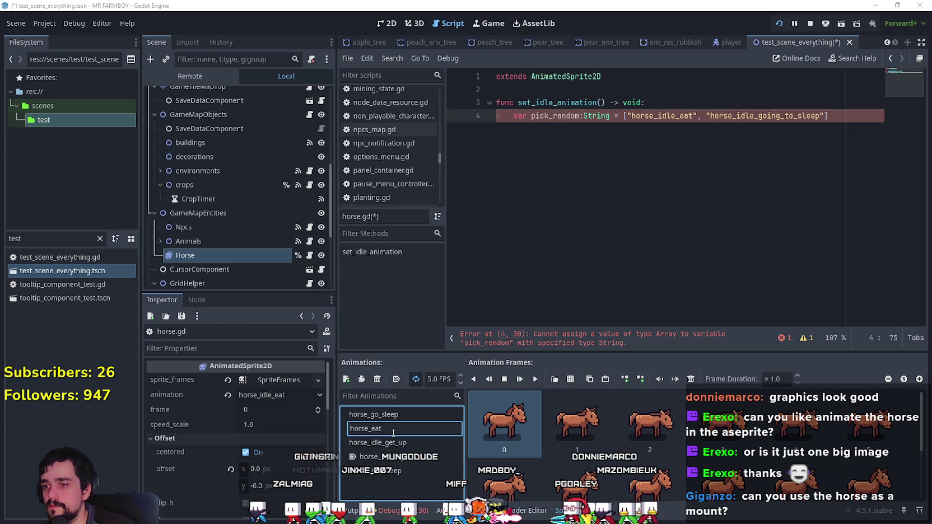
pyautogui.press('BackSpace')
pyautogui.press('Return')
# - Rename horse_idle_get_up to horse_get_up and horse_idle_sleep to horse_sleep
pyautogui.click(391, 432)
pyautogui.click(394, 442)
pyautogui.doubleClick(392, 442)
pyautogui.click(393, 442)
pyautogui.press('BackSpace')
pyautogui.press('BackSpace')
pyautogui.press('BackSpace')
pyautogui.press('BackSpace')
pyautogui.press('BackSpace')
pyautogui.press('Return')
pyautogui.click(407, 460)
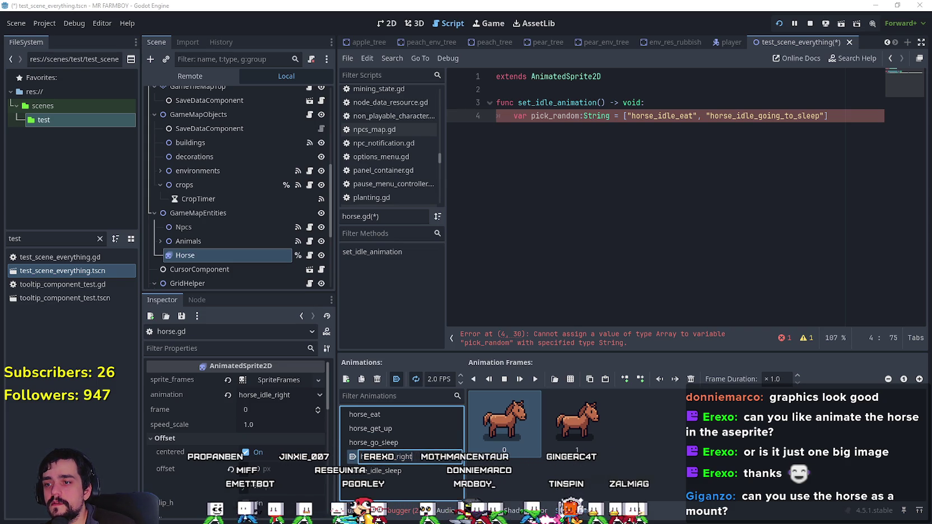
pyautogui.click(436, 457)
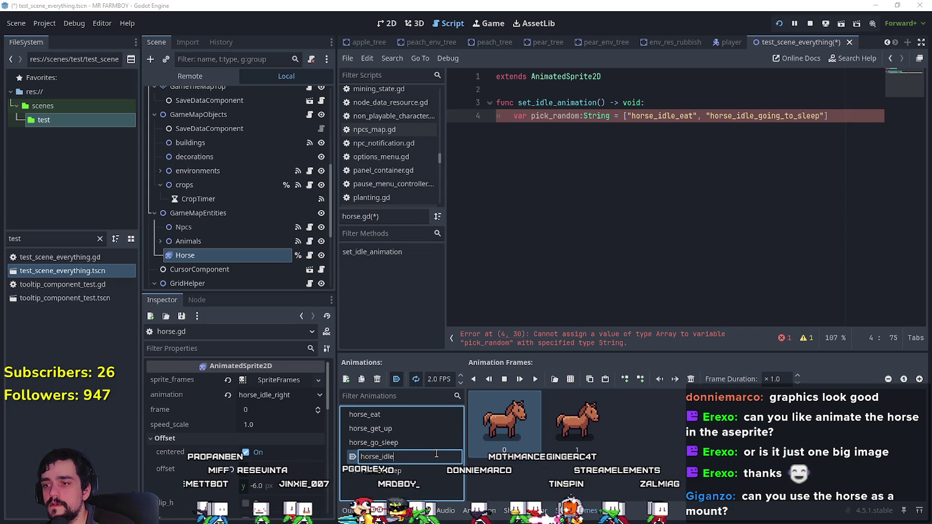
pyautogui.click(369, 470)
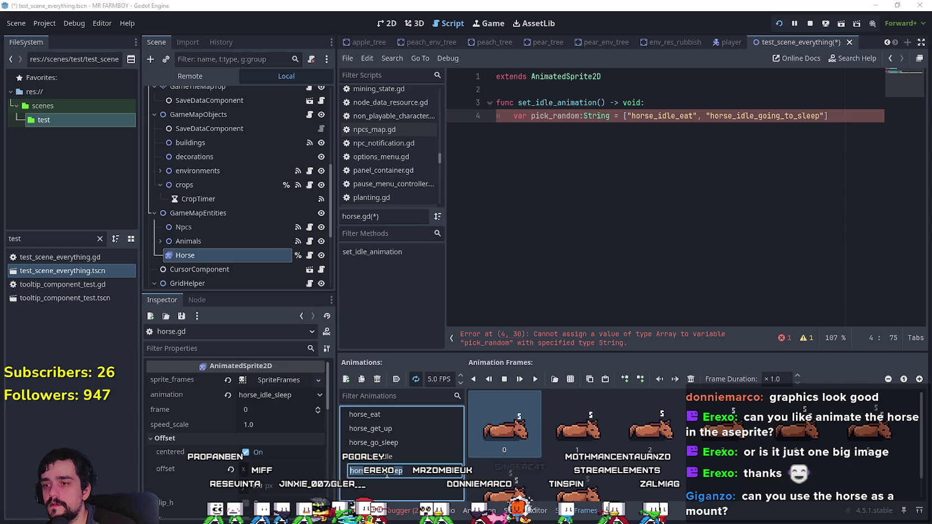
pyautogui.click(405, 466)
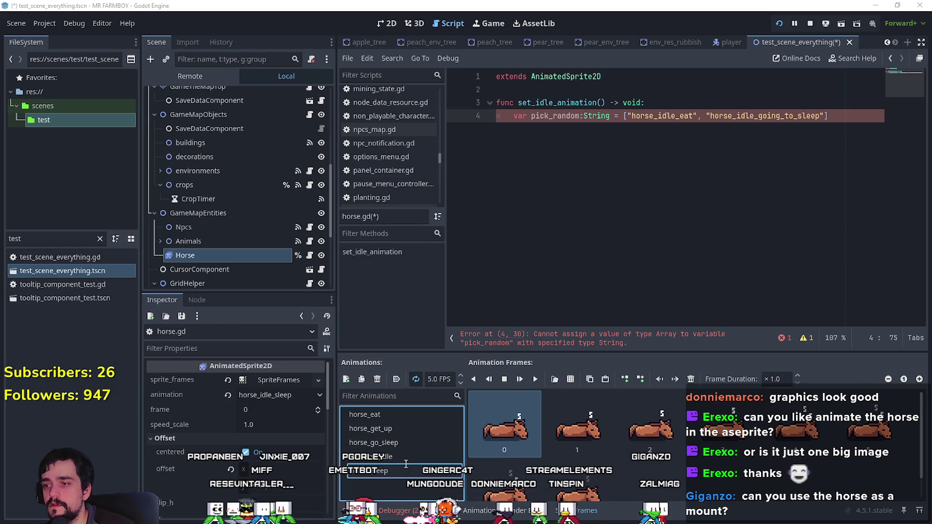
pyautogui.press('Return')
# - Change line 4's animation names to "horse_eat" and "horse_go_sleep"
pyautogui.click(679, 118)
pyautogui.moveTo(675, 116); pyautogui.dragTo(660, 116)
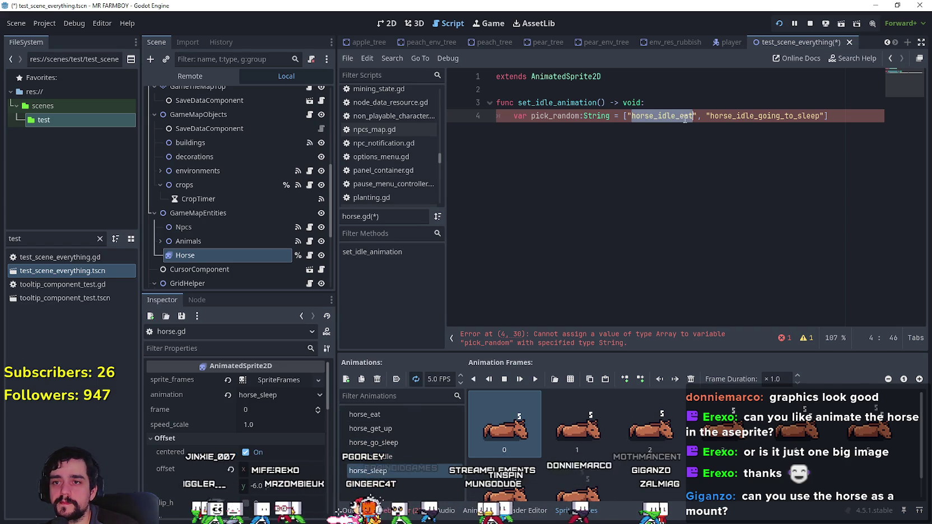
pyautogui.press('BackSpace')
pyautogui.press('BackSpace')
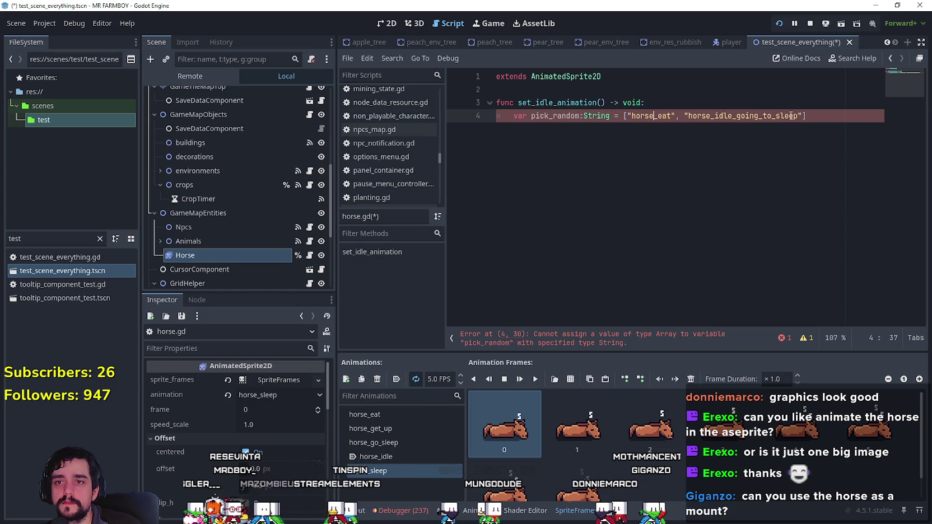
pyautogui.moveTo(771, 115); pyautogui.dragTo(730, 115)
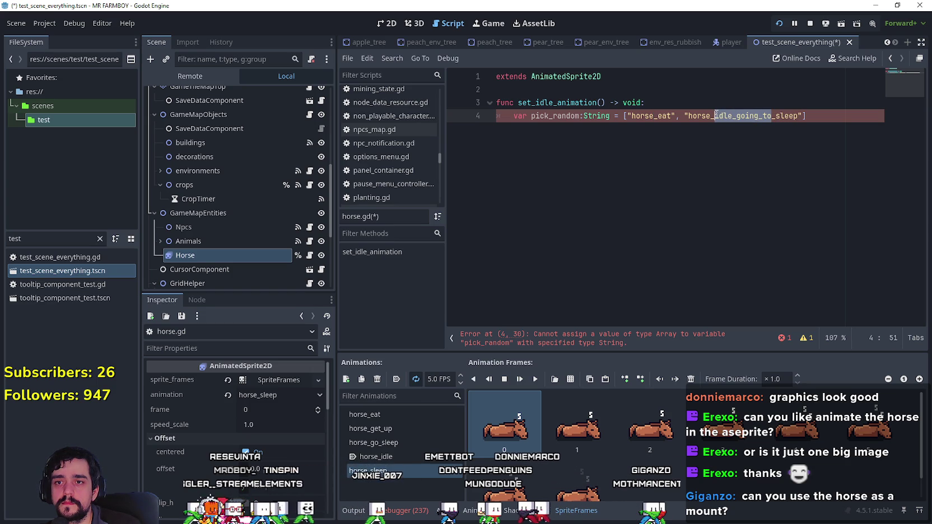
pyautogui.press('BackSpace')
pyautogui.press('BackSpace')
pyautogui.press('BackSpace')
pyautogui.write('go')
# - Add "horse_idle" to the list, append .pick_random(), and start a new line
pyautogui.click(760, 126)
pyautogui.write(', ')
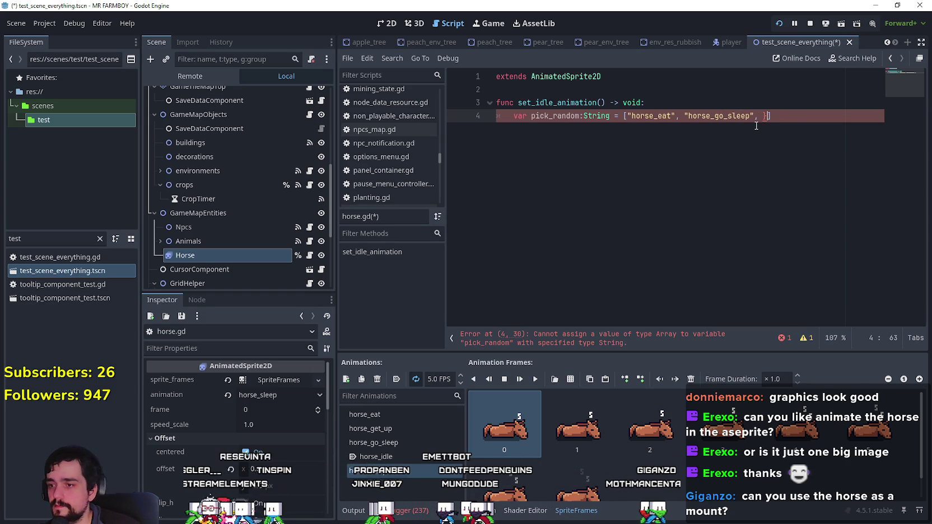
pyautogui.write('"')
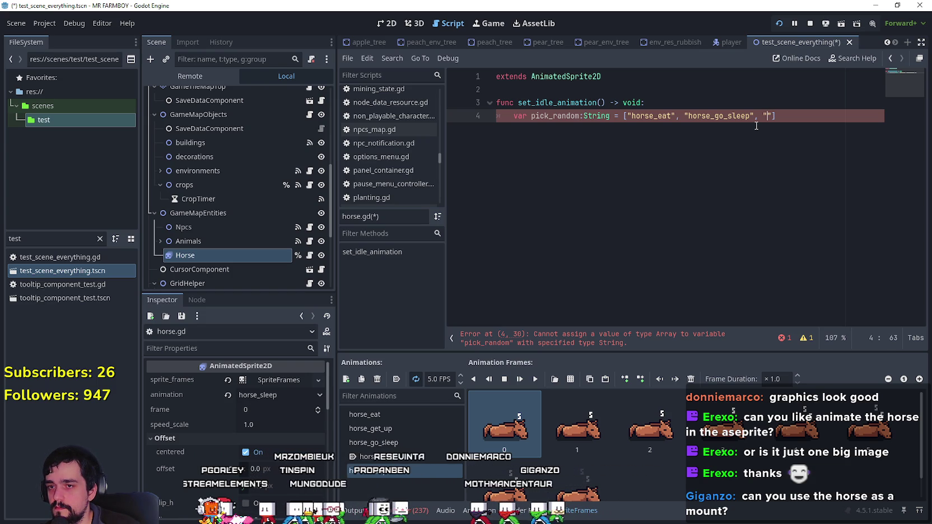
pyautogui.write('horse_idl')
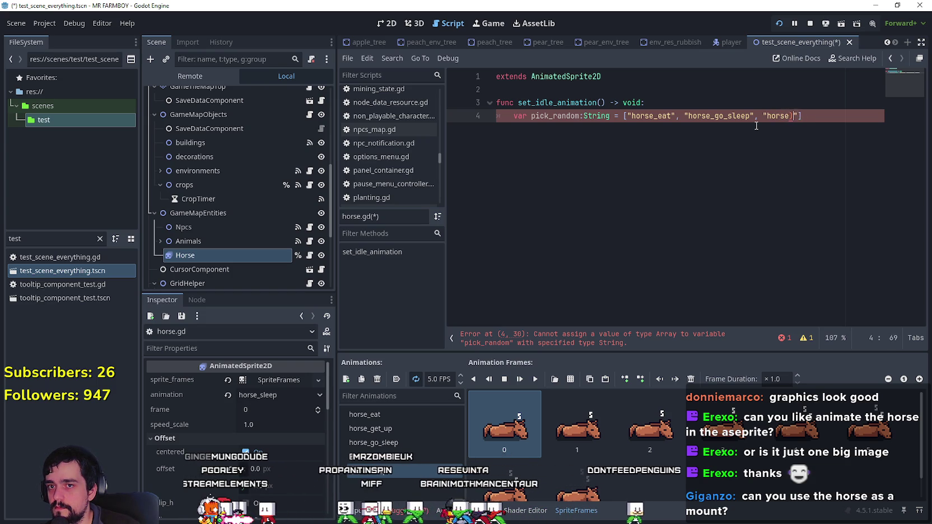
pyautogui.write('e')
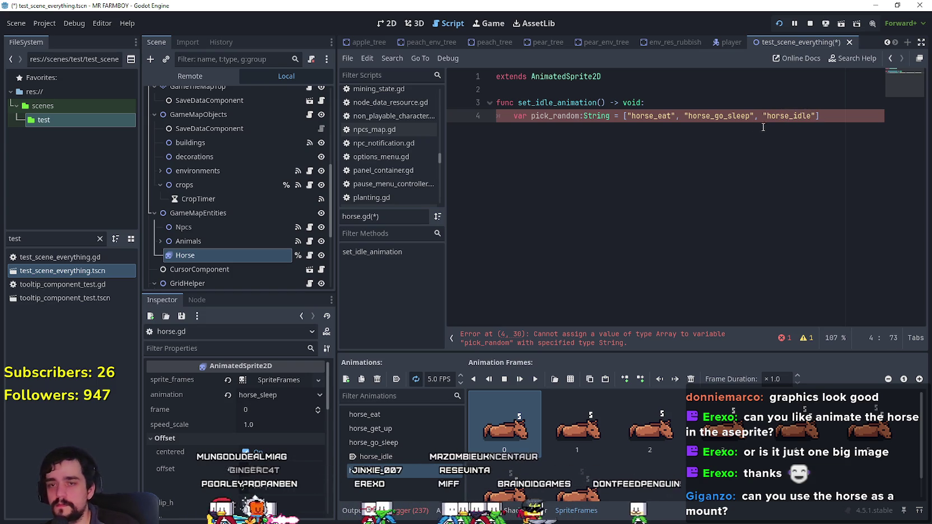
pyautogui.press('End')
pyautogui.write('.pi')
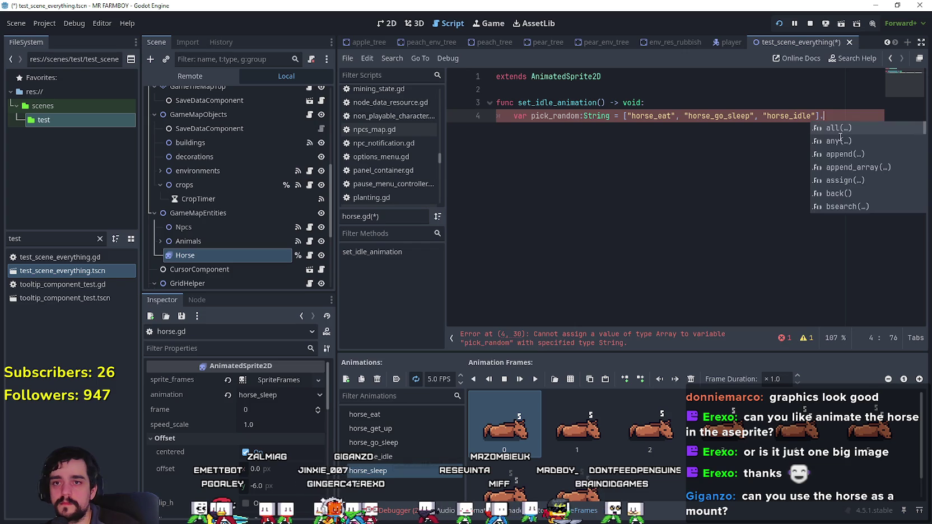
pyautogui.press('Return')
pyautogui.press('Return')
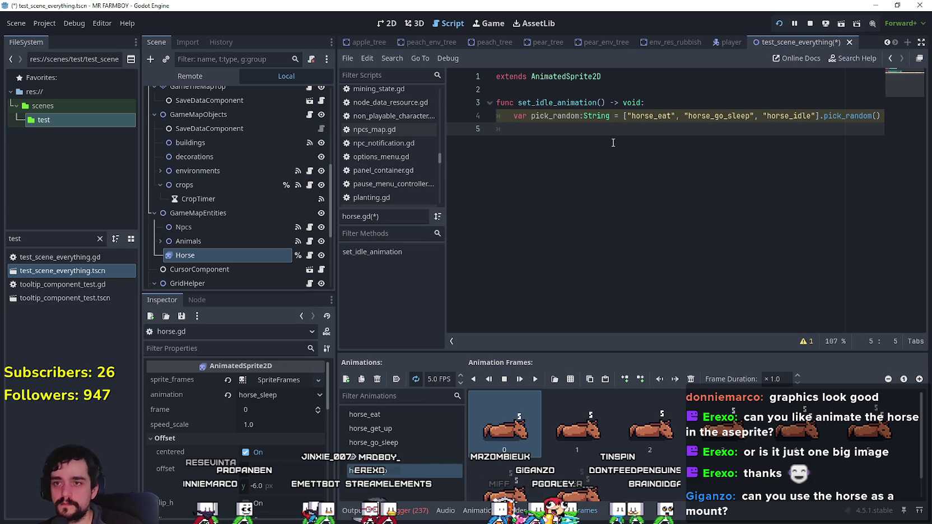
pyautogui.press('Return')
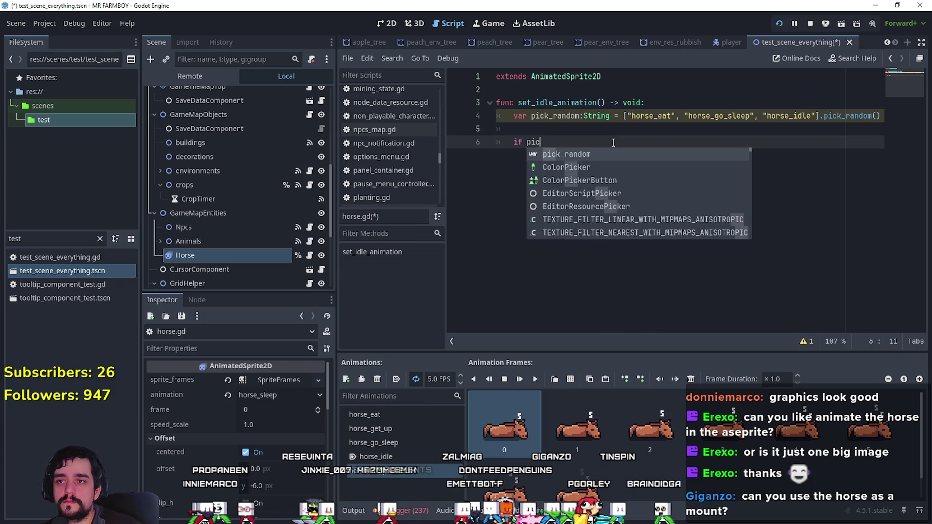
# - Write play(pick_random) on line 5 and begin an if pick_random line below it
pyautogui.press('Return')
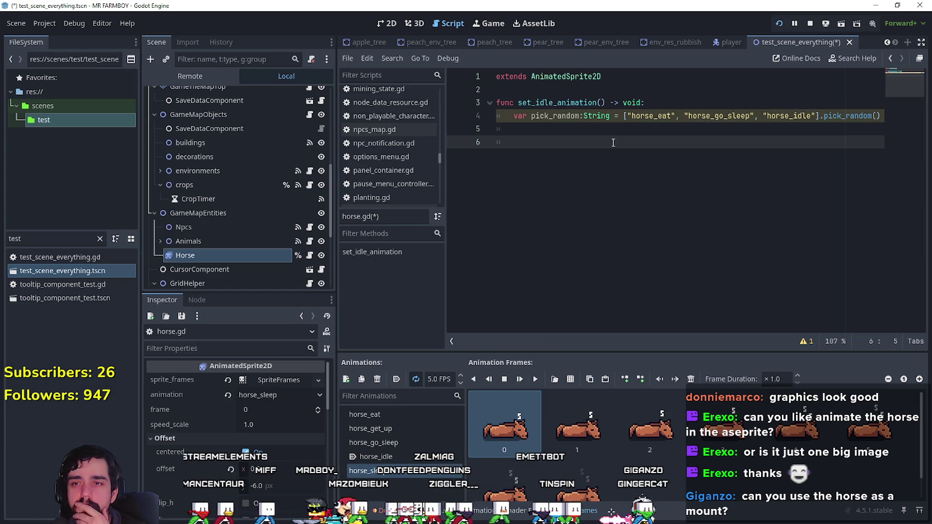
pyautogui.write('if pick_random')
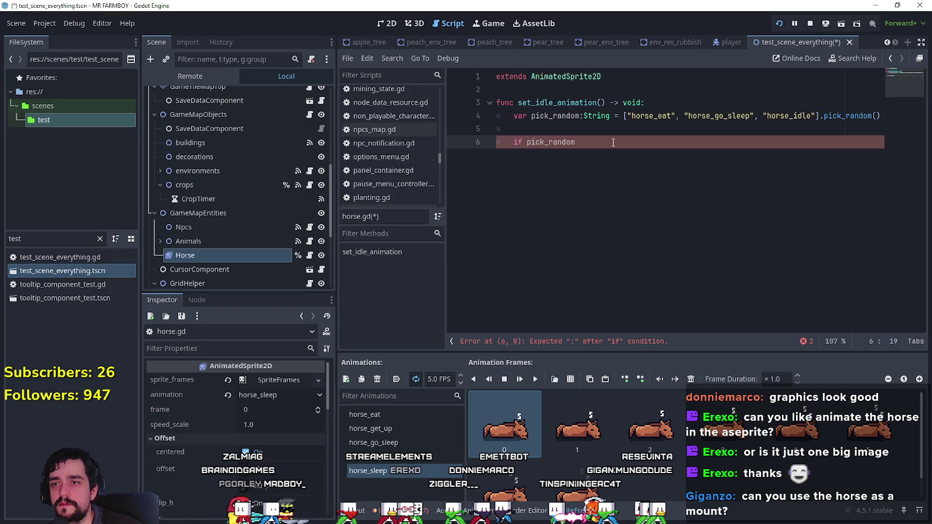
pyautogui.click(625, 131)
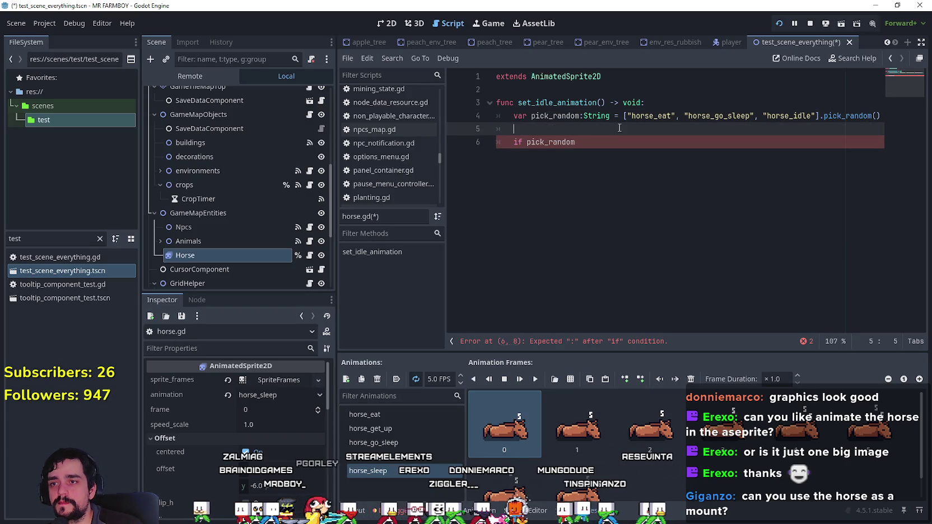
pyautogui.write('playe')
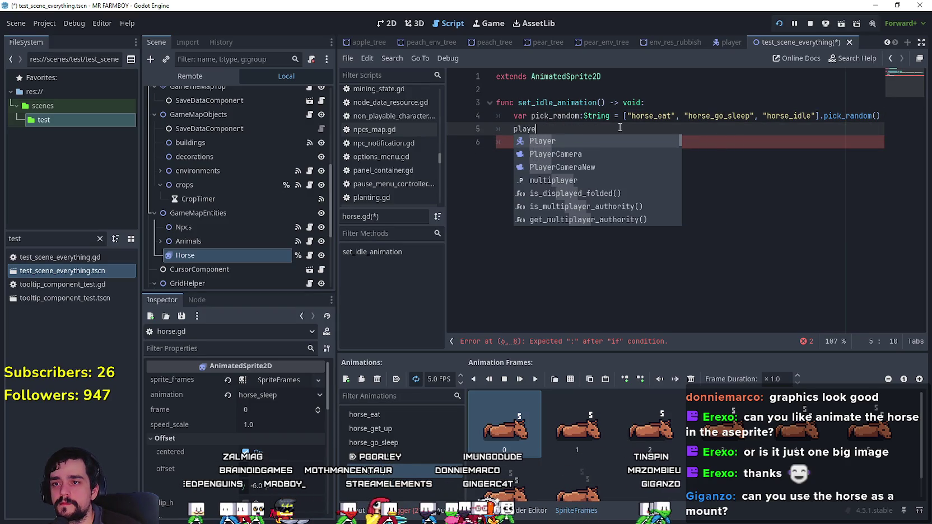
pyautogui.press('BackSpace')
pyautogui.write('(')
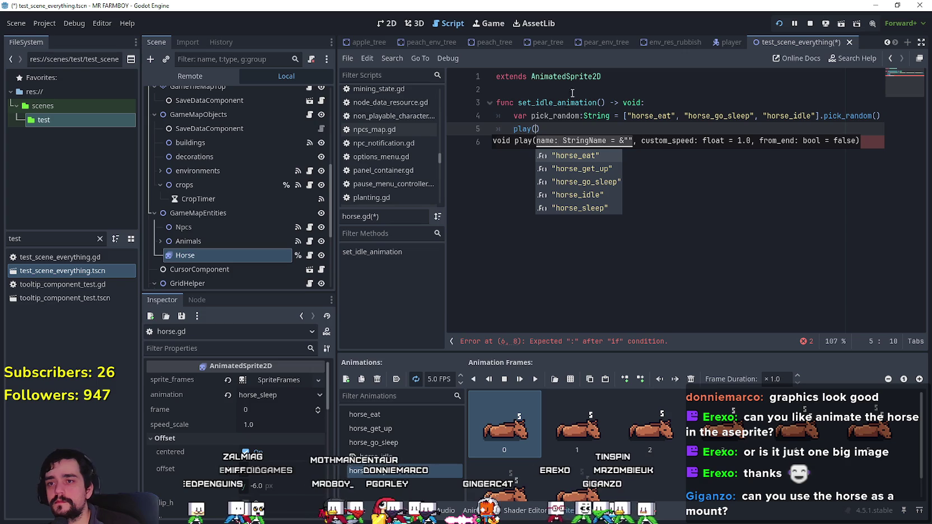
pyautogui.keyDown('ctrl'); pyautogui.click(548, 137); pyautogui.keyUp('ctrl')
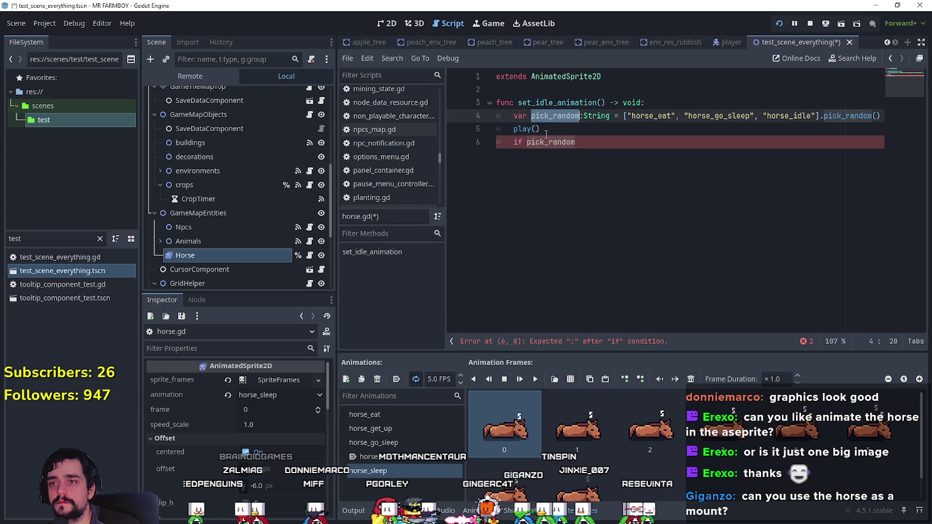
pyautogui.click(535, 129)
pyautogui.write('pick_random')
pyautogui.moveTo(586, 129); pyautogui.dragTo(512, 125)
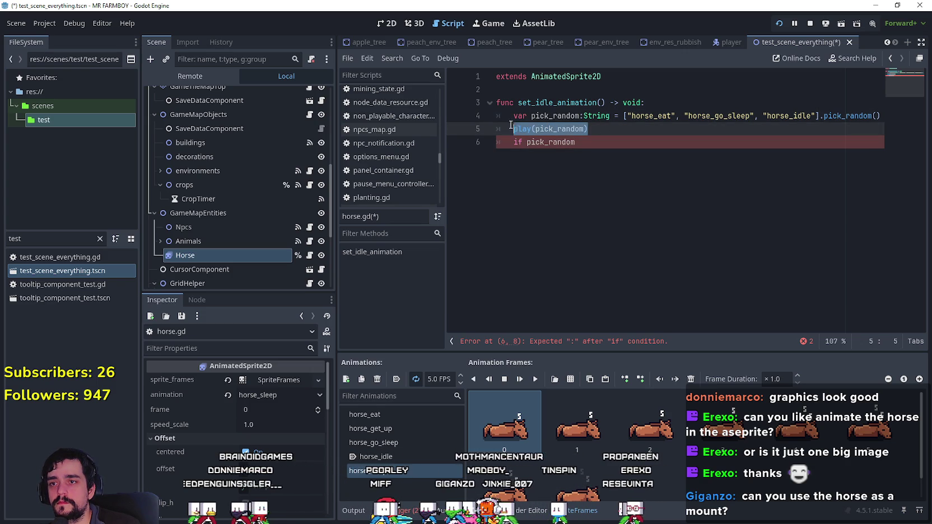
# - Complete the check if pick_random == "horse_go_sleep": and place play(pick_random) in its body
pyautogui.click(590, 154)
pyautogui.write('== ')
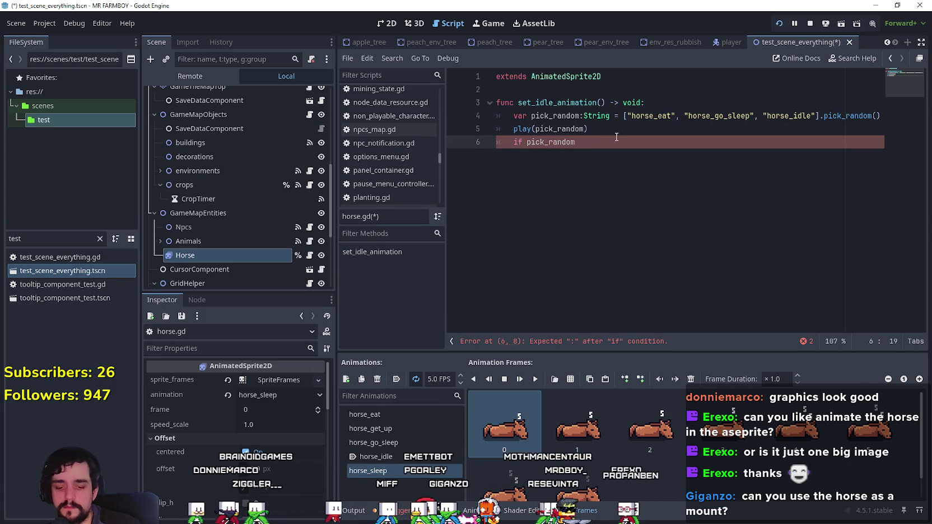
pyautogui.write('"horse_go_sleep')
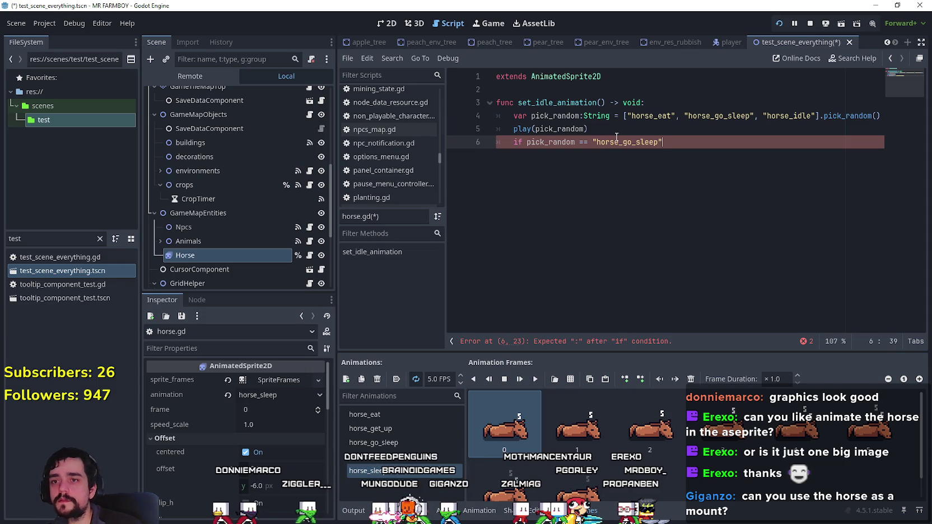
pyautogui.write('":')
pyautogui.press('Return')
pyautogui.doubleClick(521, 128)
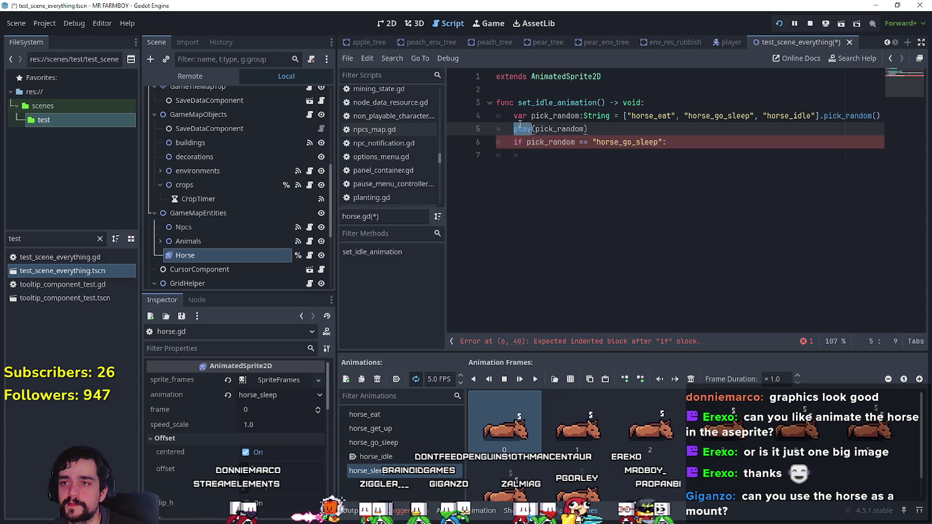
pyautogui.click(579, 157)
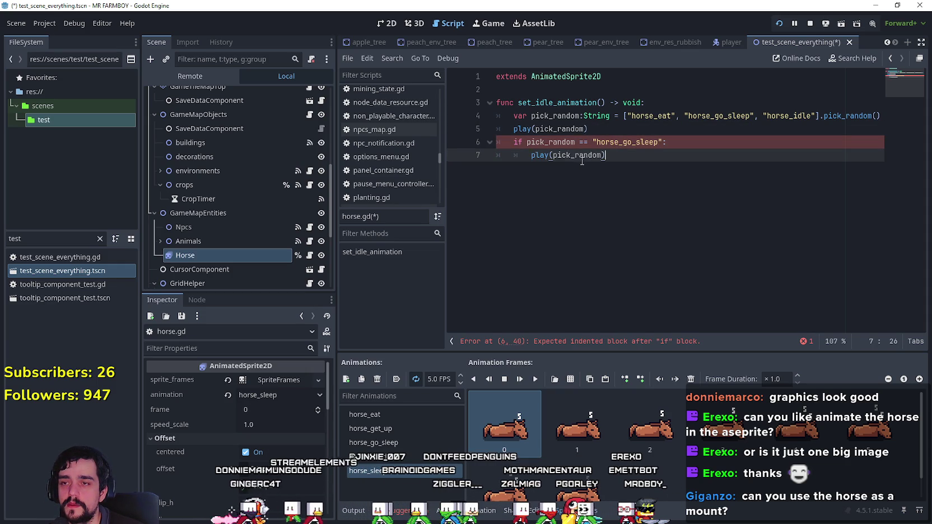
pyautogui.moveTo(588, 128)
pyautogui.mouseDown()
pyautogui.moveTo(504, 131)
pyautogui.moveTo(490, 116)
pyautogui.moveTo(475, 128)
pyautogui.mouseUp()
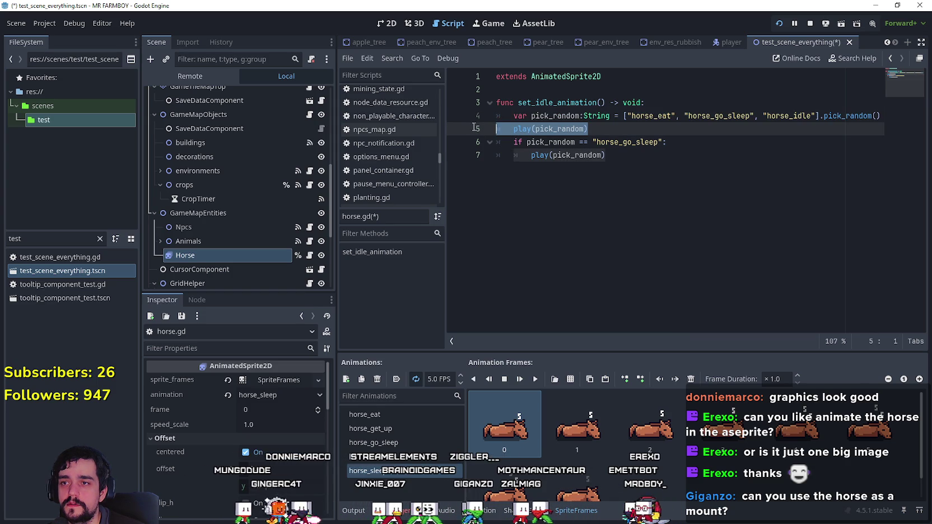
# - Make line 7 read await animation_finished in the horse_go_sleep branch
pyautogui.click(641, 159)
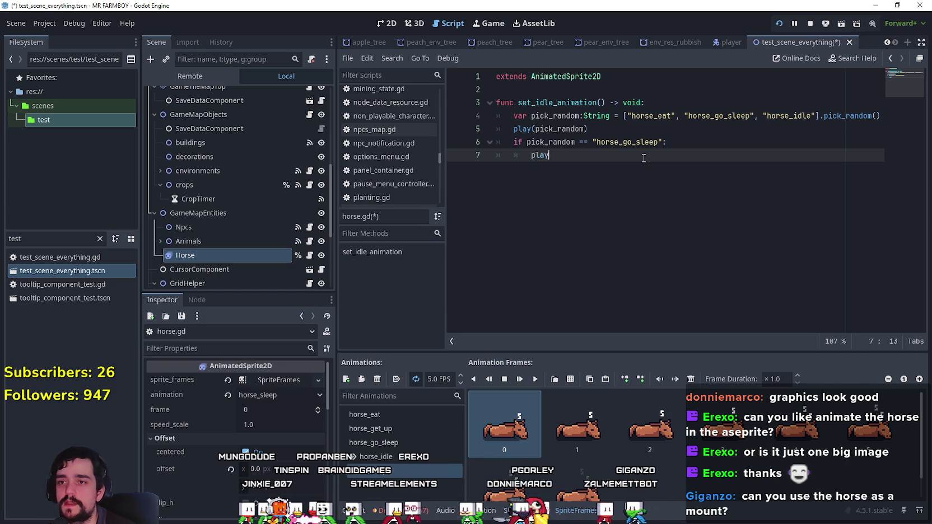
pyautogui.write('await .')
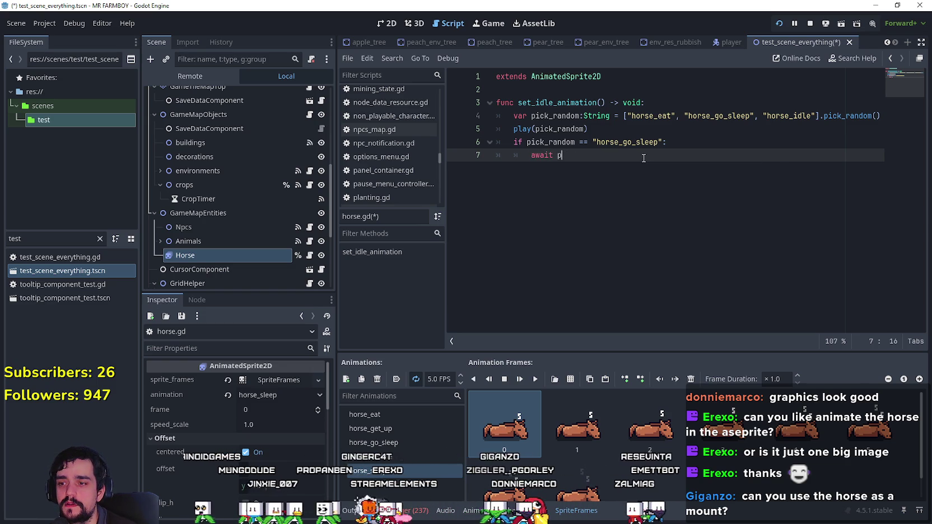
pyautogui.press('BackSpace')
pyautogui.write('animation.')
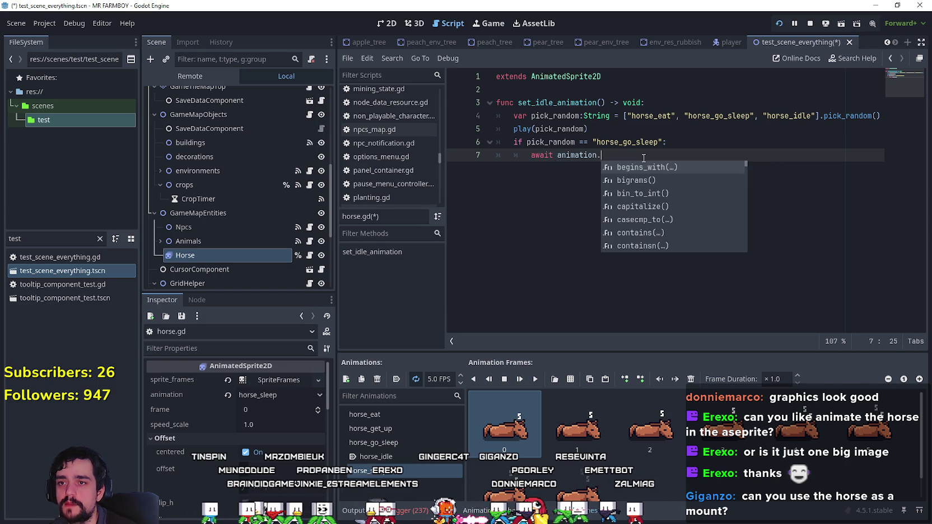
pyautogui.write('fini')
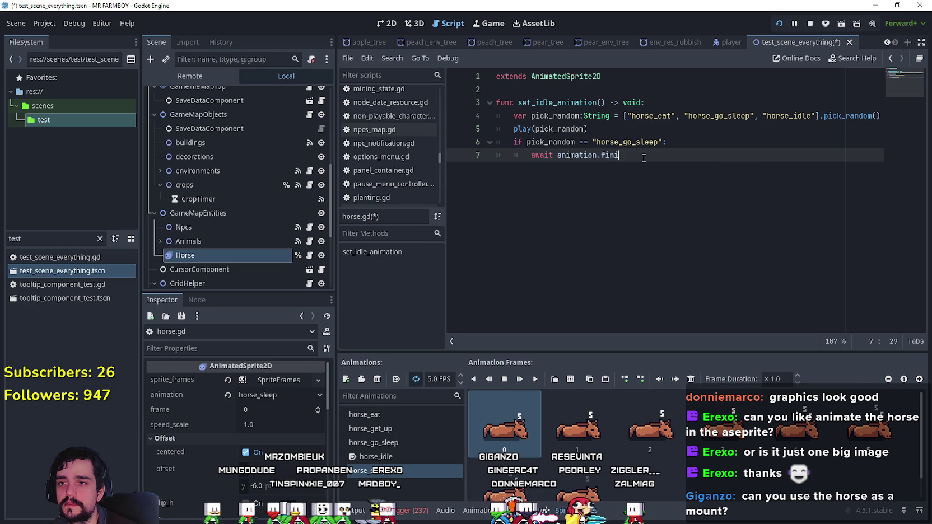
pyautogui.press('BackSpace')
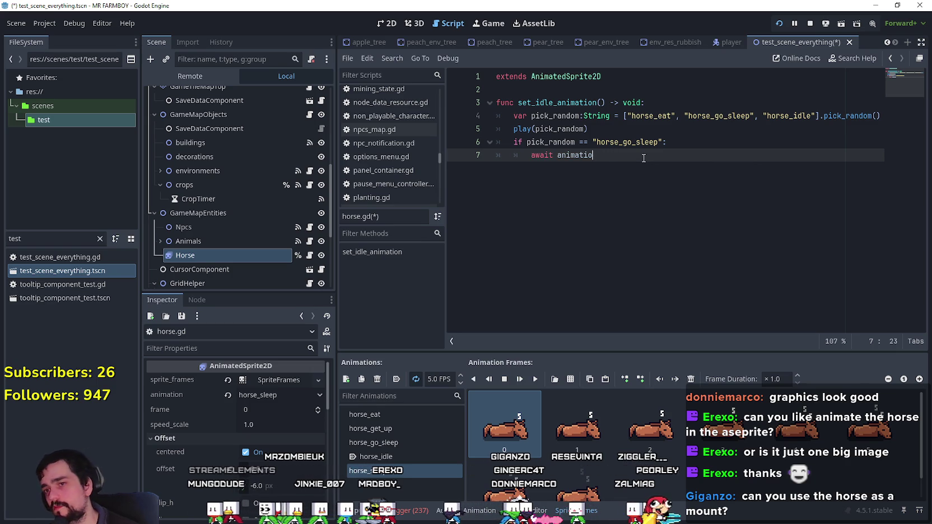
pyautogui.press('BackSpace')
pyautogui.press('BackSpace')
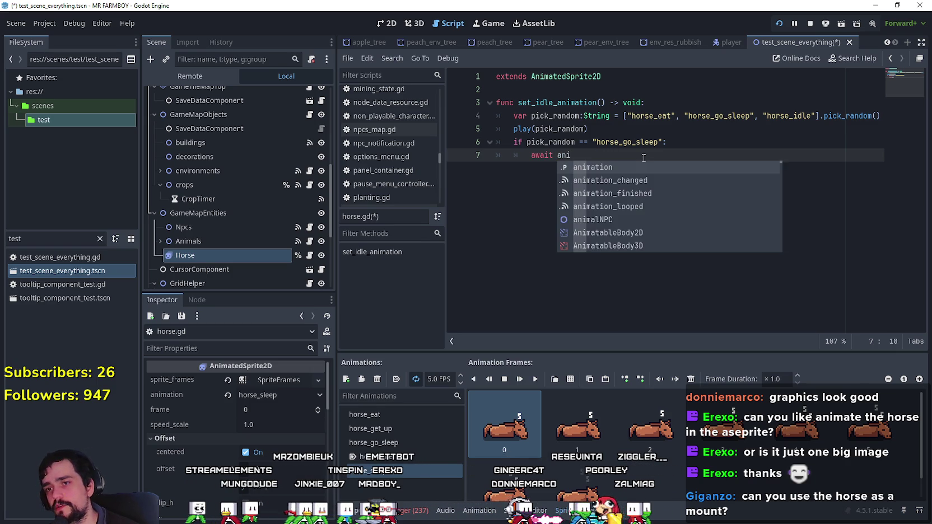
pyautogui.press('Down')
pyautogui.press('Down')
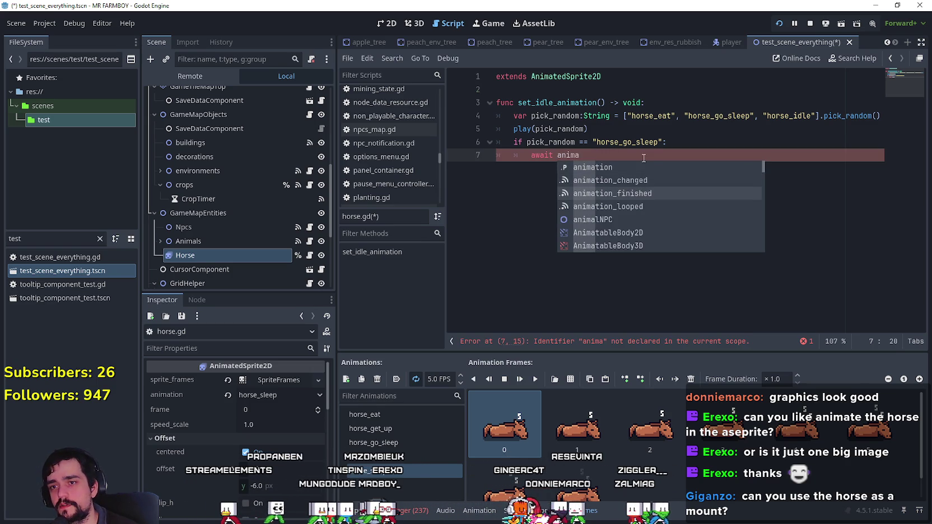
pyautogui.press('Return')
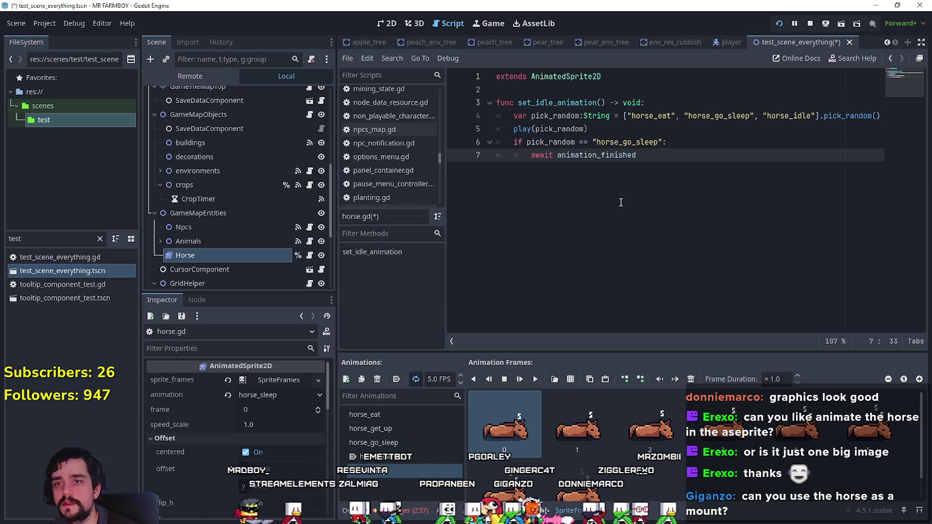
# - Add play("horse_sleep") after the await and save horse.gd
pyautogui.press('Return')
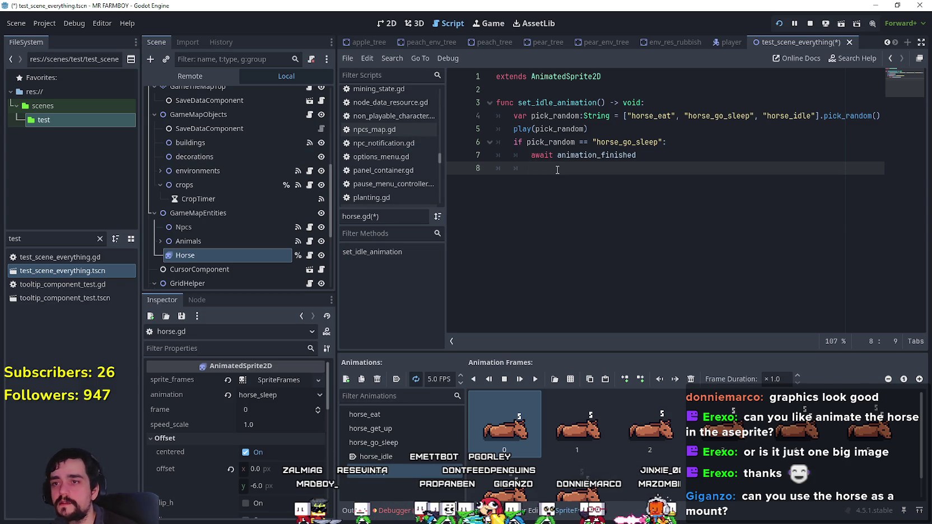
pyautogui.write('play(')
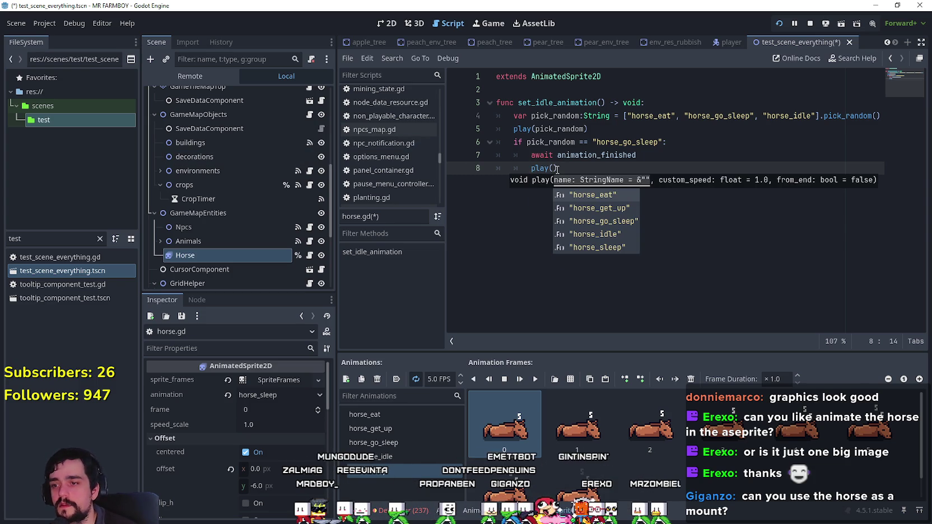
pyautogui.press('Down')
pyautogui.press('Return')
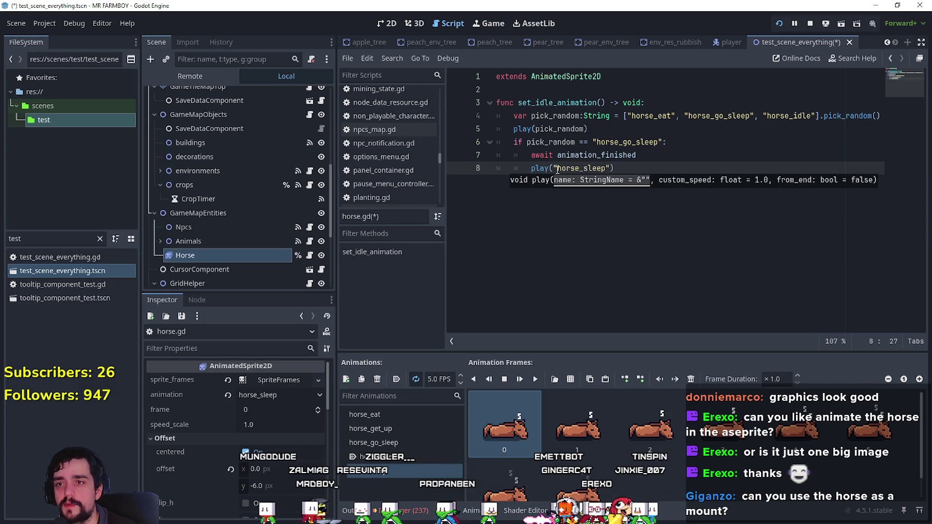
pyautogui.write(')')
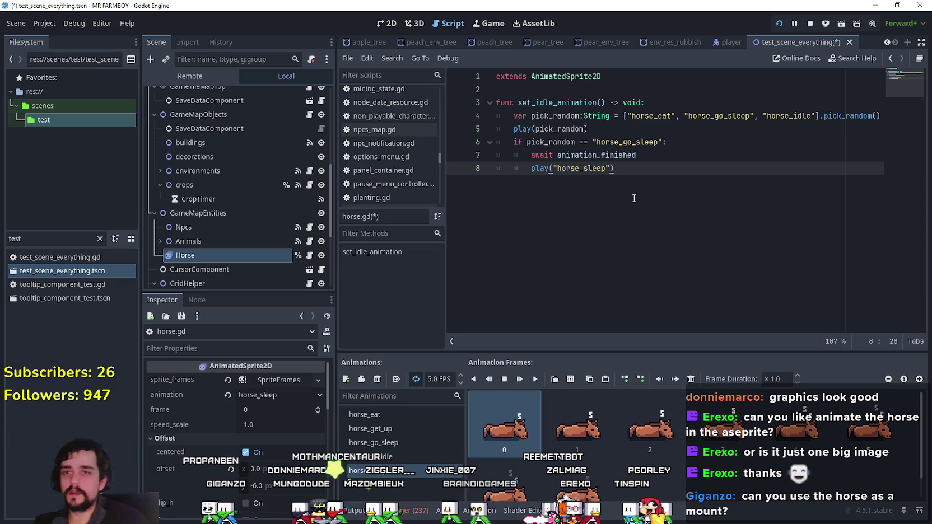
pyautogui.hotkey('ctrl', 's')
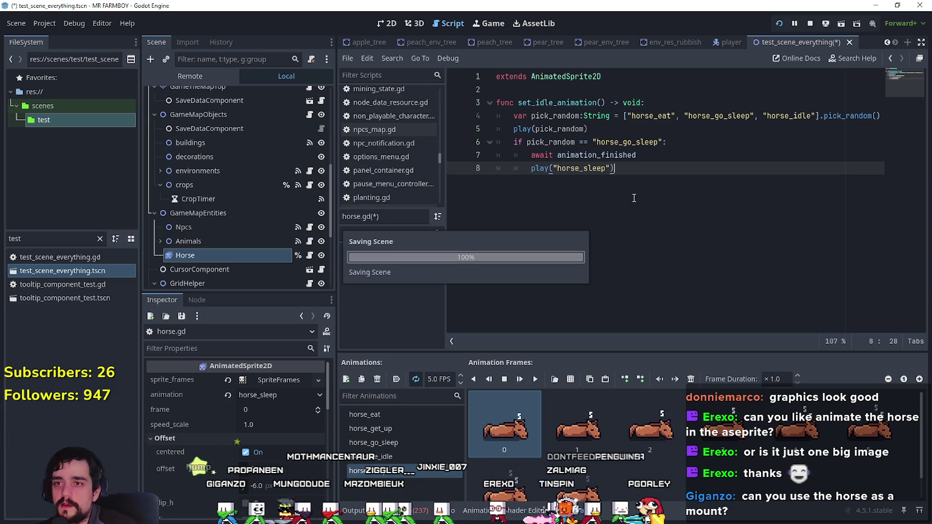
# - Copy the set_idle_animation() function name and save horse.gd again
pyautogui.click(634, 178)
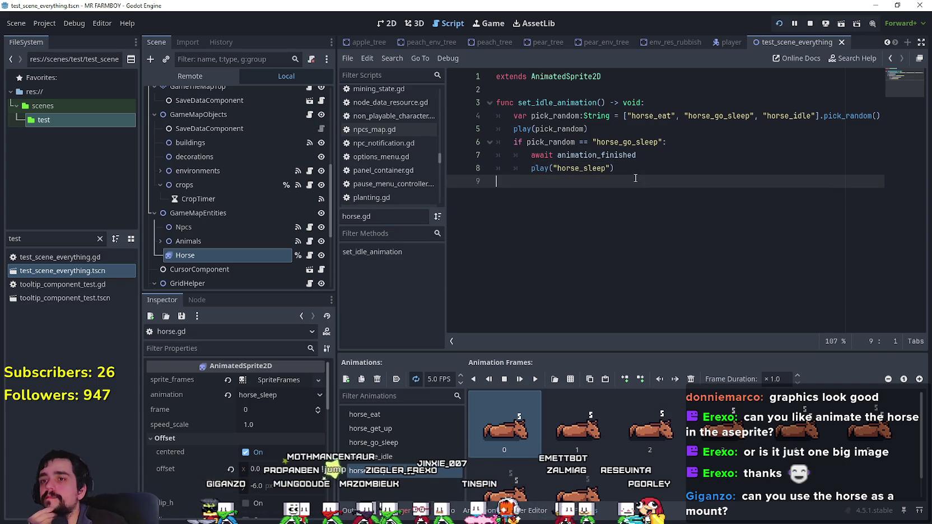
pyautogui.doubleClick(576, 103)
pyautogui.moveTo(610, 102); pyautogui.dragTo(605, 102)
pyautogui.hotkey('ctrl', 'c')
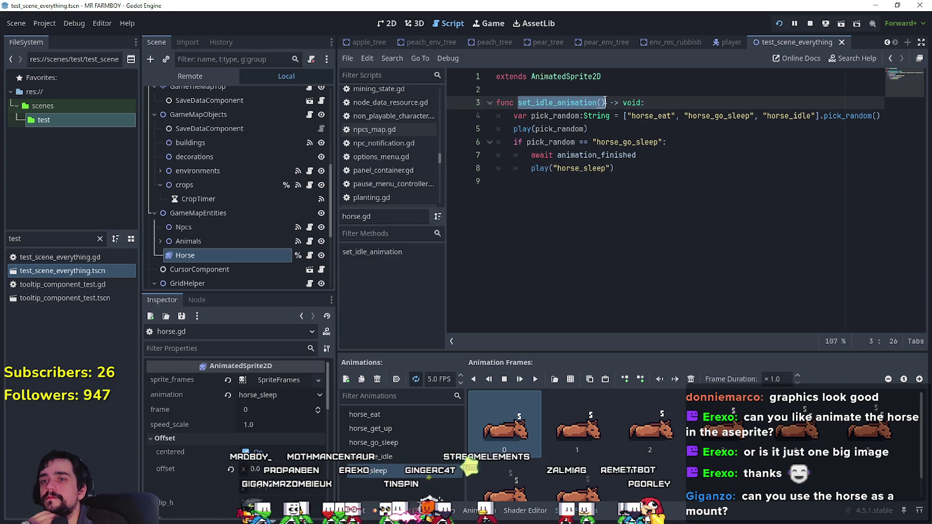
pyautogui.rightClick(559, 103)
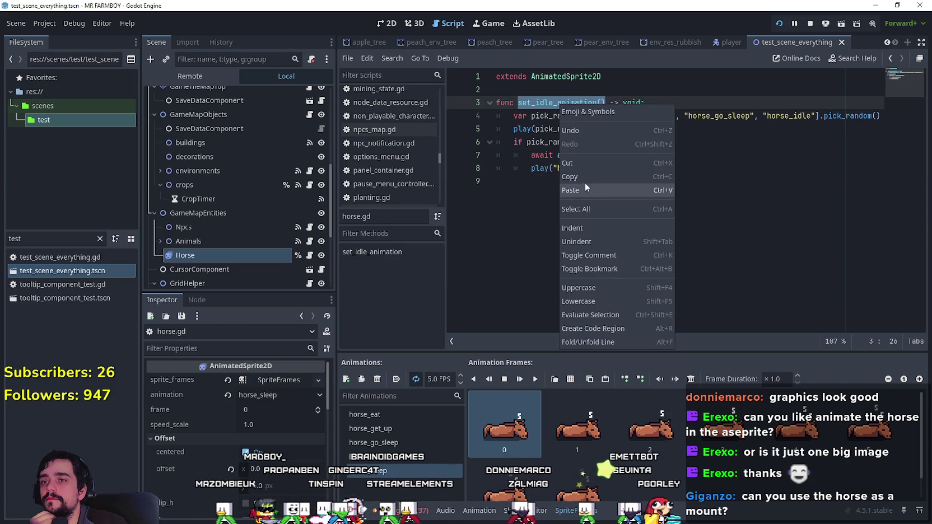
pyautogui.click(581, 176)
pyautogui.click(590, 212)
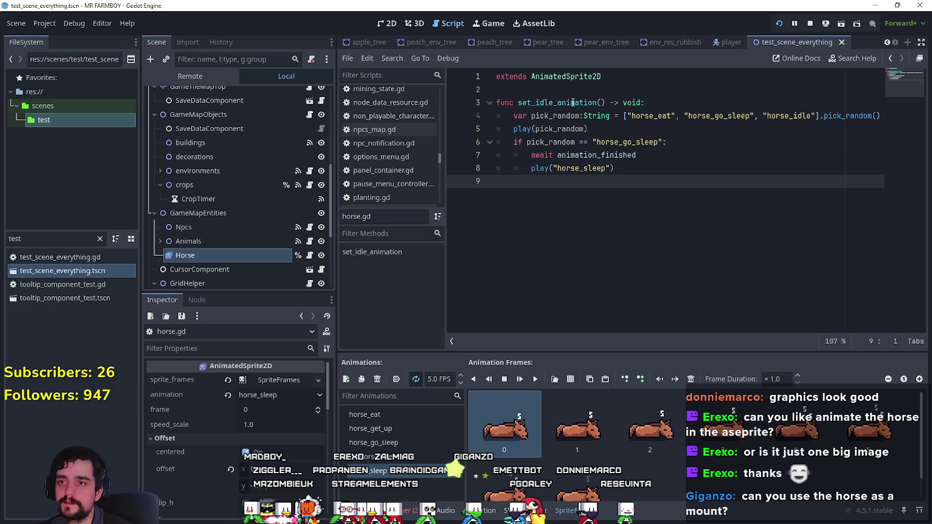
pyautogui.doubleClick(572, 103)
pyautogui.click(578, 191)
pyautogui.hotkey('ctrl', 's')
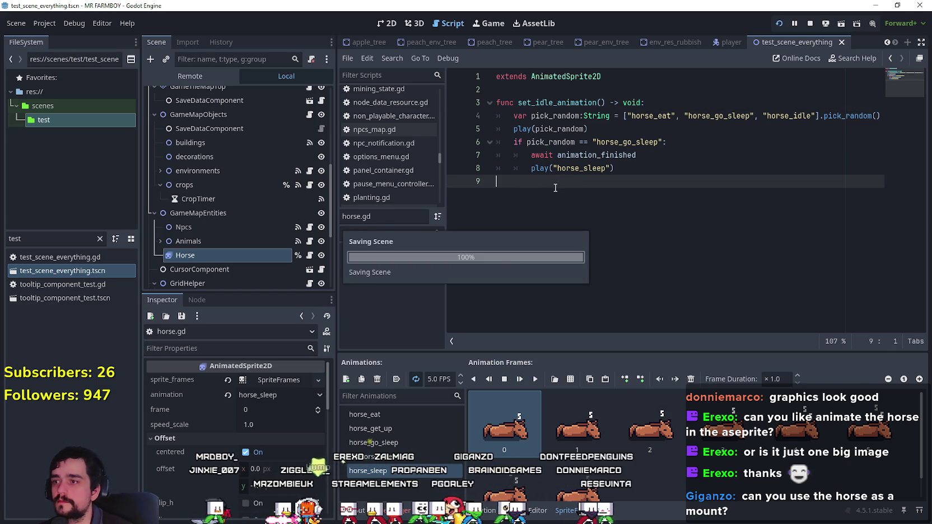
# - In player.gd, paste a set_idle_animation() call on line 30 after player_horse = false
pyautogui.click(730, 42)
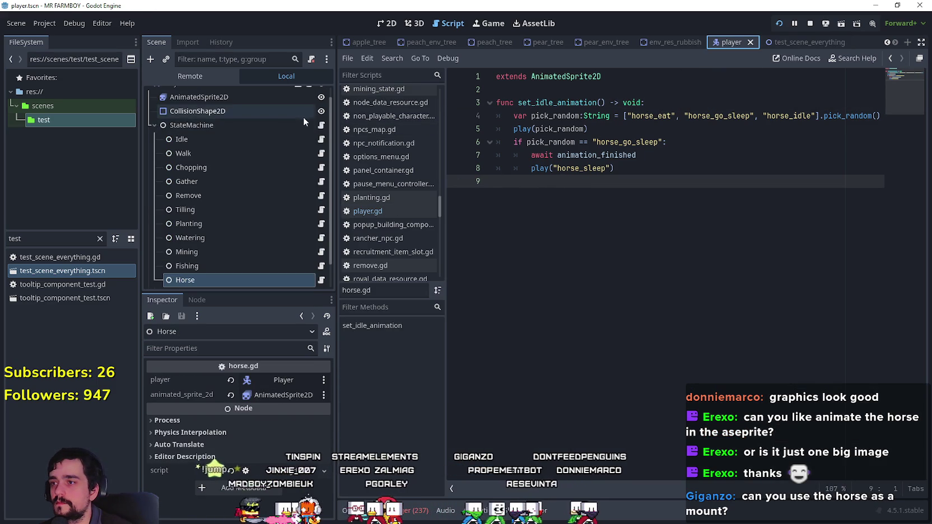
pyautogui.click(311, 95)
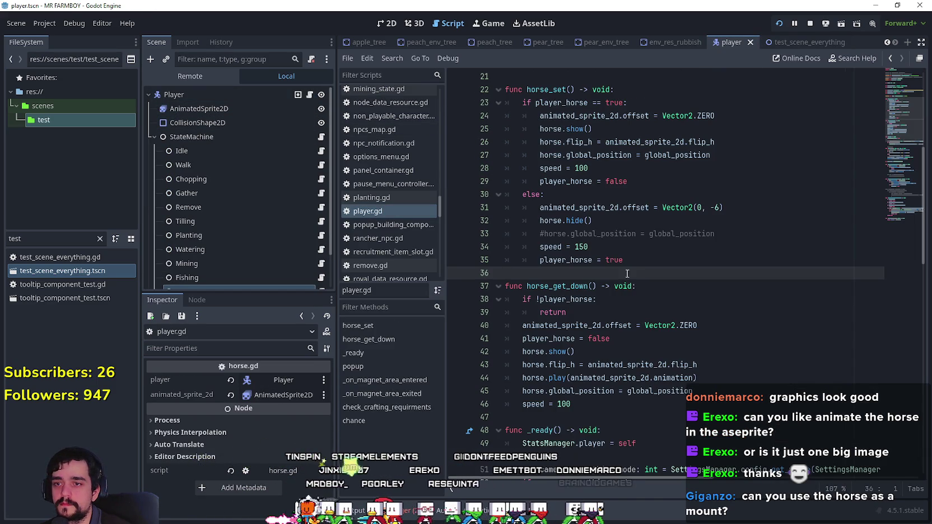
pyautogui.click(612, 129)
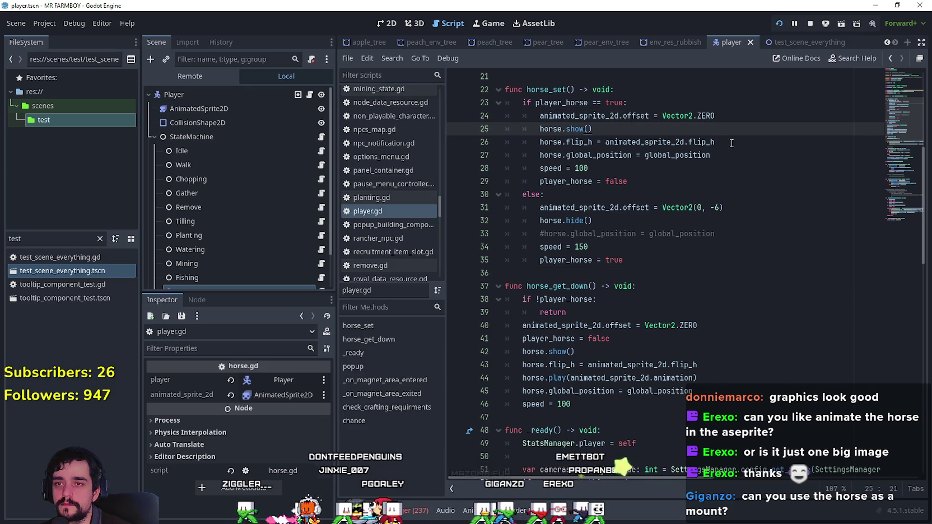
pyautogui.click(677, 178)
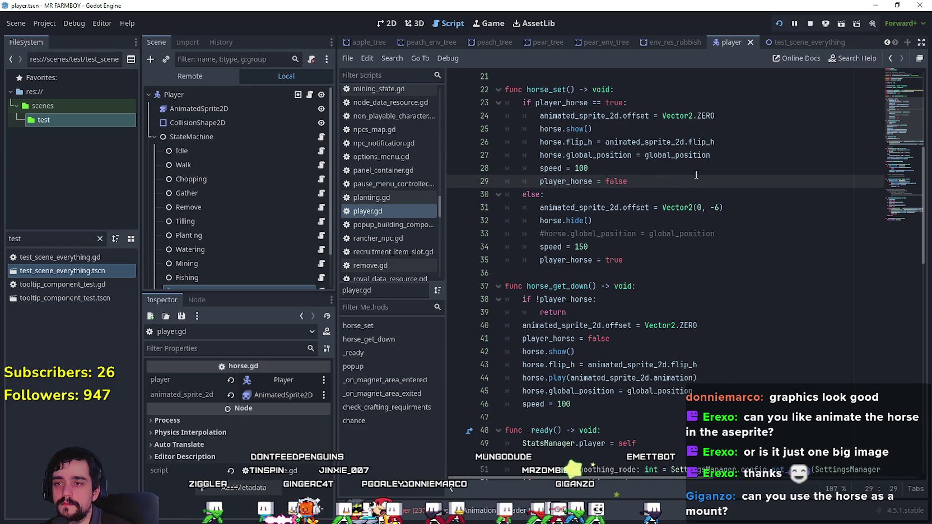
pyautogui.press('Return')
pyautogui.hotkey('ctrl', 'v')
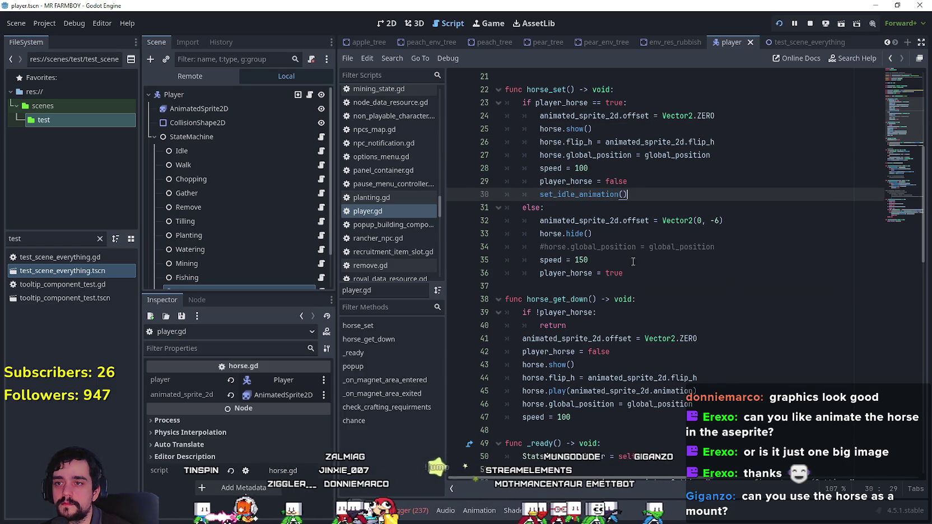
# - Prefix the call with horse. to make horse.set_idle_animation(), and save player.gd
pyautogui.click(558, 130)
pyautogui.click(540, 194)
pyautogui.write('horse.')
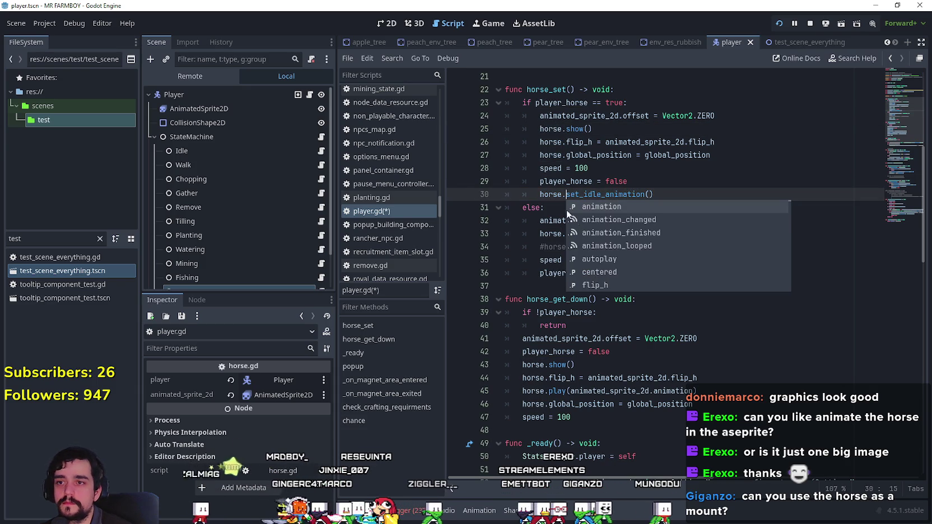
pyautogui.press('Escape')
pyautogui.click(667, 260)
pyautogui.hotkey('ctrl', 's')
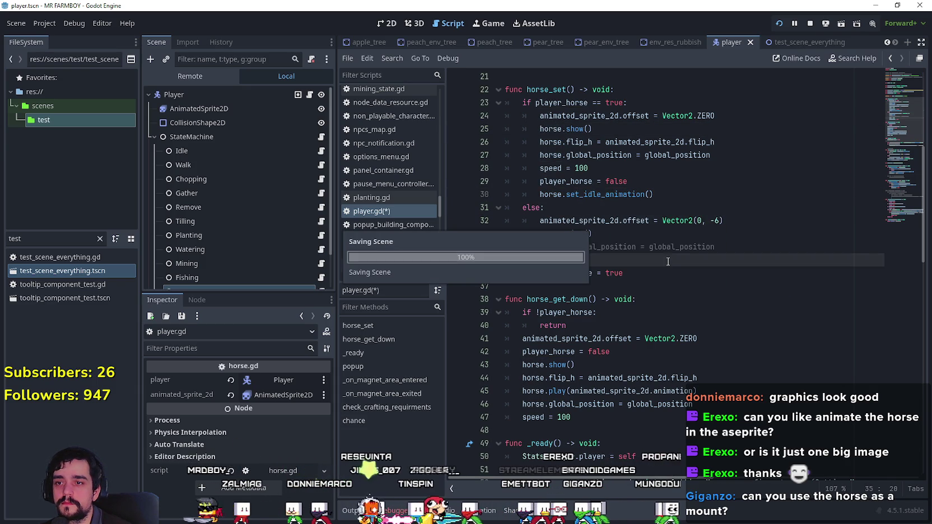
pyautogui.press('Down')
pyautogui.press('Down')
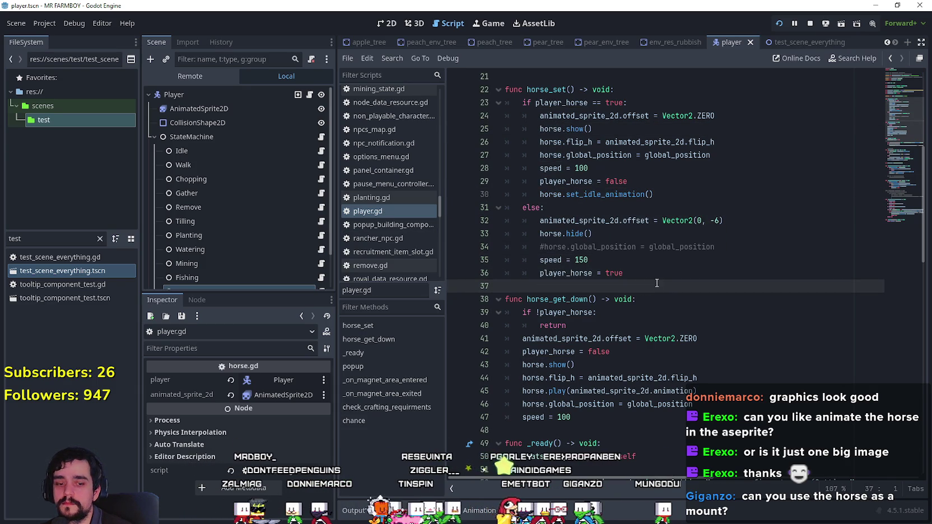
# - Quit the running game with F8, relaunch the project, load a save, and maximize the window
pyautogui.press('Escape')
pyautogui.press('Escape')
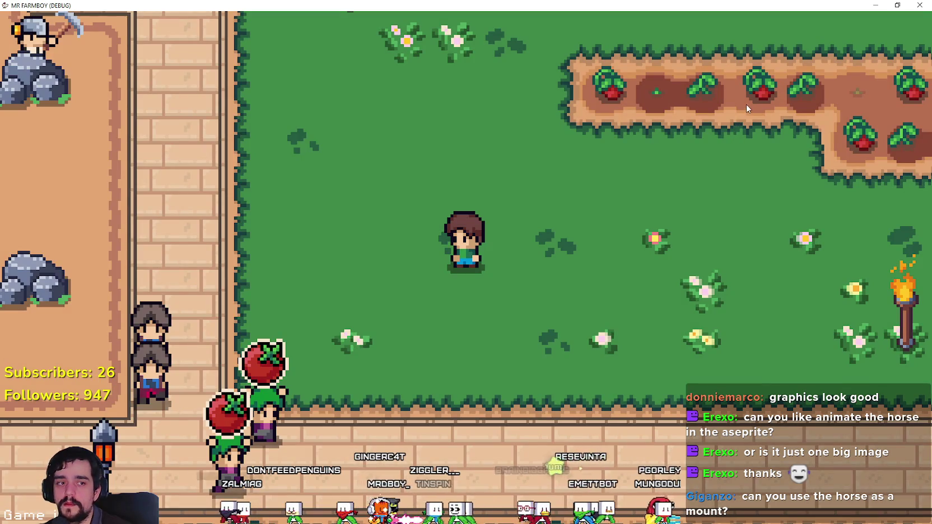
pyautogui.press('F8')
pyautogui.click(786, 22)
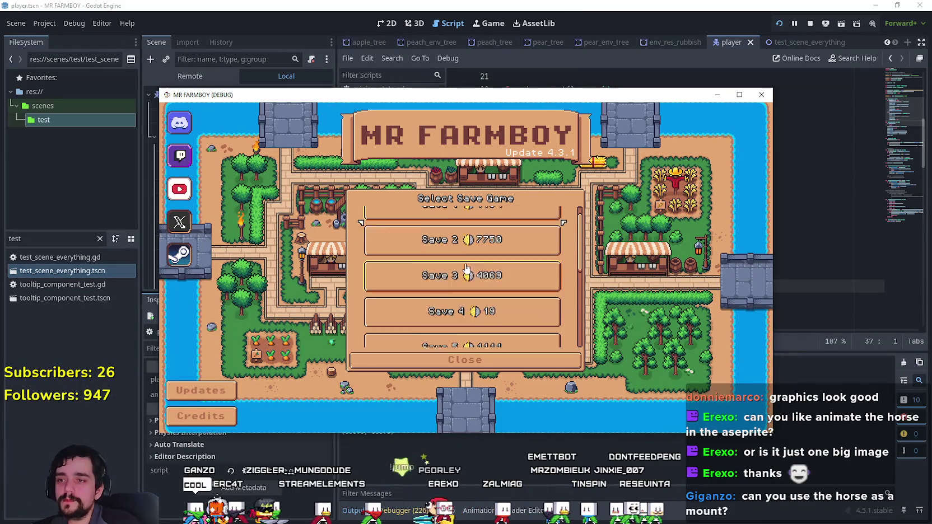
pyautogui.scroll(-2, 443, 307)
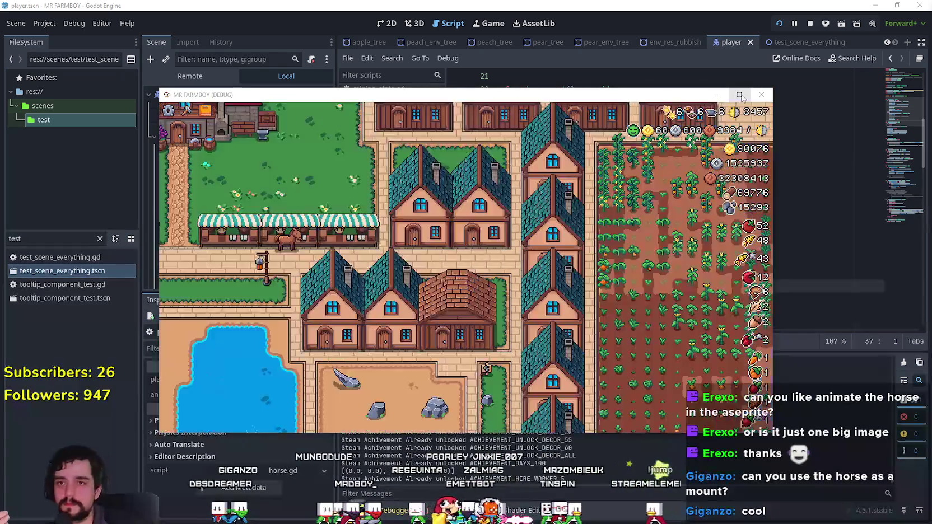
pyautogui.click(738, 95)
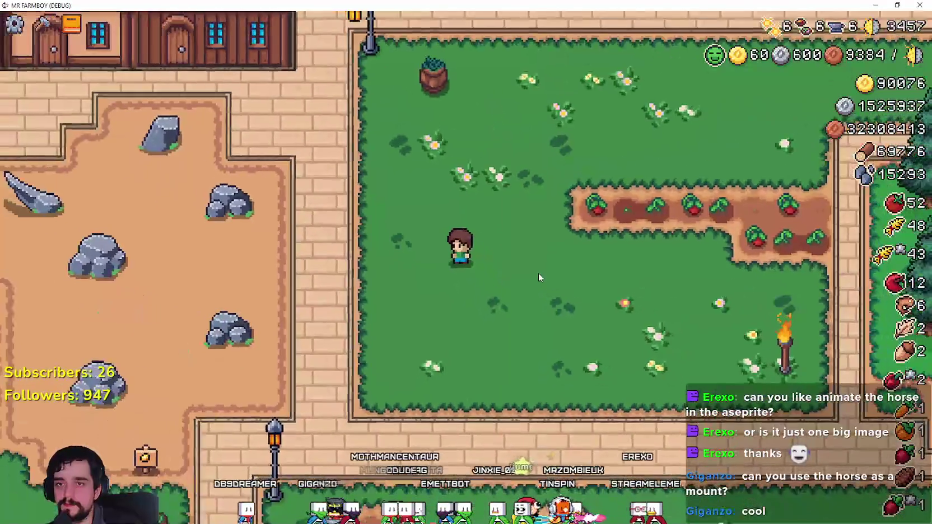
# - Toggle the crafting panel, mount the horse, and check its flipped sprite riding left and right
pyautogui.press('c')
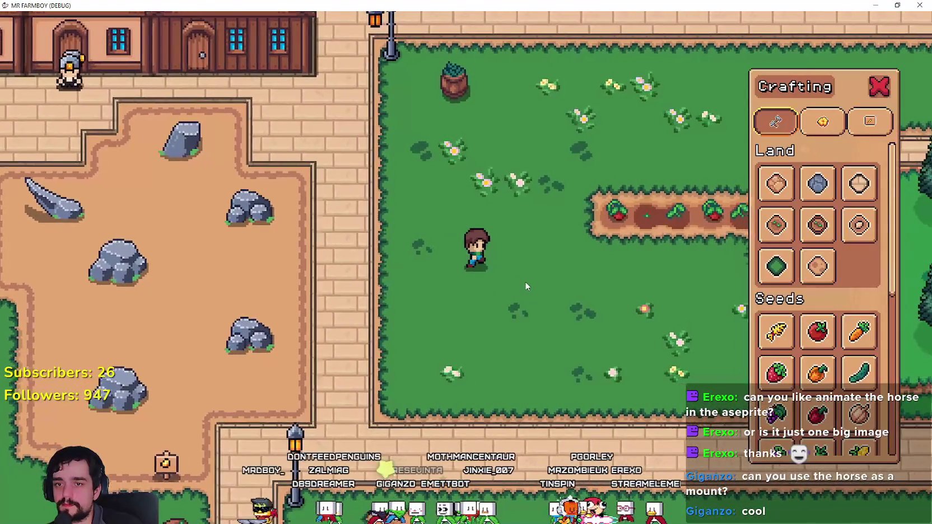
pyautogui.press('c')
pyautogui.press('h')
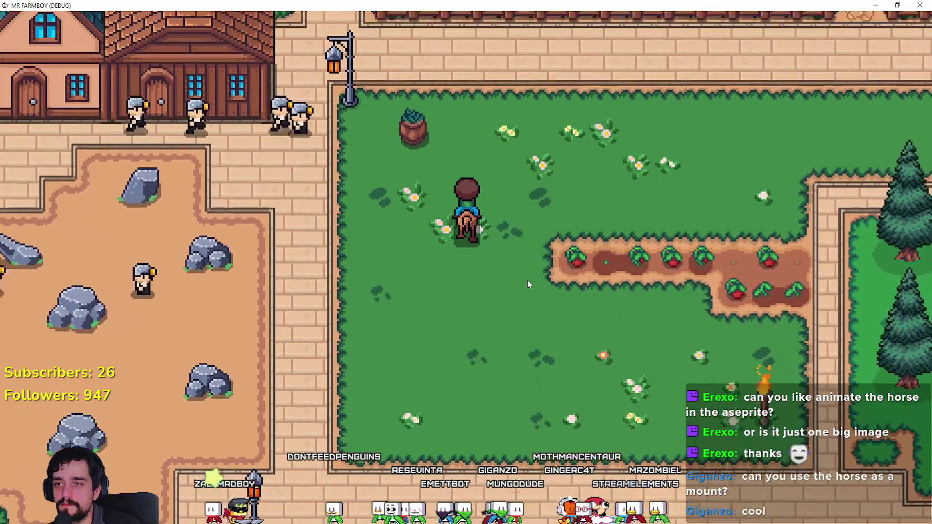
pyautogui.press('w')
pyautogui.press('d')
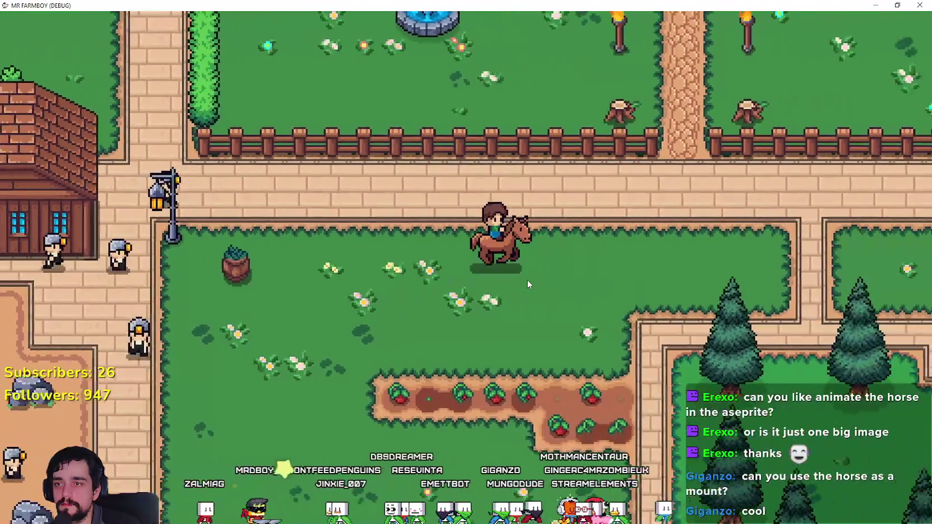
pyautogui.press('a')
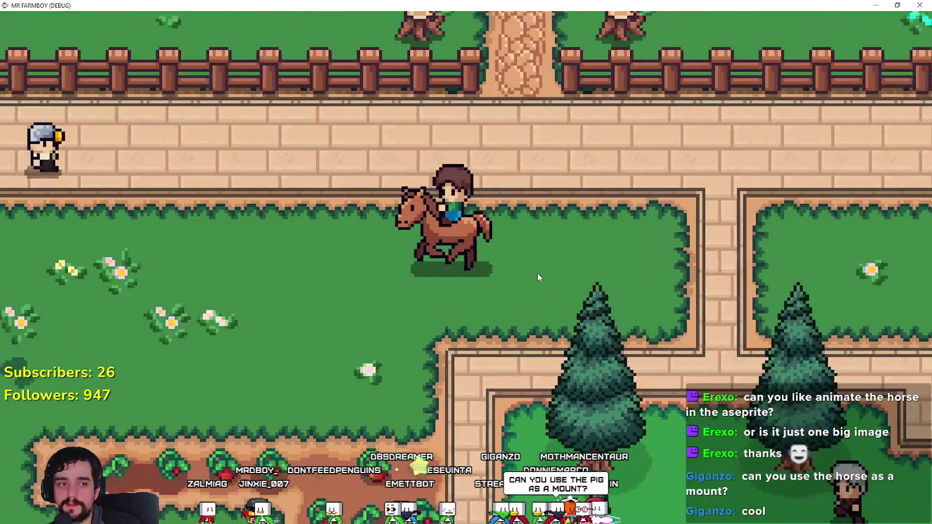
pyautogui.press('s')
pyautogui.press('d')
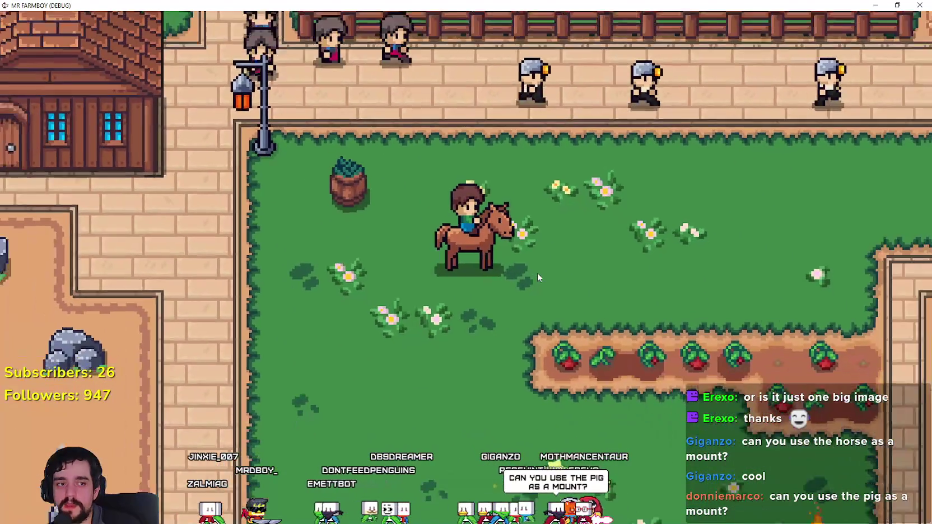
# - Ride the horse around the garden and trees, then onto the lower path
pyautogui.press('w')
pyautogui.press('a')
pyautogui.press('s')
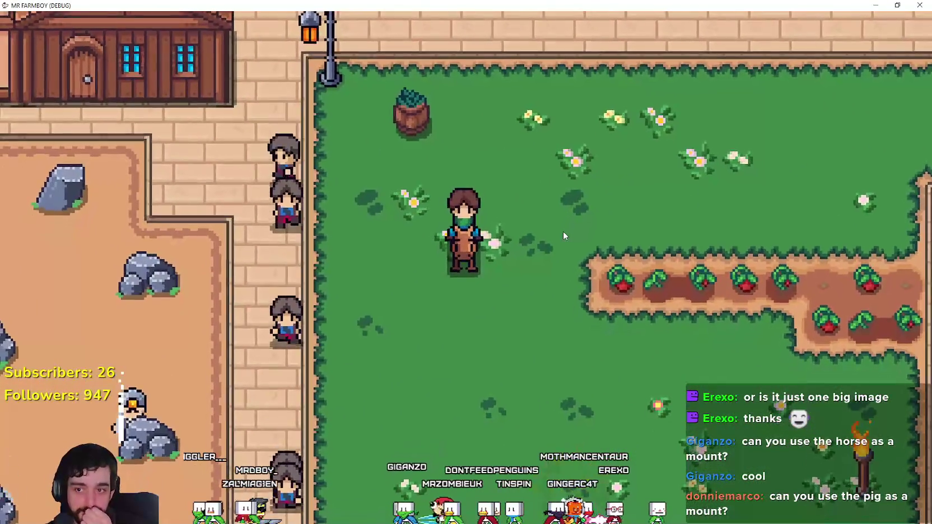
pyautogui.press('d')
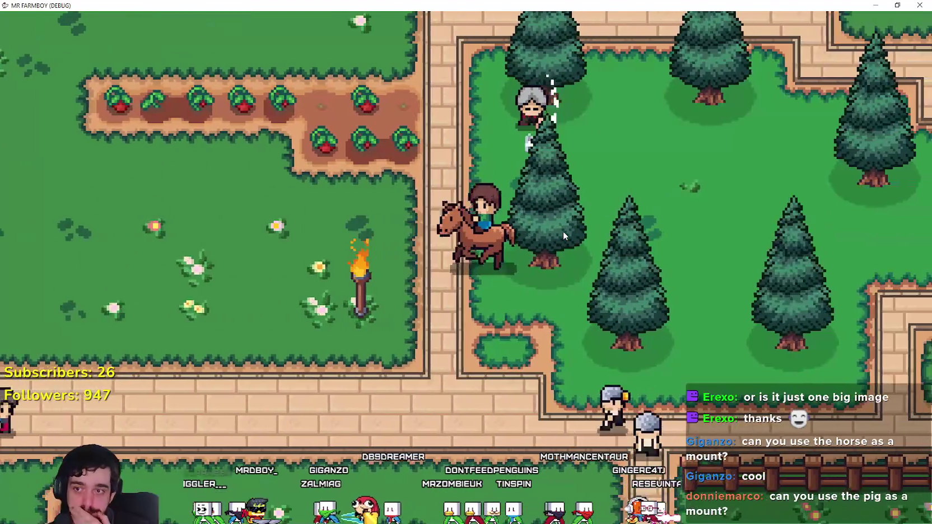
pyautogui.press('a')
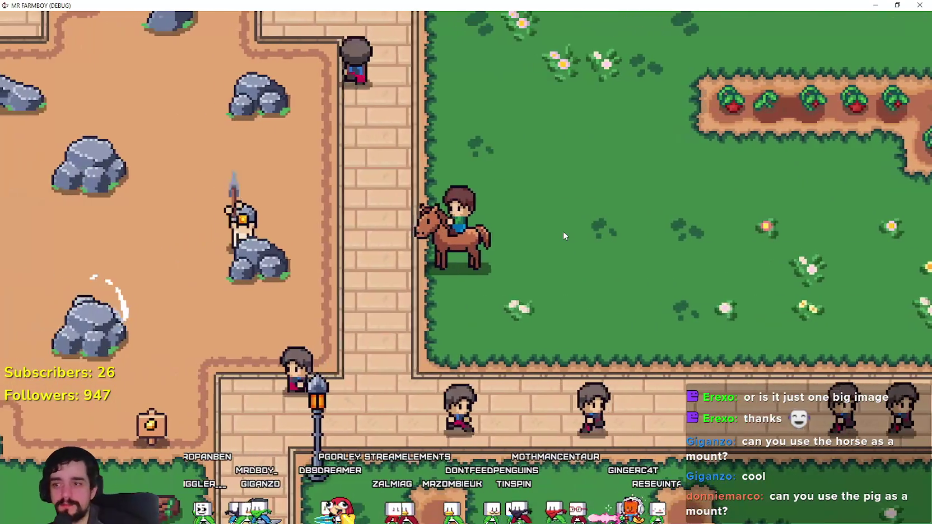
pyautogui.press('s')
pyautogui.press('d')
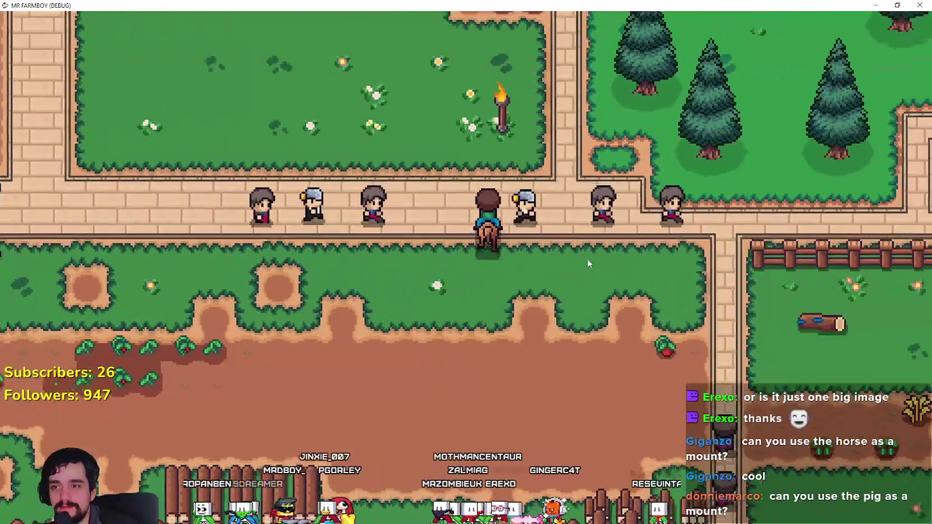
# - Ride east past the houses, chicken coops, town square and orchard to the sunflower bed
pyautogui.press('s')
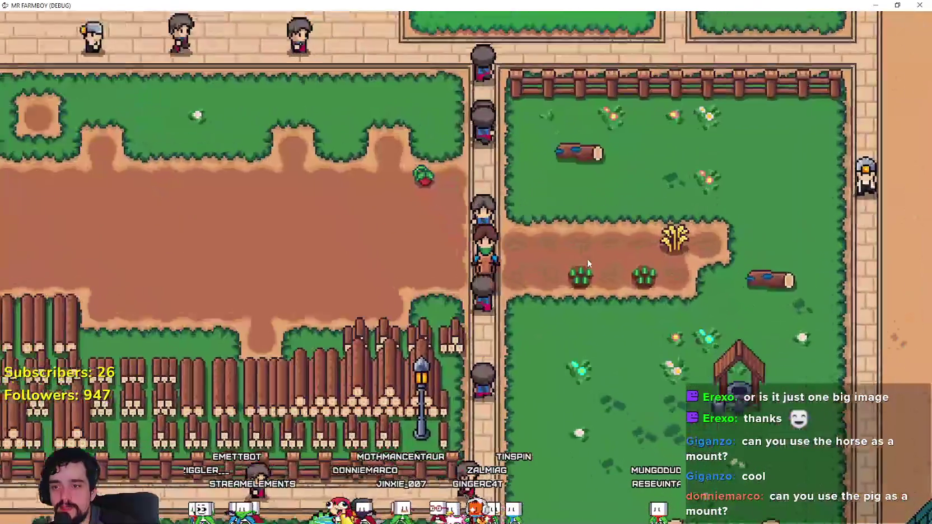
pyautogui.press('d')
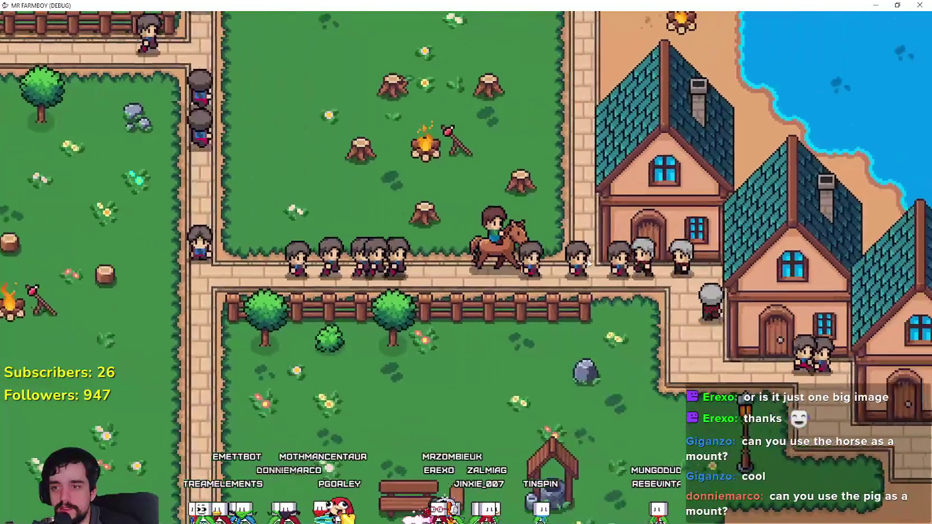
pyautogui.press('s')
pyautogui.press('s')
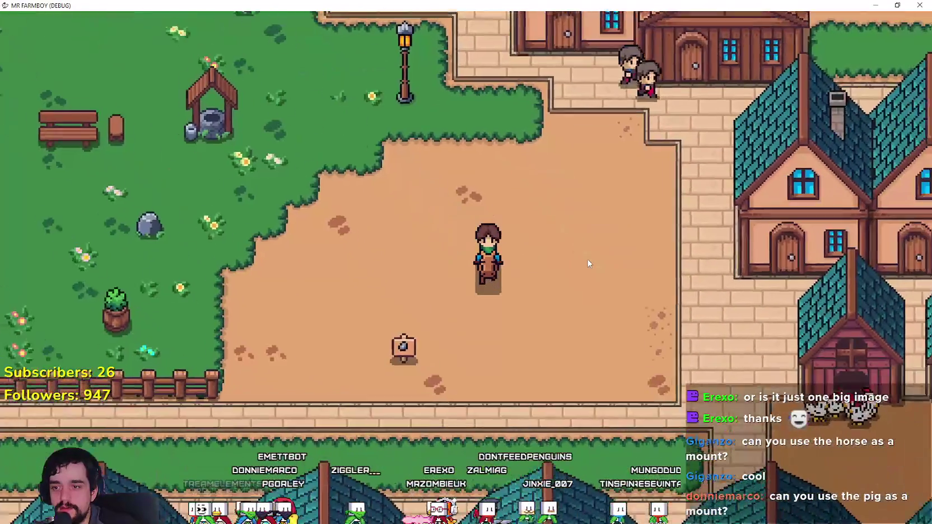
pyautogui.press('d')
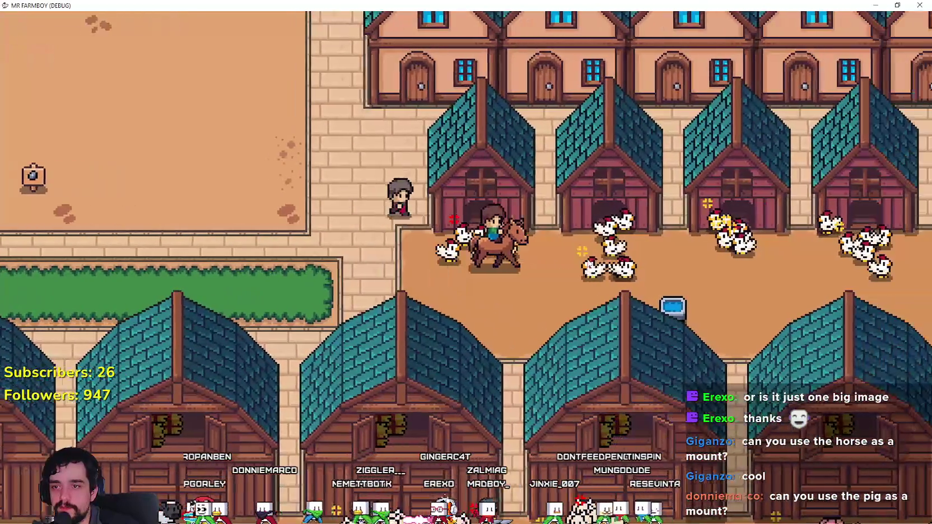
pyautogui.press('d')
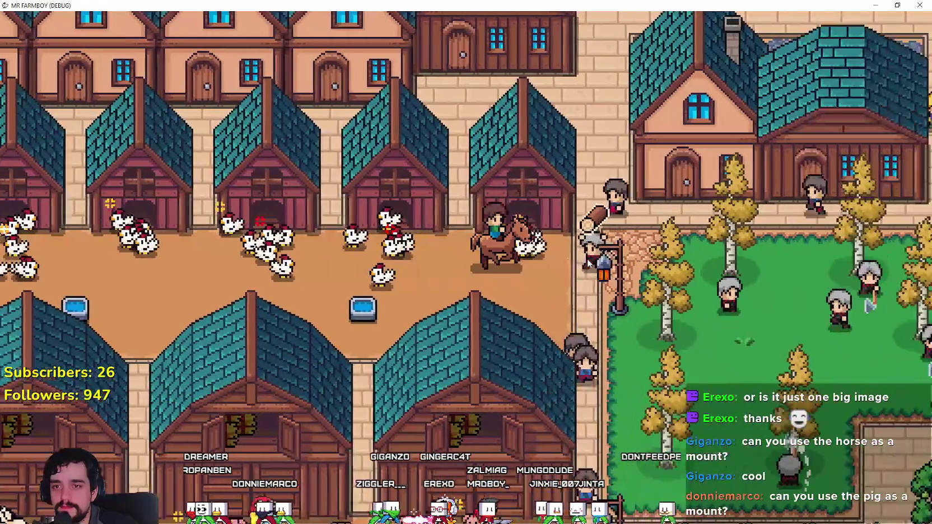
pyautogui.press('d')
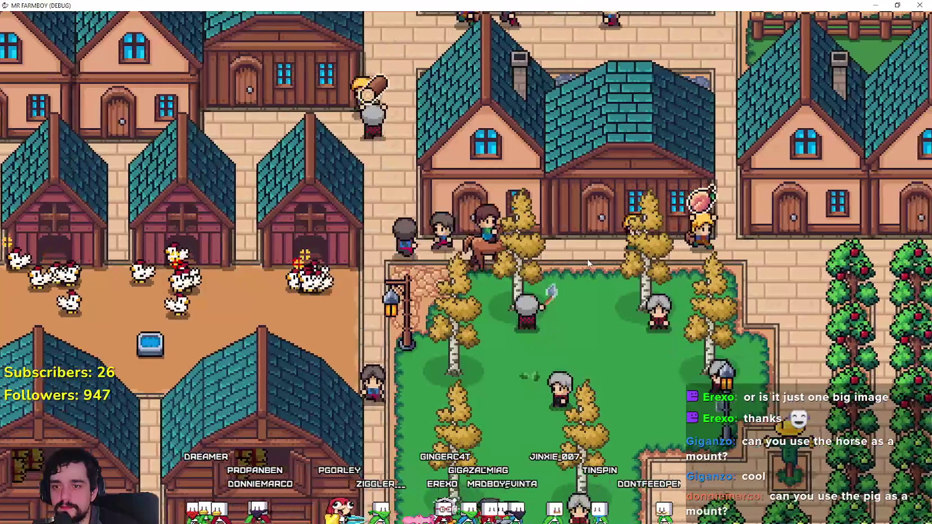
pyautogui.press('d')
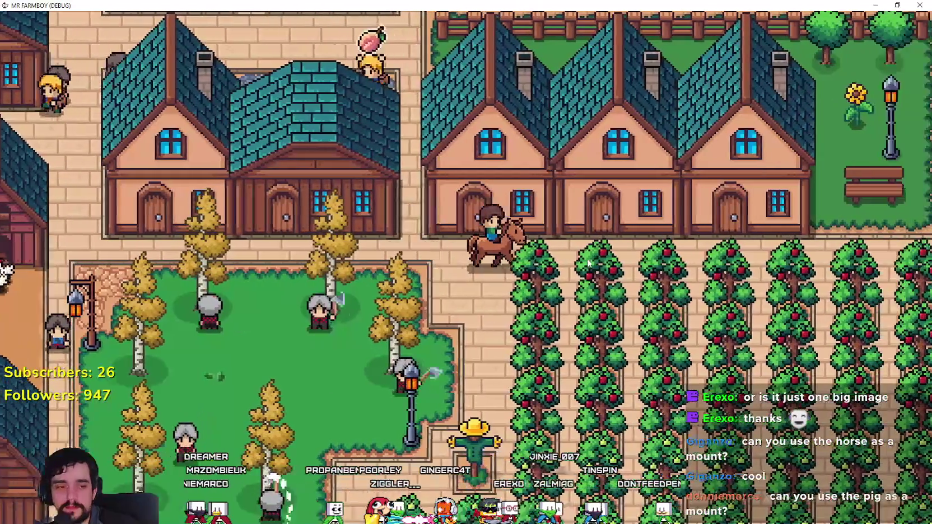
pyautogui.press('d')
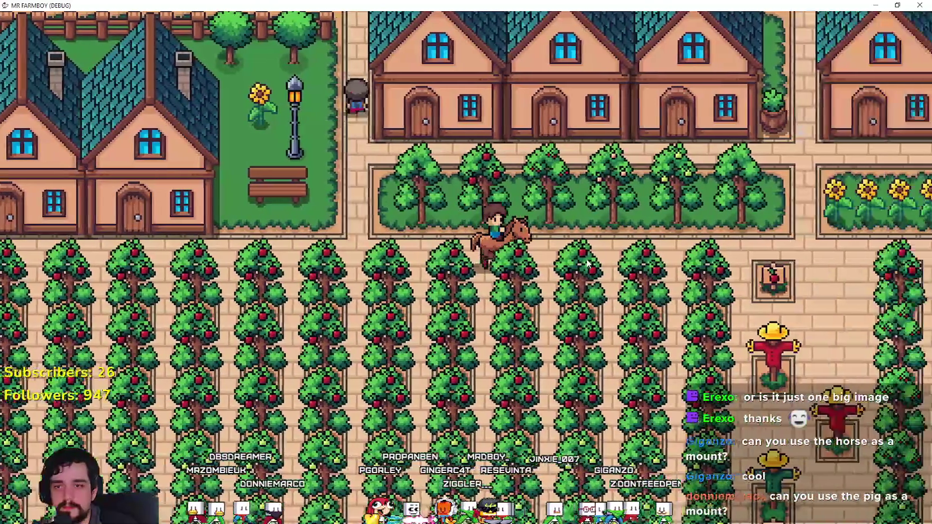
pyautogui.press('d')
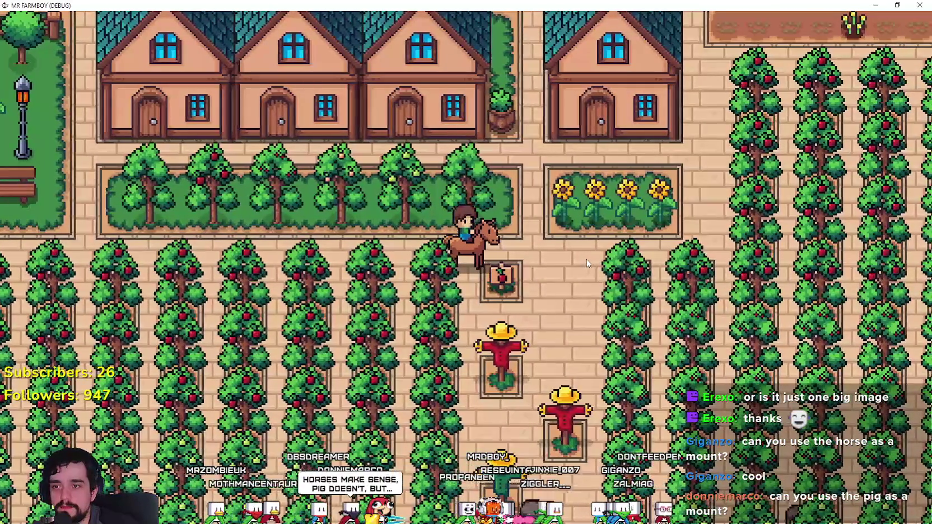
pyautogui.press('d')
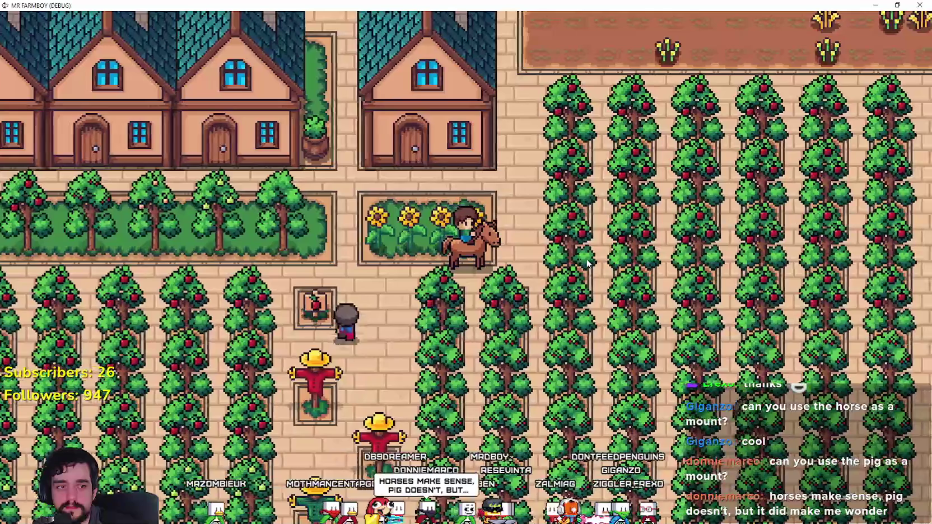
# - Ride north past the log yard and market stalls to the bridge, then west to the red-roofed house
pyautogui.press('w')
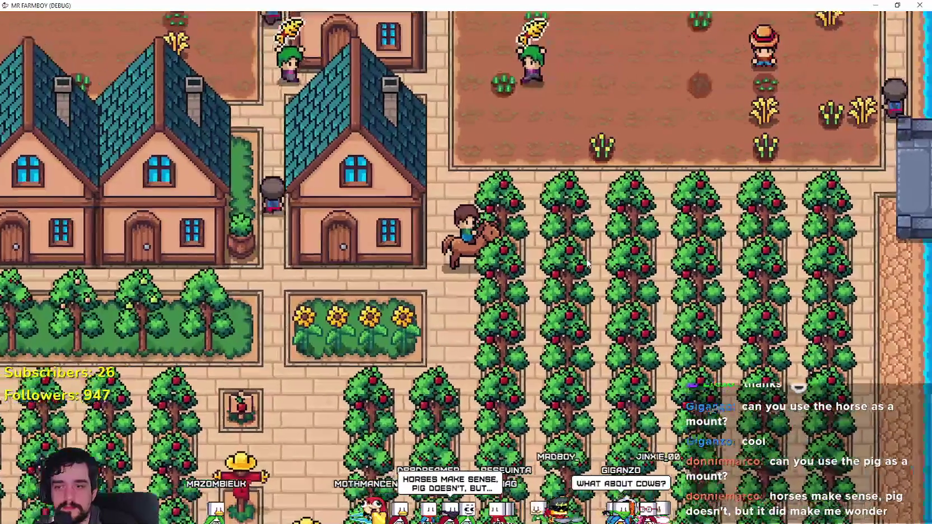
pyautogui.press('w')
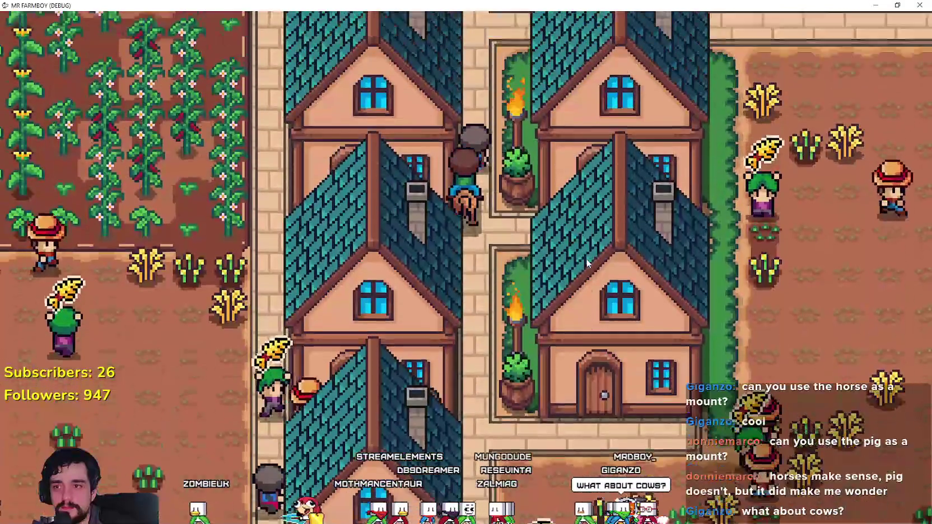
pyautogui.press('w')
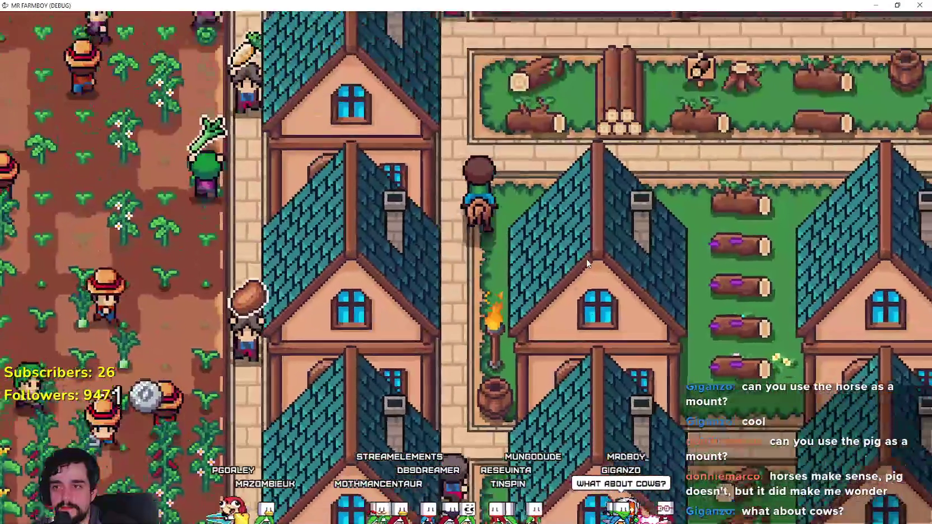
pyautogui.press('w')
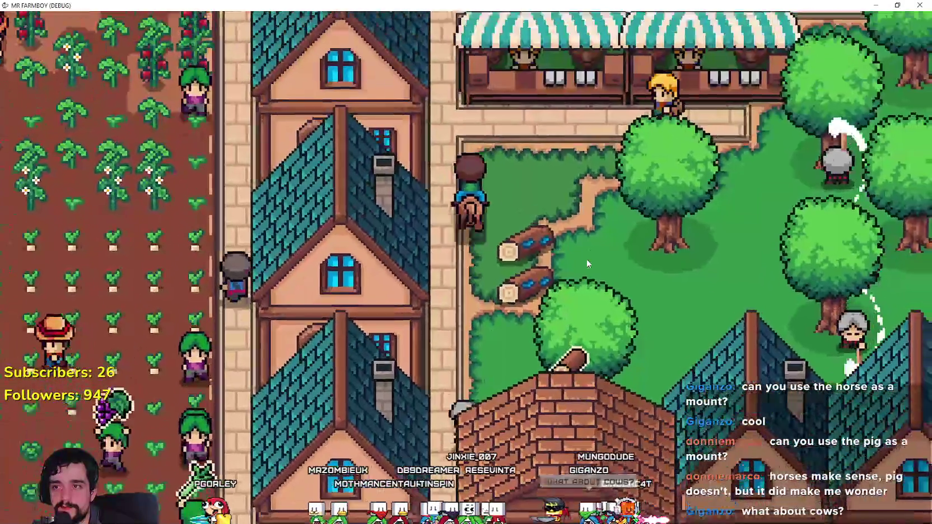
pyautogui.press('w')
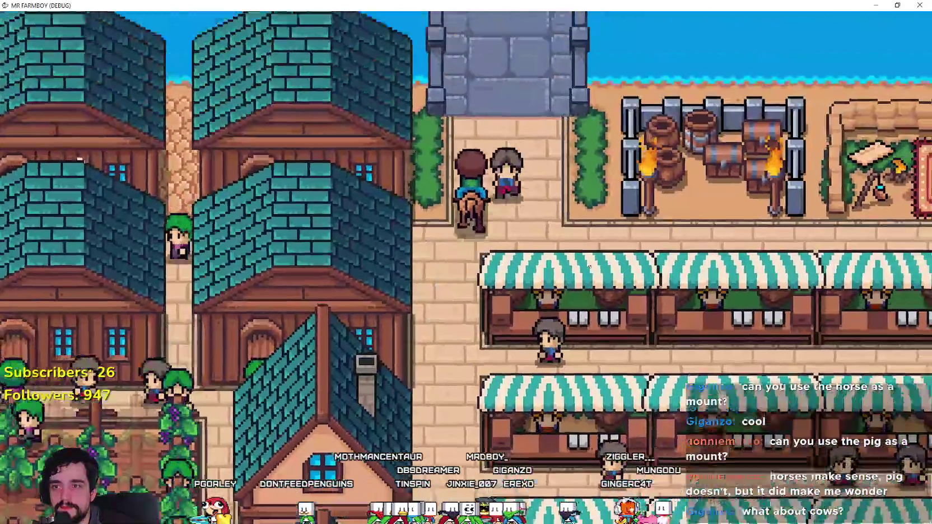
pyautogui.press('s')
pyautogui.press('a')
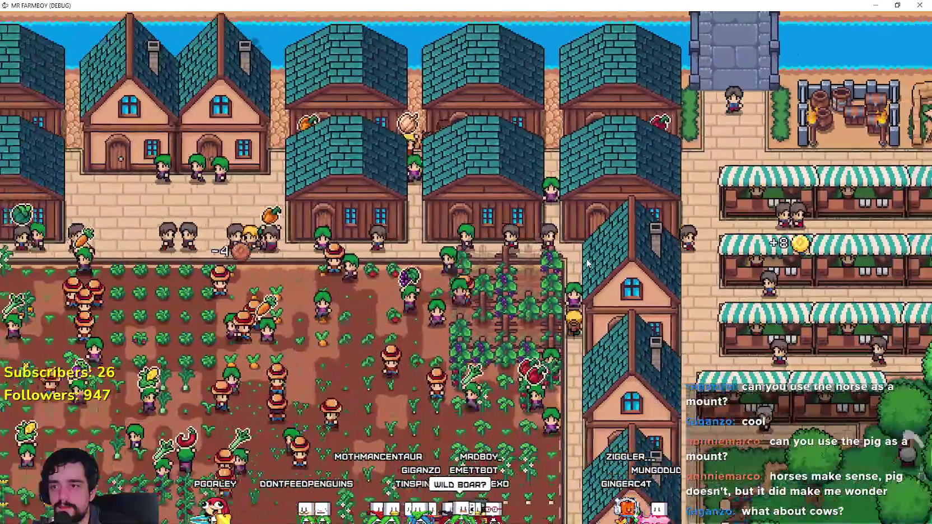
pyautogui.press('a')
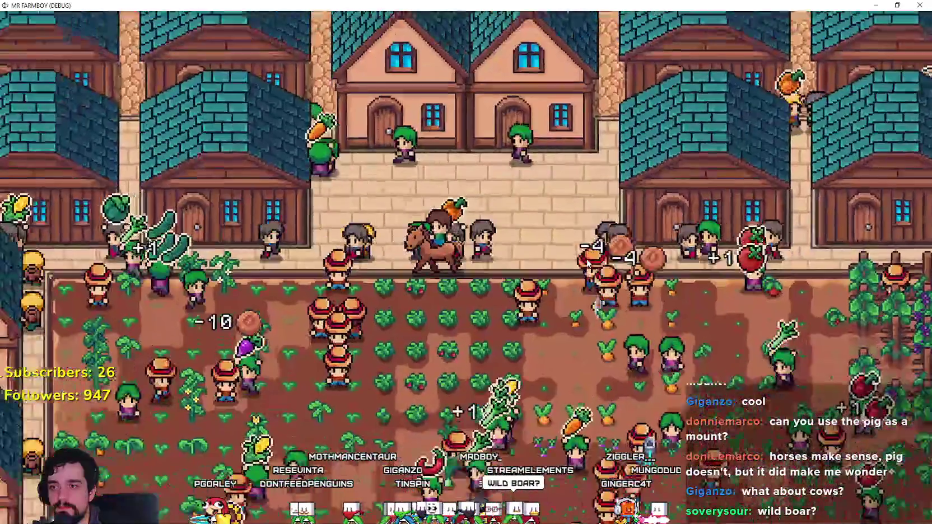
pyautogui.press('a')
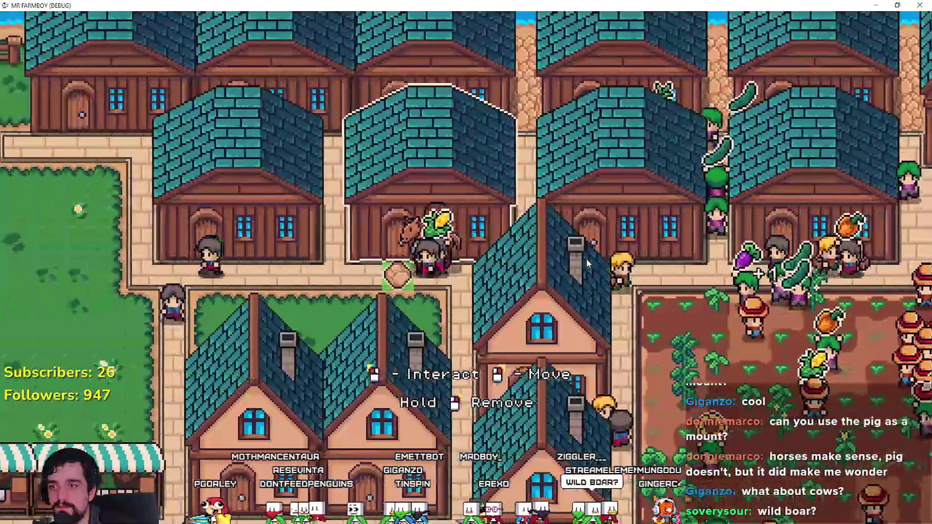
pyautogui.press('a')
pyautogui.press('w')
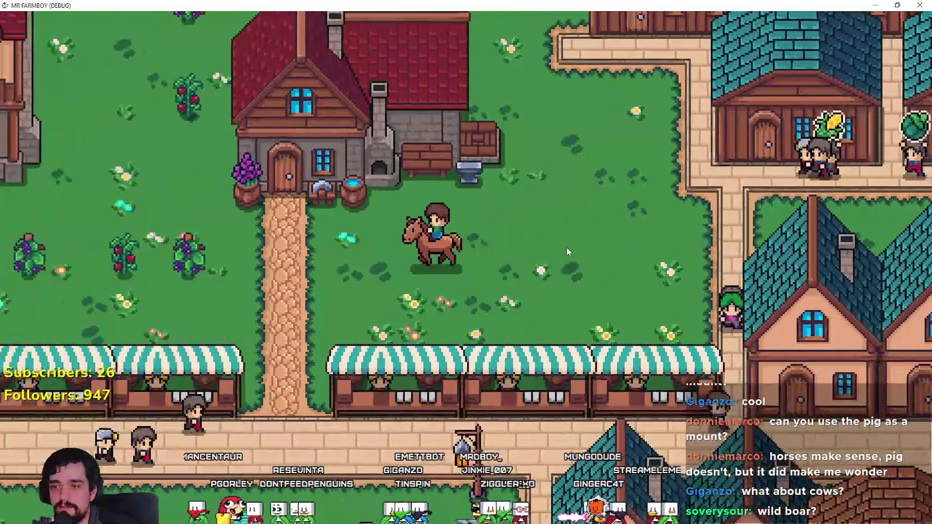
pyautogui.press('a')
# - Dismount so the horse falls asleep, walk around it, then mount and dismount again
pyautogui.press('e')
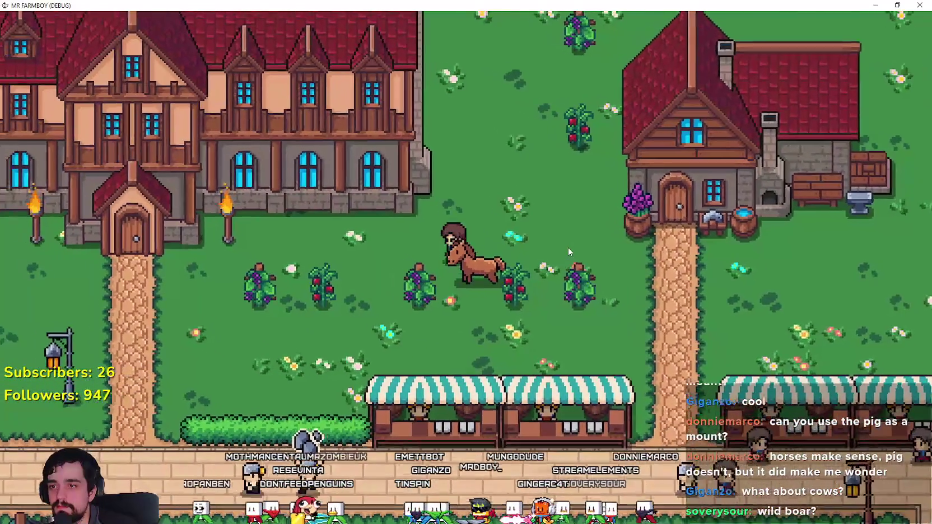
pyautogui.press('a')
pyautogui.press('d')
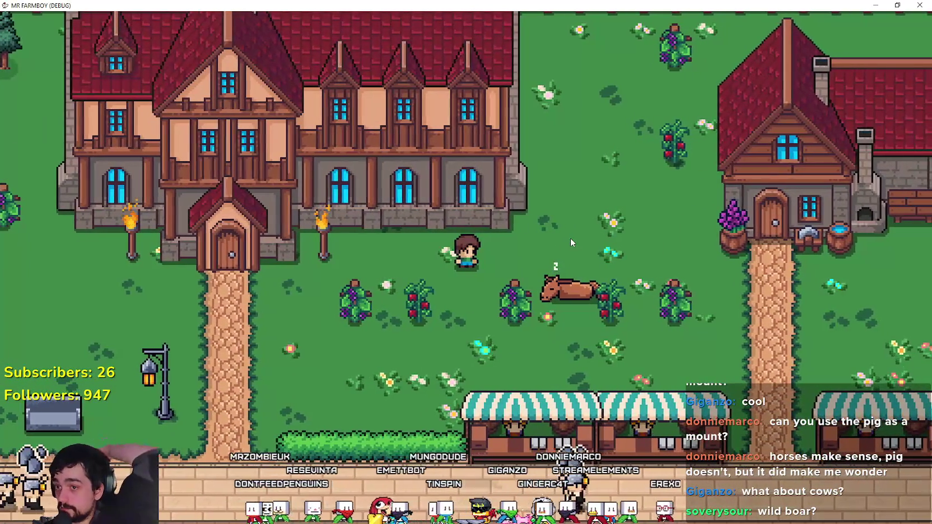
pyautogui.press('d')
pyautogui.press('e')
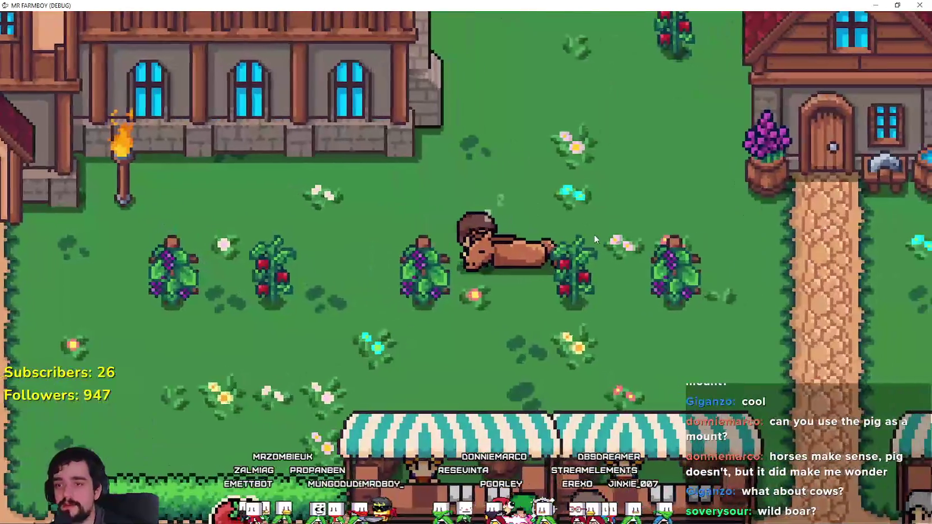
pyautogui.press('e')
# - Call the horse, ride west past the fountains and south to the farm plots, then switch to Godot
pyautogui.press('a')
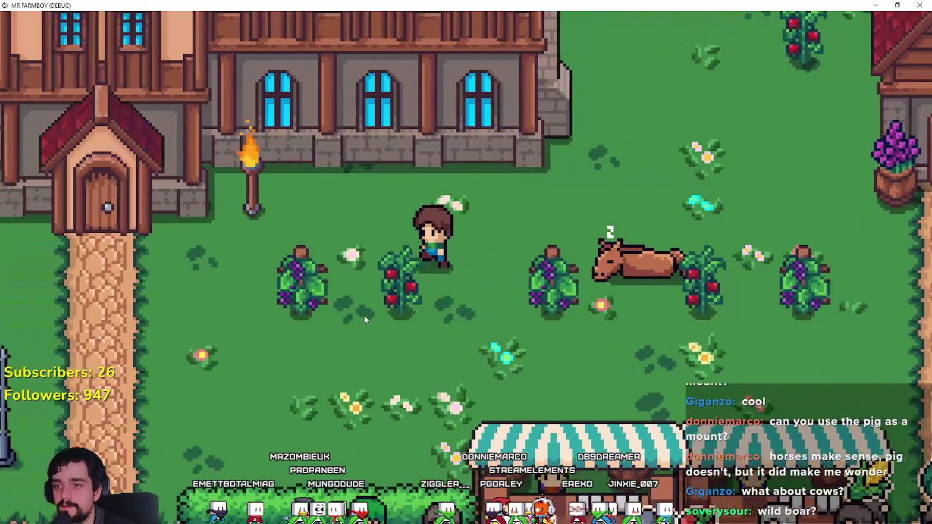
pyautogui.press('e')
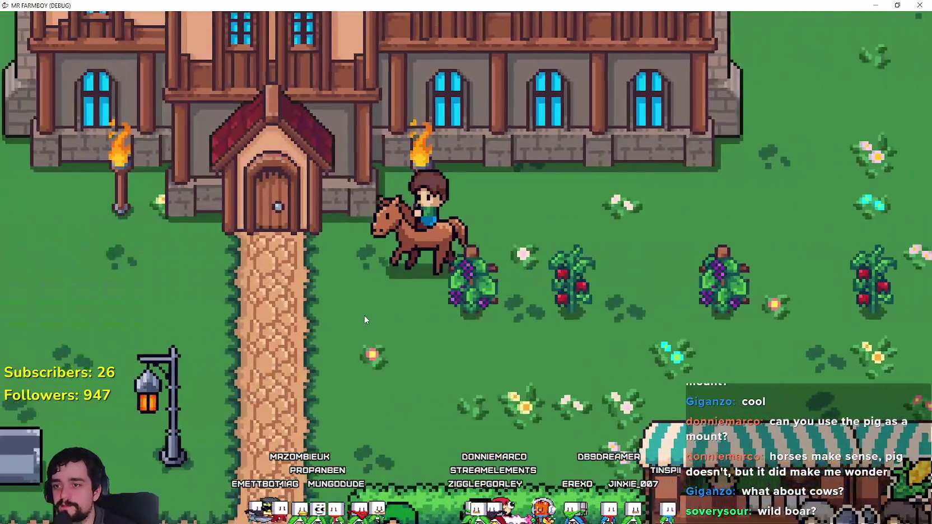
pyautogui.press('s')
pyautogui.press('a')
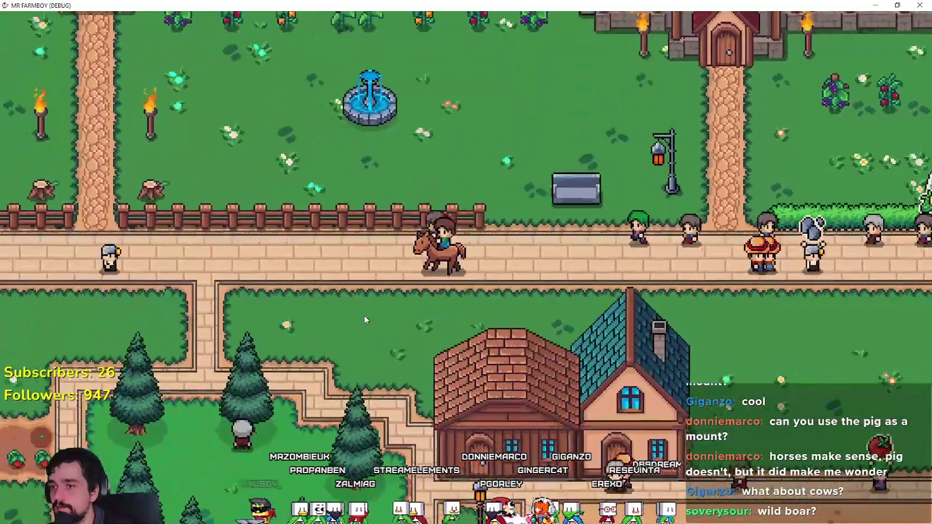
pyautogui.press('a')
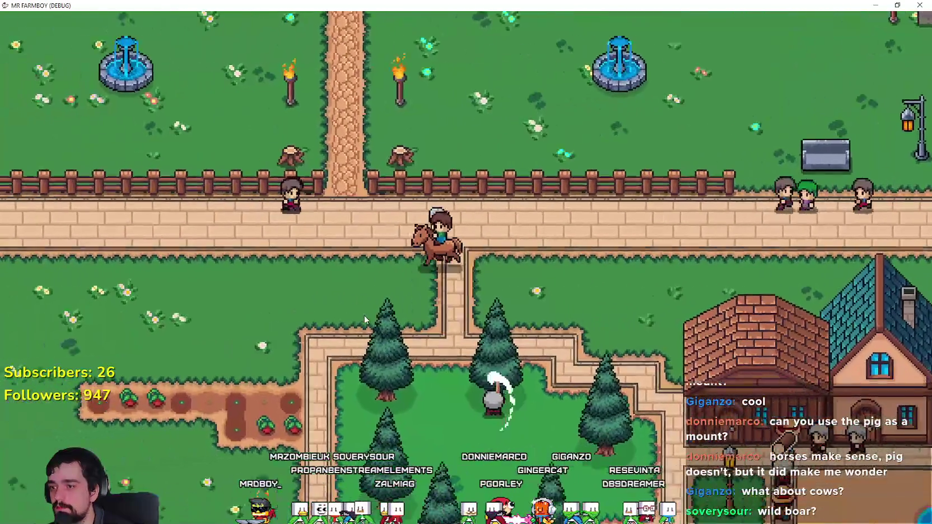
pyautogui.press('s')
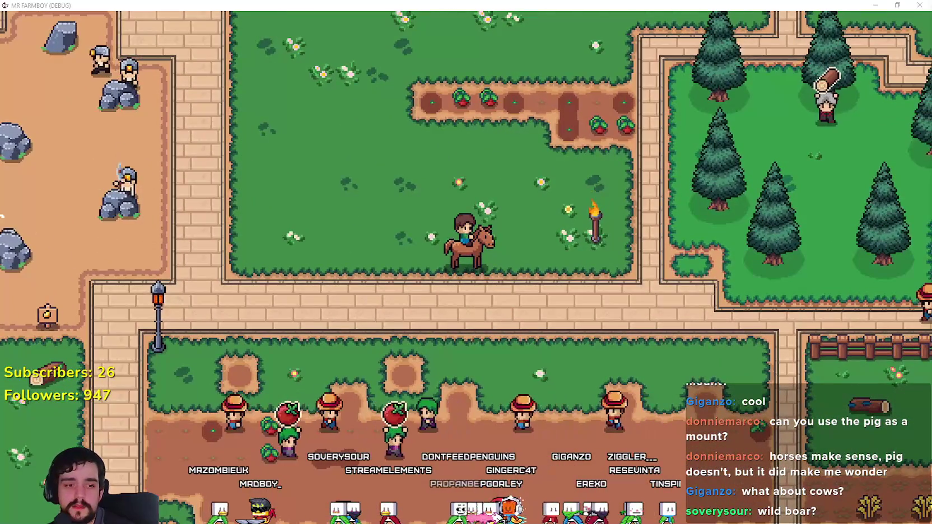
pyautogui.hotkey('alt', 'Tab')
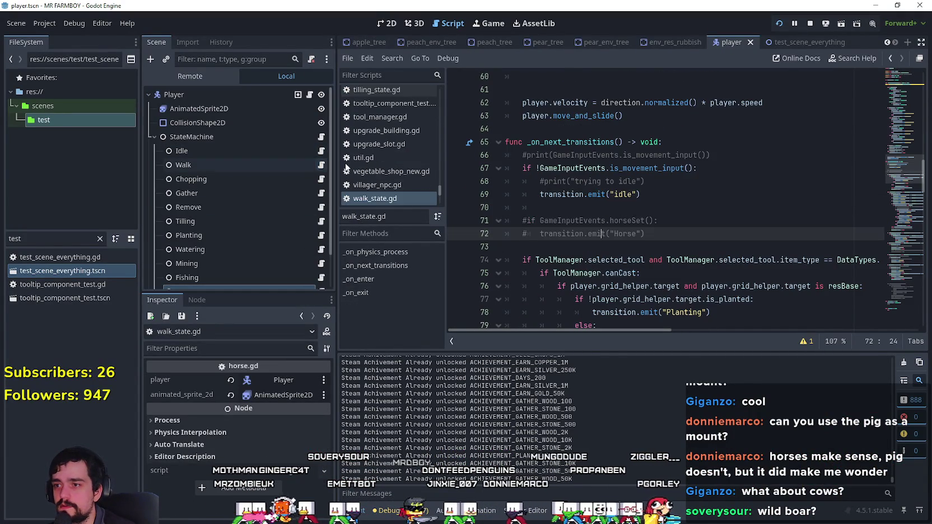
# - Uncomment the horseSet Horse transition lines in walk_state.gd and return to the game
pyautogui.hotkey('ctrl', 'k')
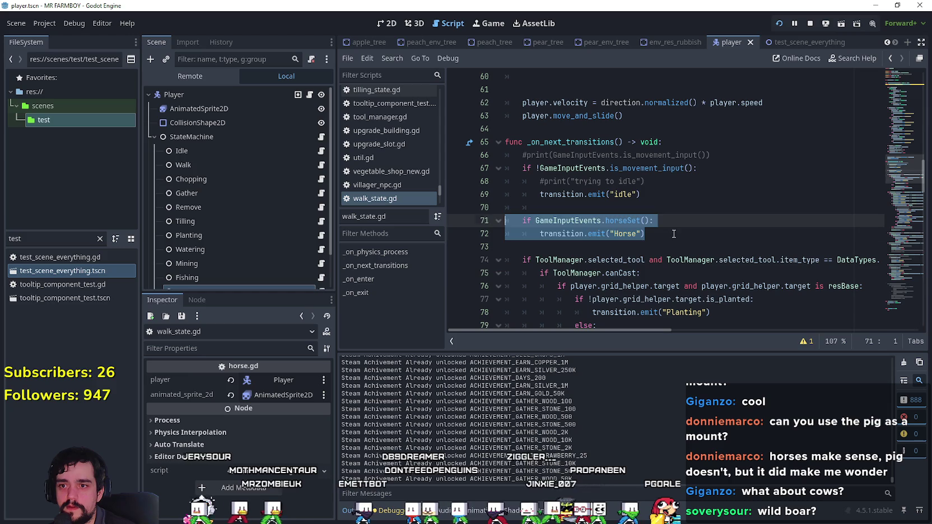
pyautogui.hotkey('alt', 'Tab')
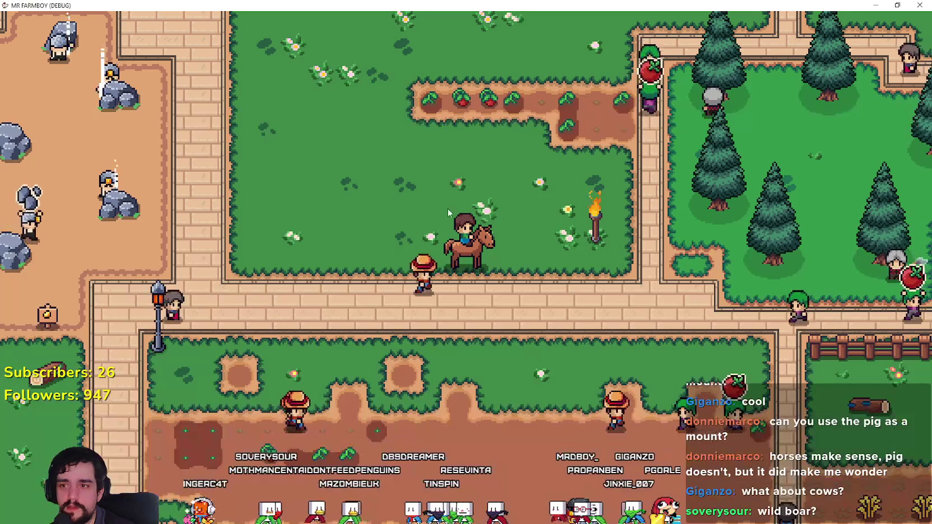
# - Summon and mount the horse, then ride south-east along the dirt field to the wheat
pyautogui.press('e')
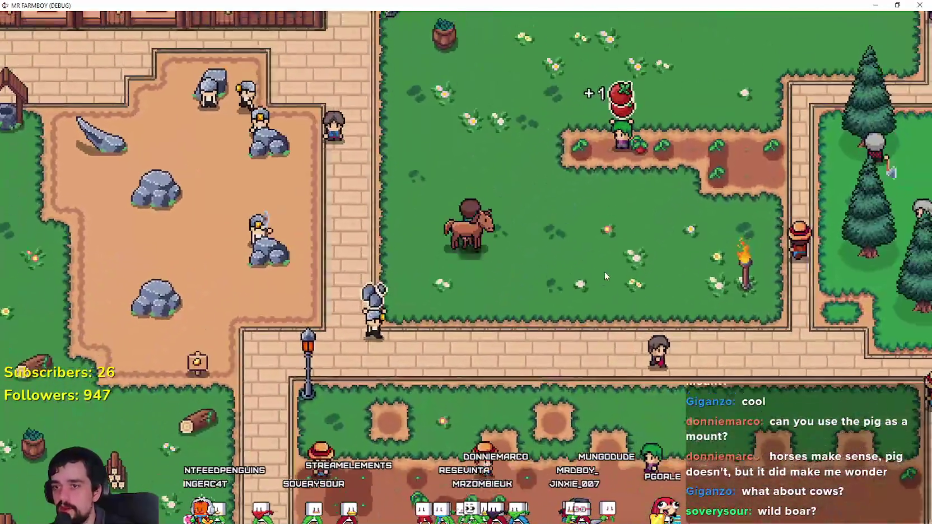
pyautogui.press('s')
pyautogui.press('d')
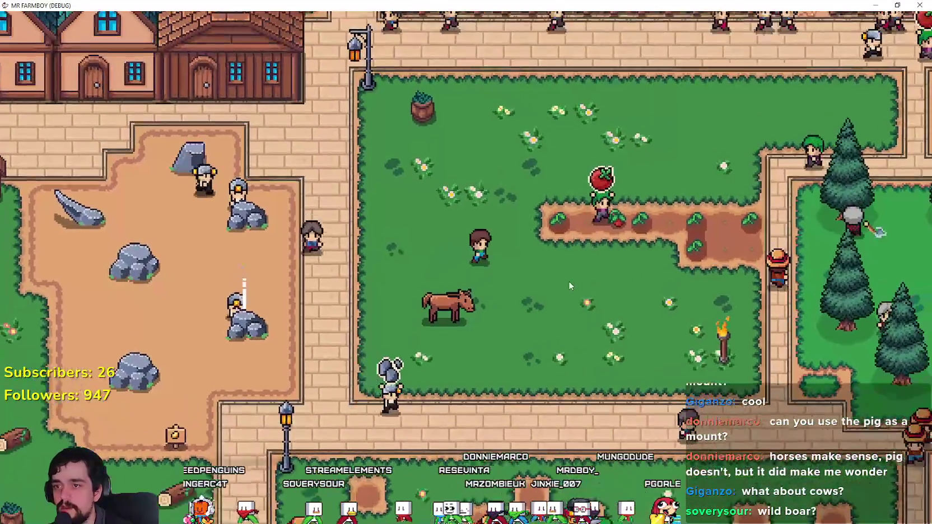
pyautogui.press('s')
pyautogui.press('d')
pyautogui.press('d')
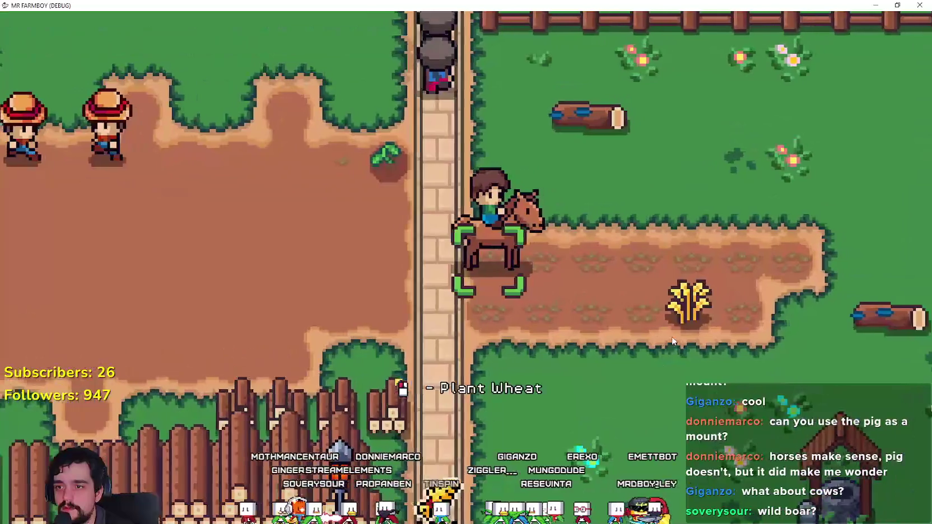
# - Dismount by the wheat plot, walk along it watering the wheat, then step onto the brick path
pyautogui.press('e')
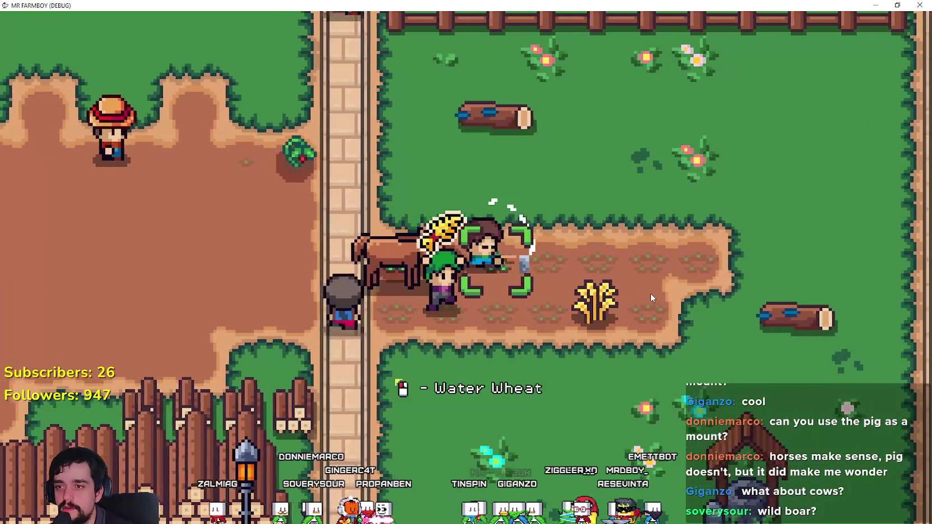
pyautogui.press('d')
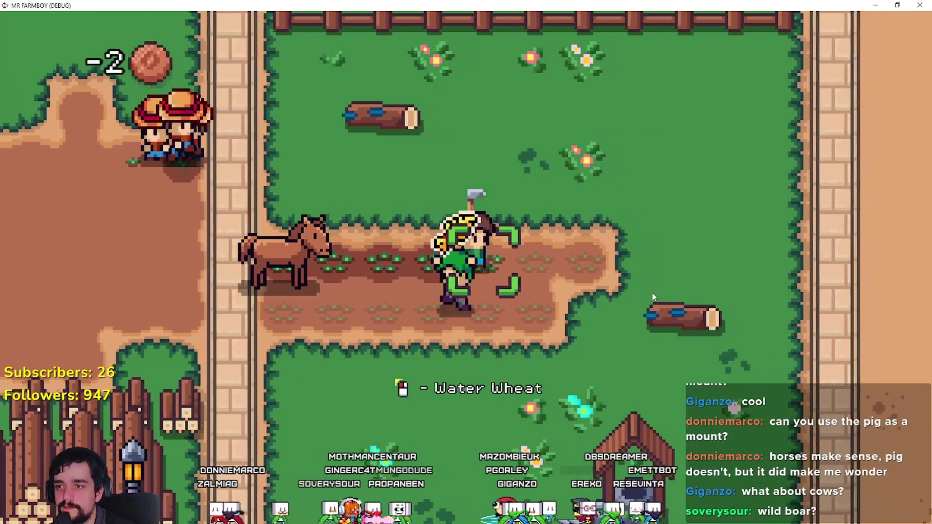
pyautogui.press('d')
pyautogui.press('a')
pyautogui.press('s')
pyautogui.press('a')
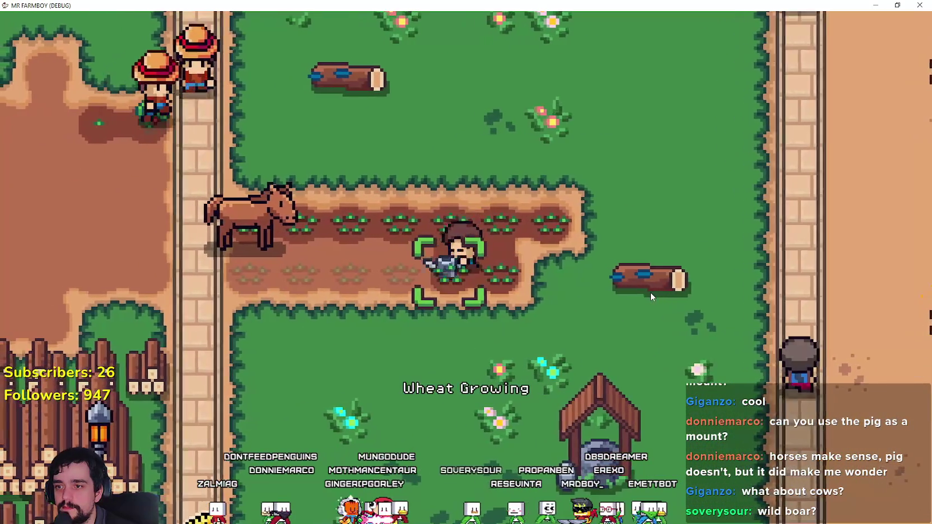
pyautogui.press('space')
pyautogui.press('a')
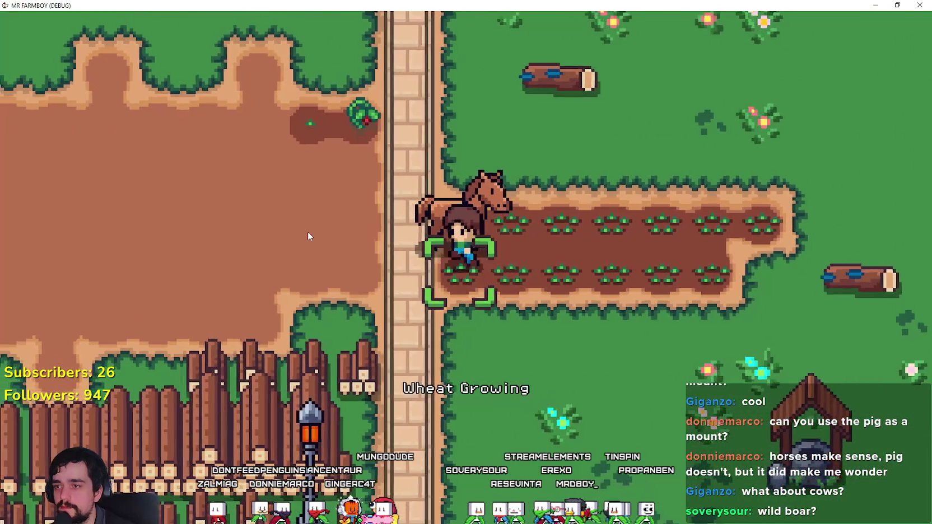
# - Mount the horse and ride north into town and along the road
pyautogui.press('e')
pyautogui.press('w')
pyautogui.press('a')
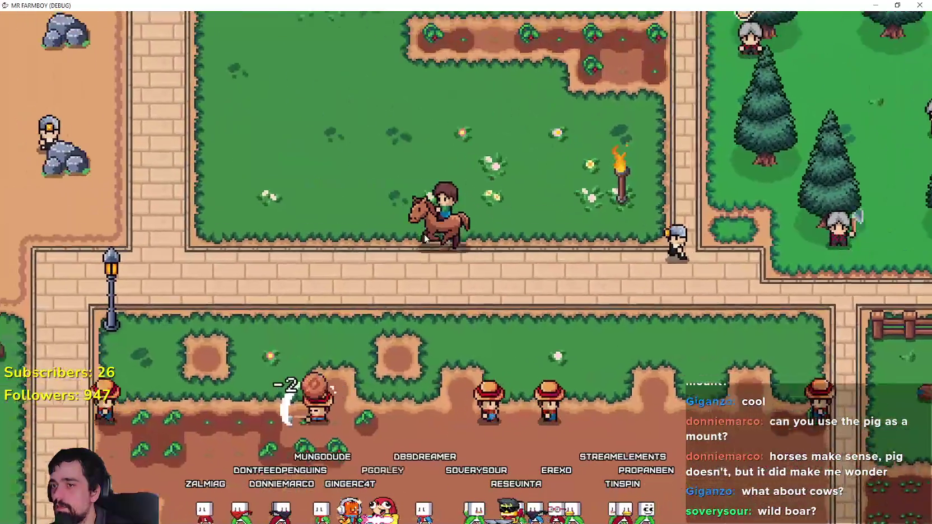
pyautogui.press('w')
pyautogui.press('d')
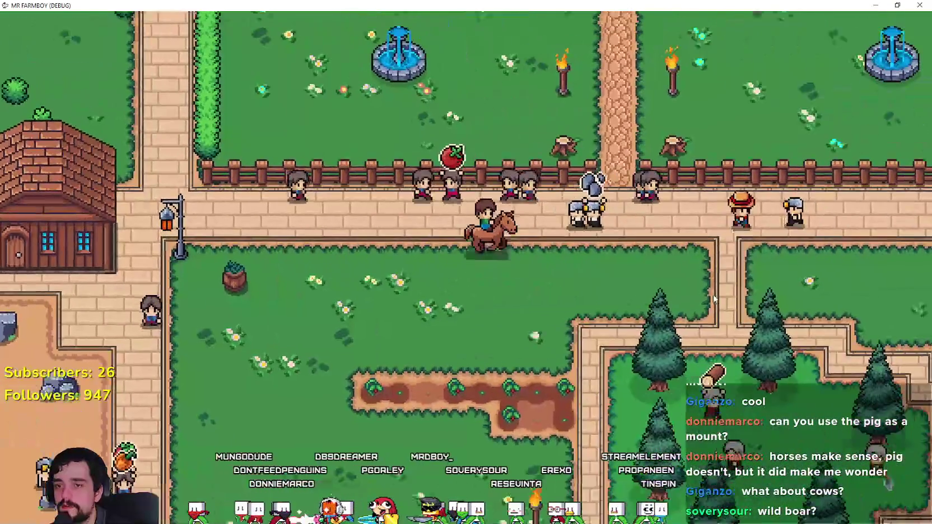
pyautogui.press('d')
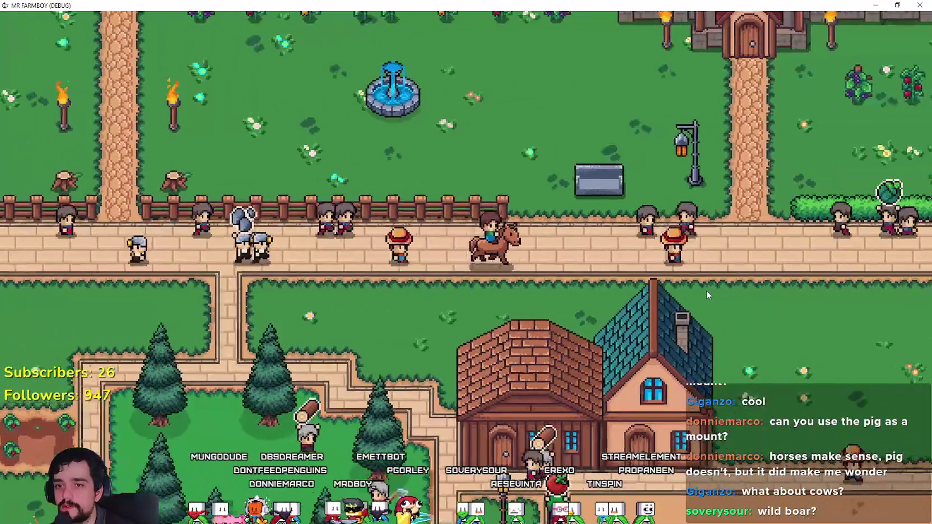
pyautogui.press('c')
# - Pick a Land tile from crafting, dismount and lay a dirt strip, remount, then cancel placement
pyautogui.press('s')
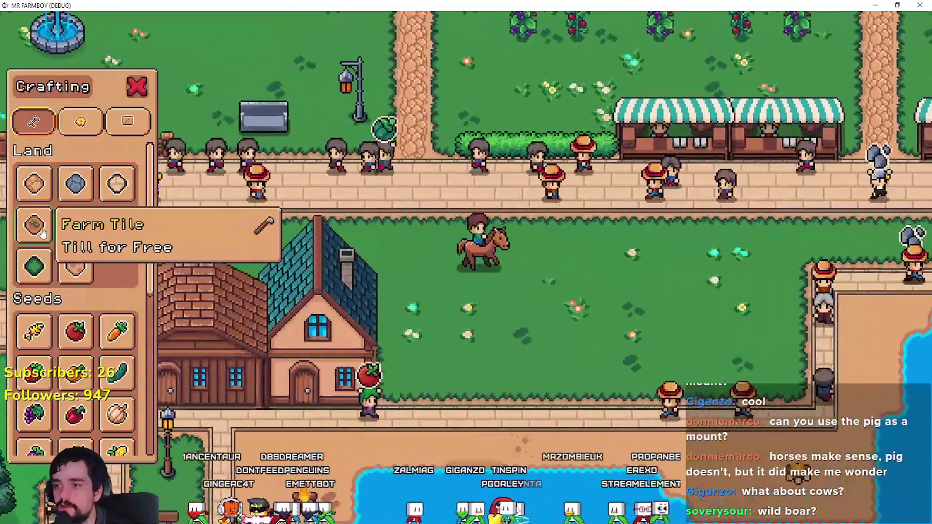
pyautogui.click(53, 237)
pyautogui.press('a')
pyautogui.press('e')
pyautogui.press('w')
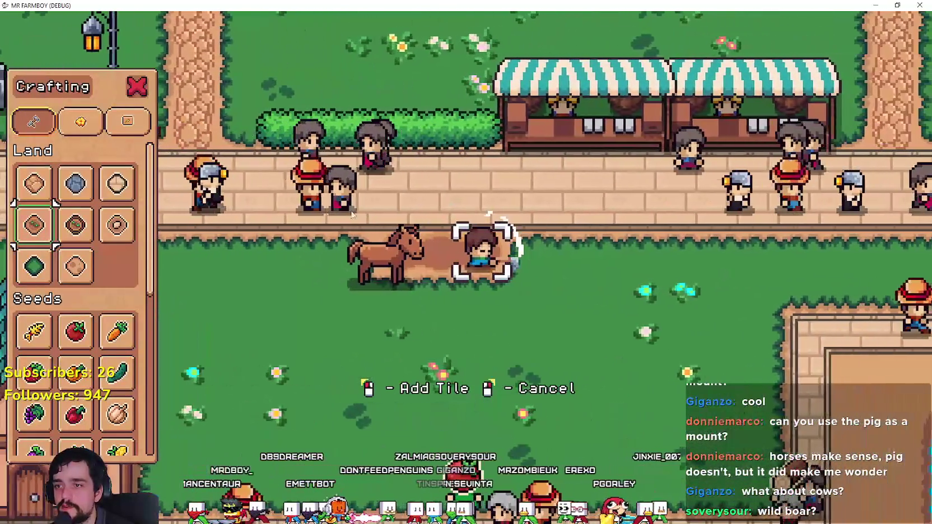
pyautogui.press('d')
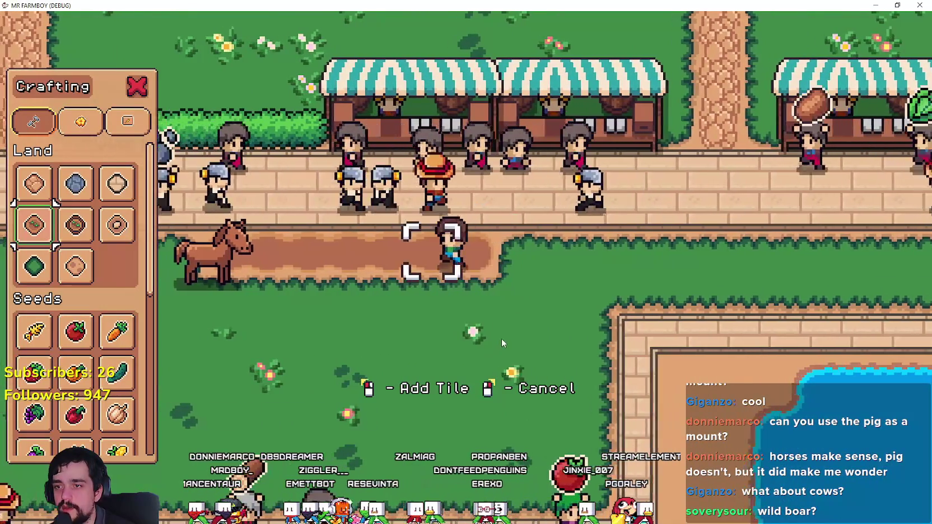
pyautogui.press('e')
pyautogui.press('w')
pyautogui.press('a')
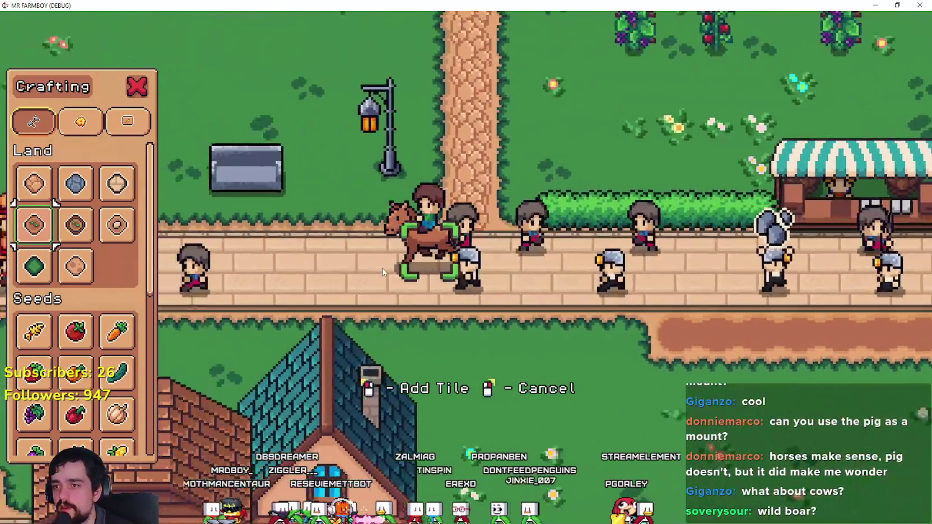
pyautogui.rightClick(382, 268)
pyautogui.scroll(-4, 382, 267)
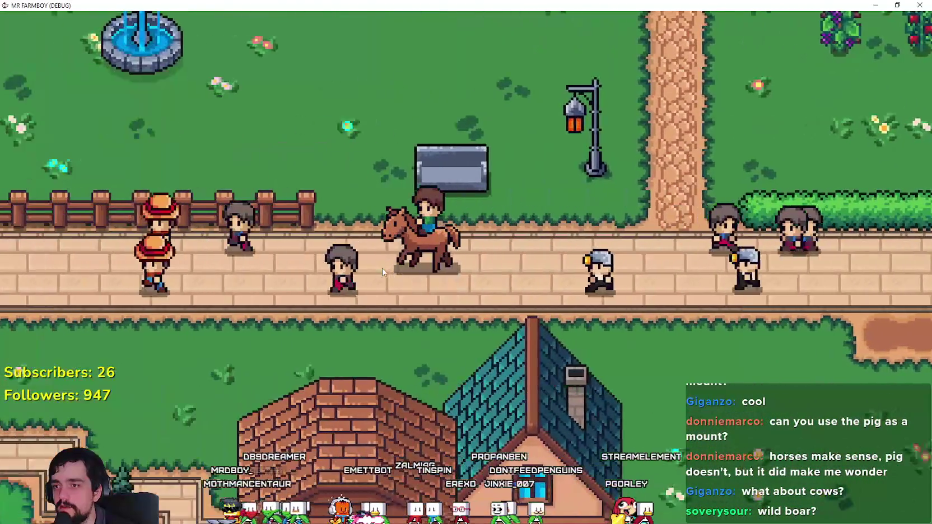
# - Ride south past the well and chicken coops, then east past the barns onto the village green
pyautogui.press('s')
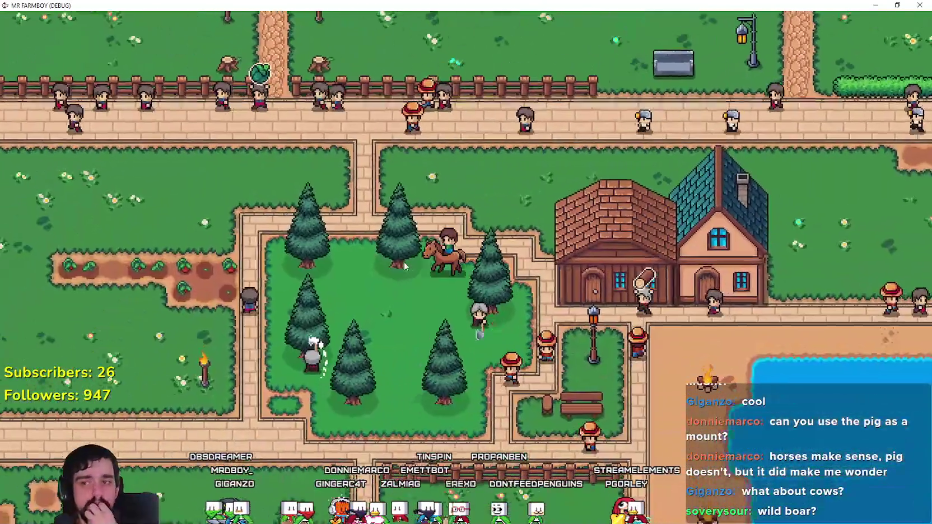
pyautogui.press('s')
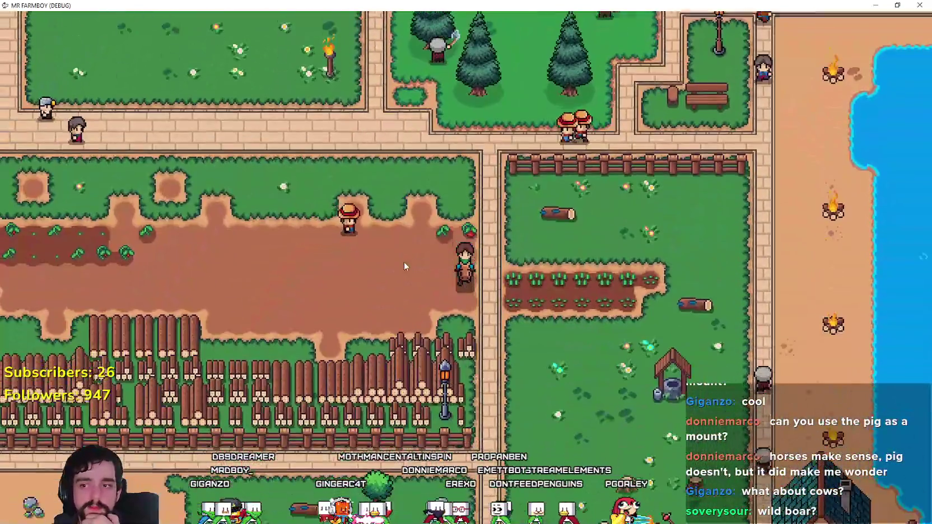
pyautogui.press('s')
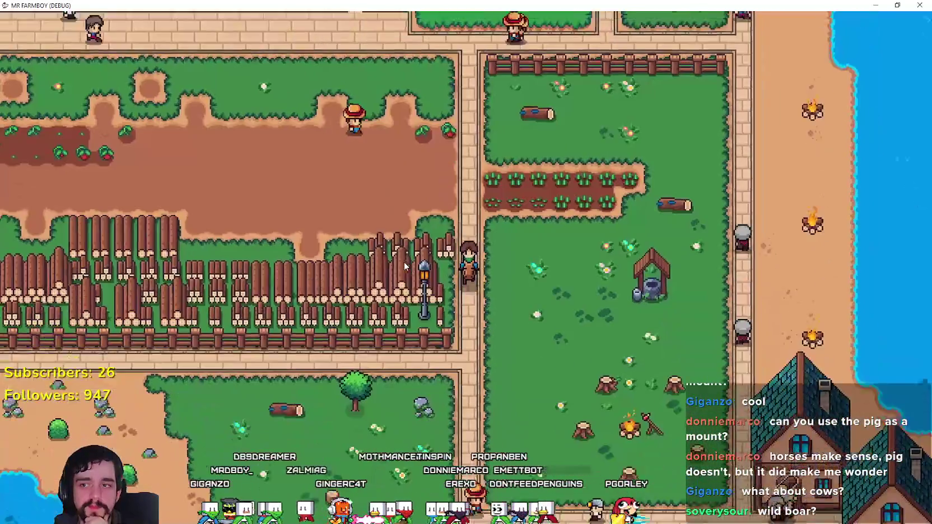
pyautogui.press('d')
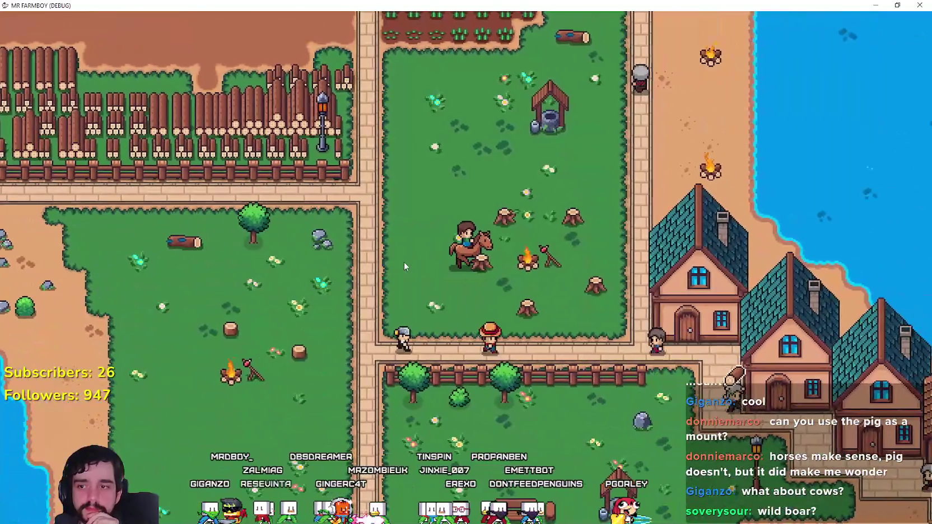
pyautogui.press('s')
pyautogui.press('d')
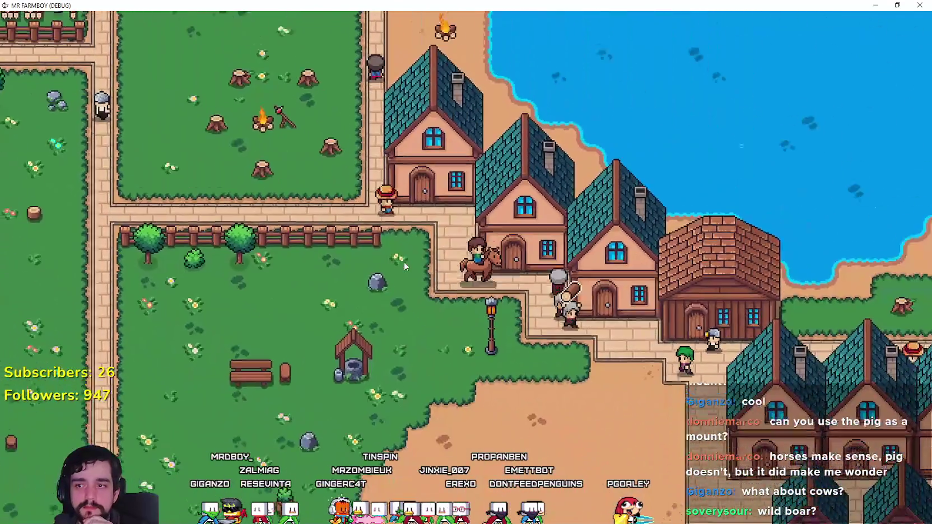
pyautogui.press('s')
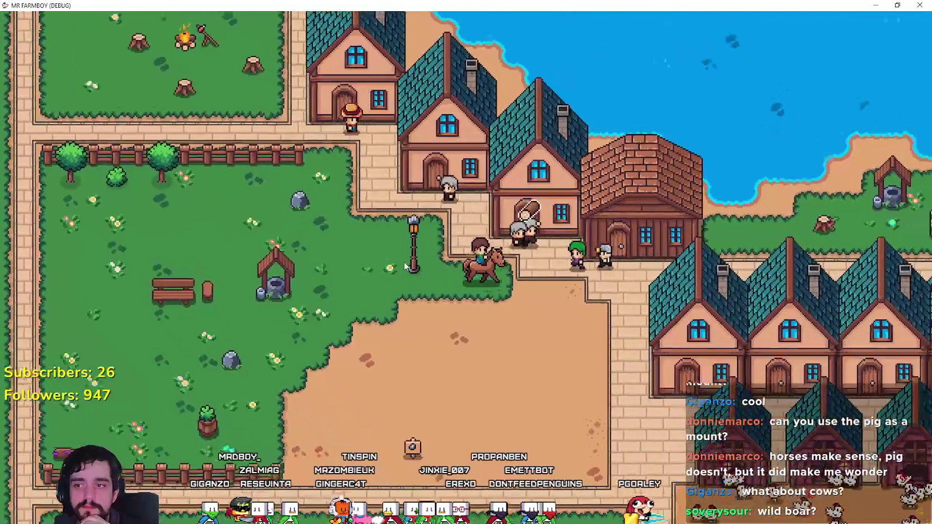
pyautogui.press('d')
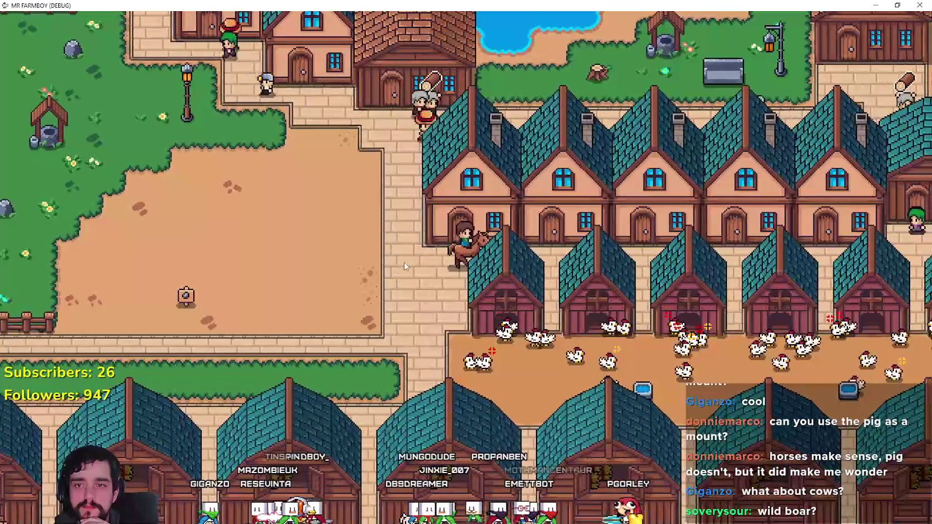
pyautogui.press('s')
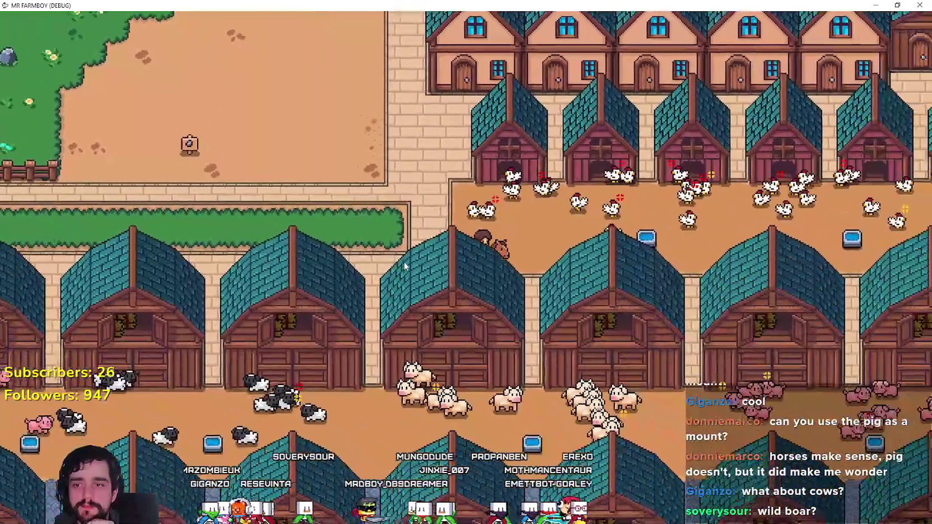
pyautogui.press('d')
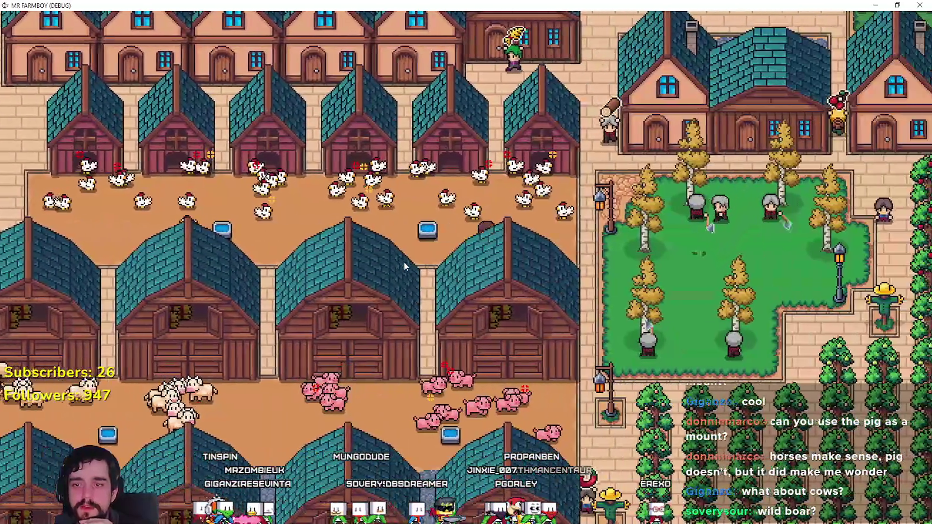
pyautogui.press('d')
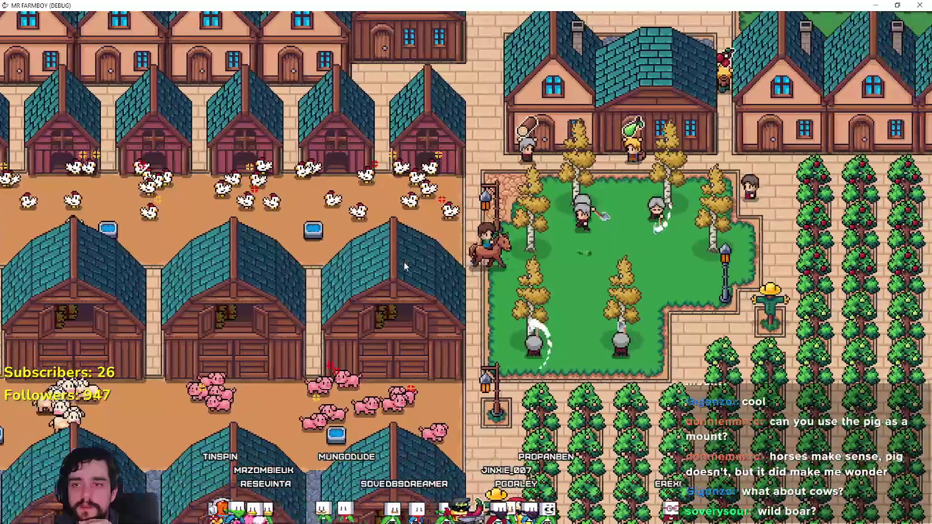
# - Ride north past the fruit trees and houses, across the farm fields, and west along the market road
pyautogui.press('w')
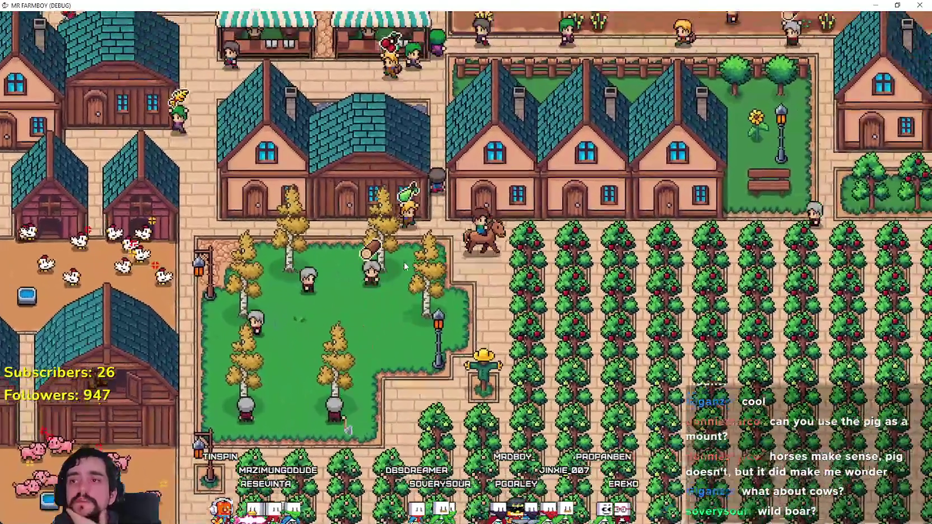
pyautogui.press('d')
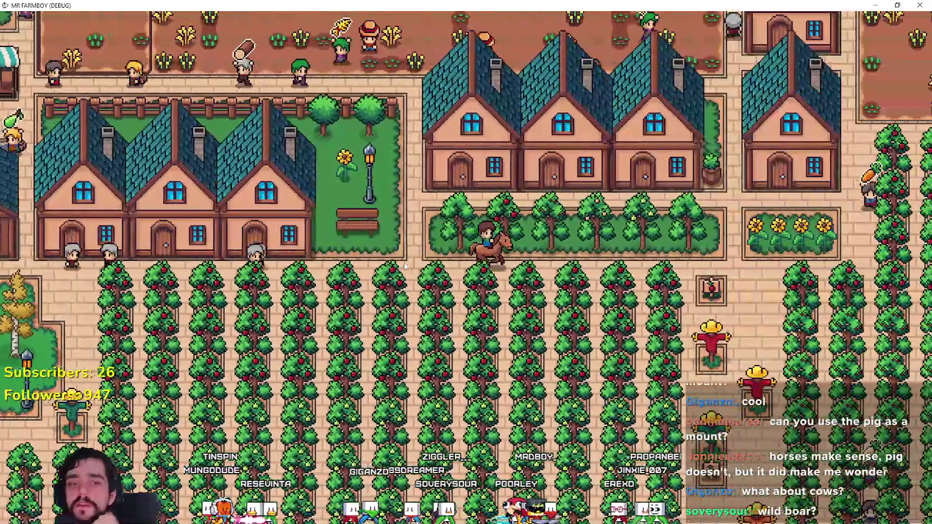
pyautogui.press('d')
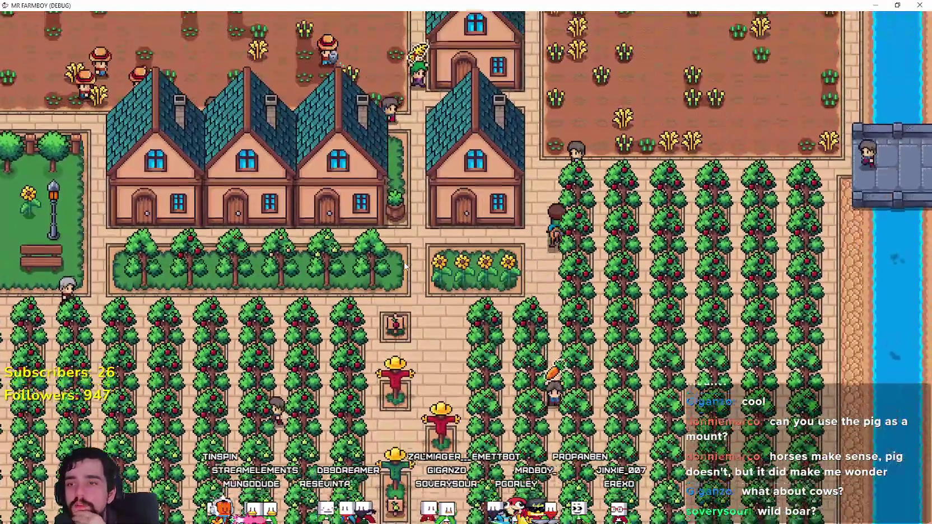
pyautogui.press('w')
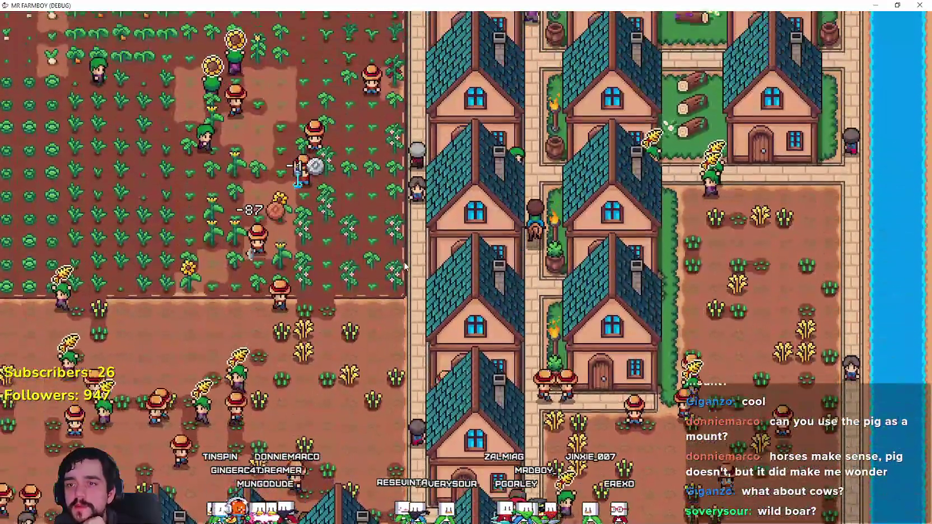
pyautogui.press('w')
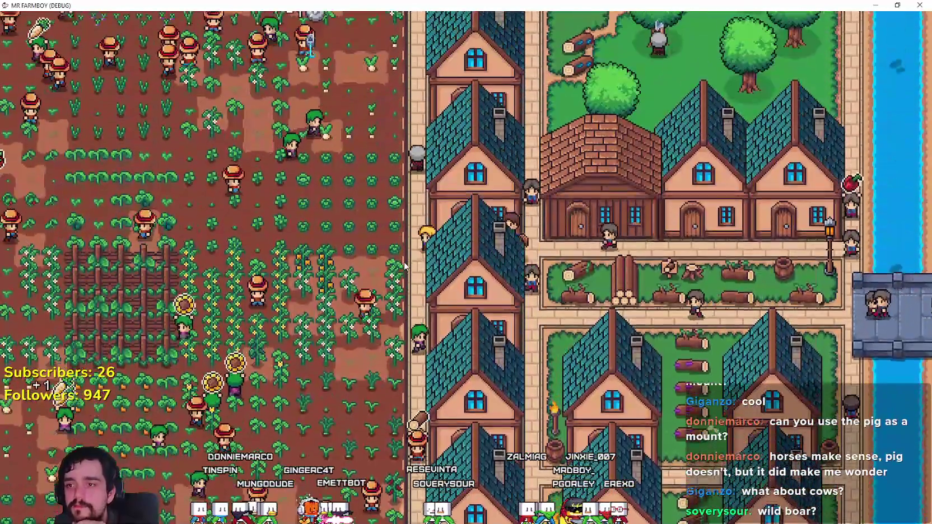
pyautogui.press('a')
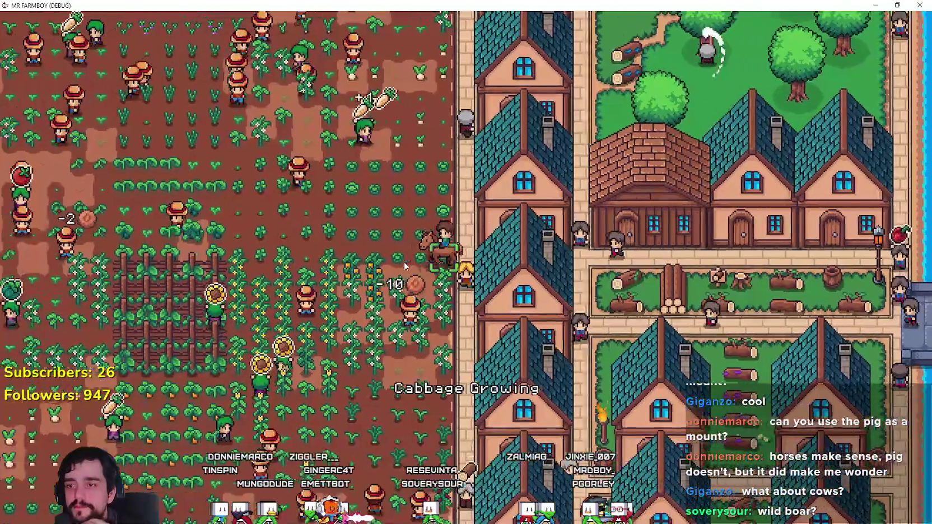
pyautogui.press('w')
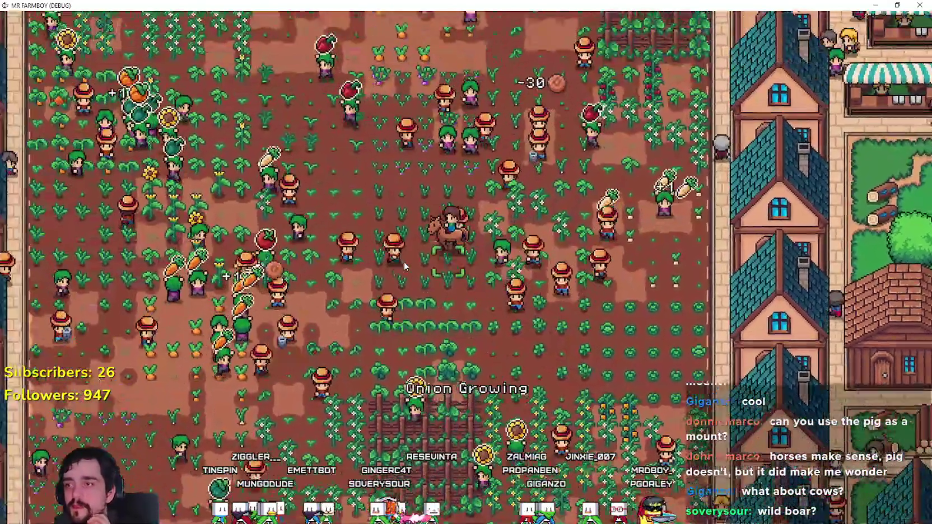
pyautogui.press('d')
pyautogui.press('w')
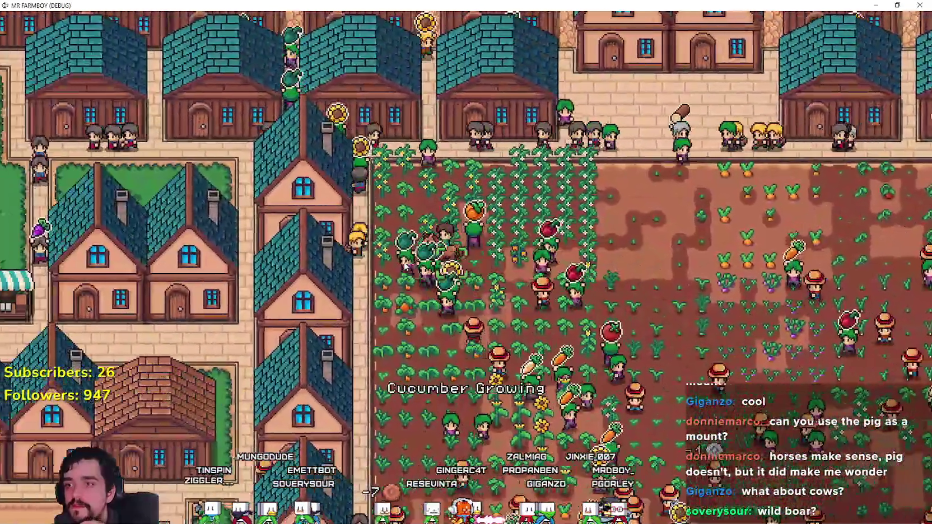
pyautogui.press('a')
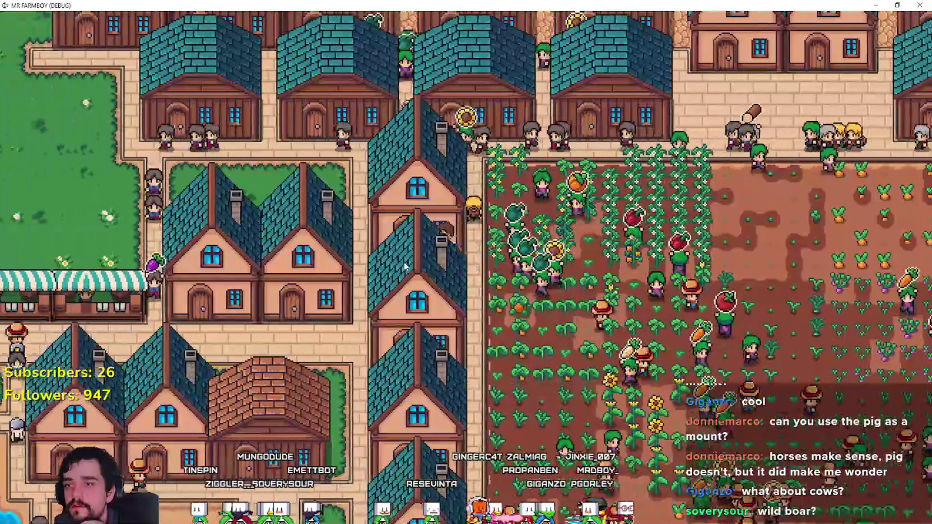
pyautogui.press('s')
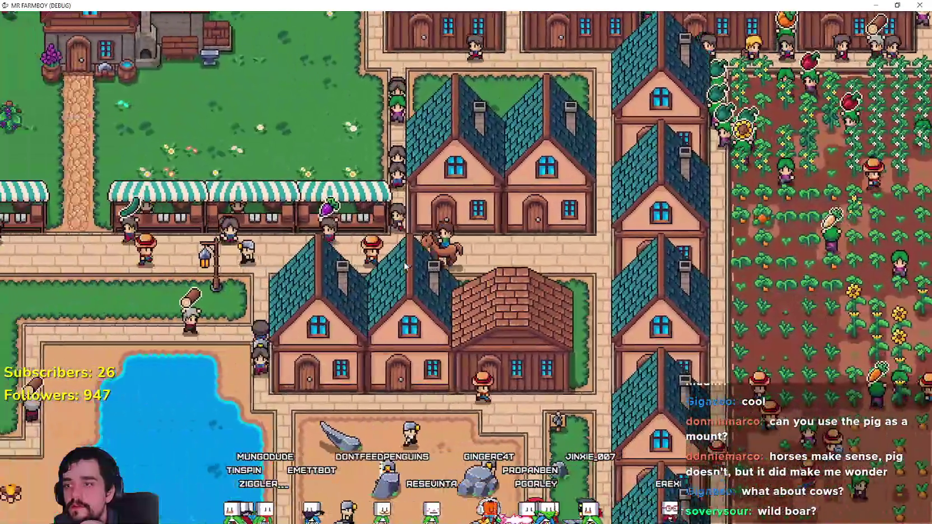
pyautogui.press('a')
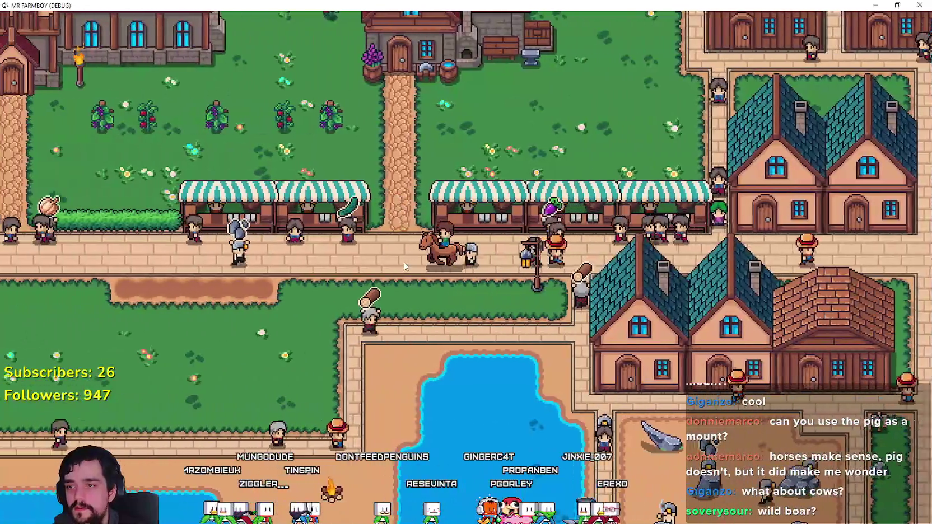
pyautogui.press('a')
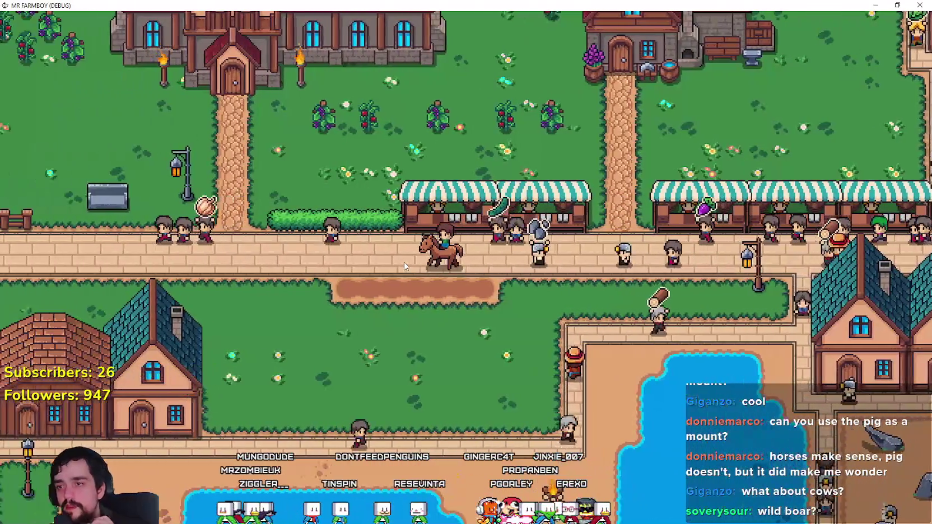
pyautogui.press('a')
# - Keep riding west off the road onto the grass to the tomato plot
pyautogui.scroll(3, 393, 273)
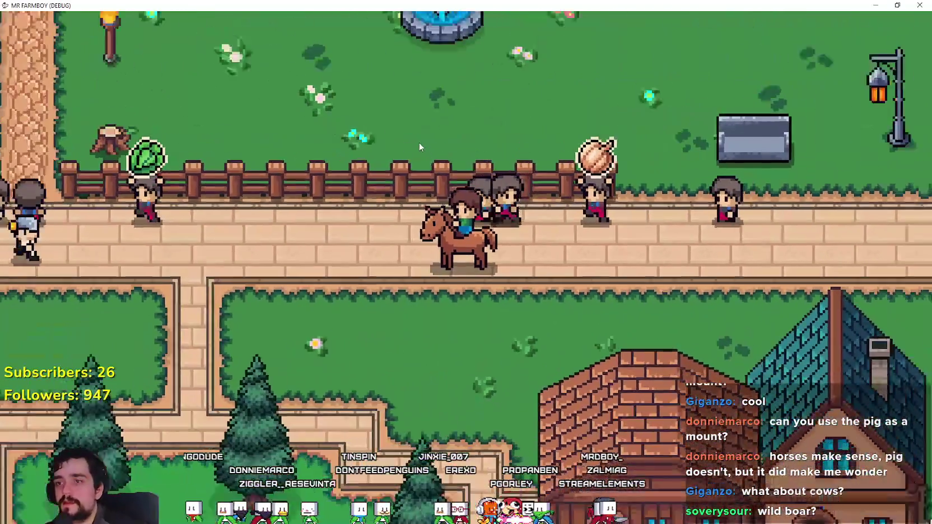
pyautogui.scroll(-3, 419, 144)
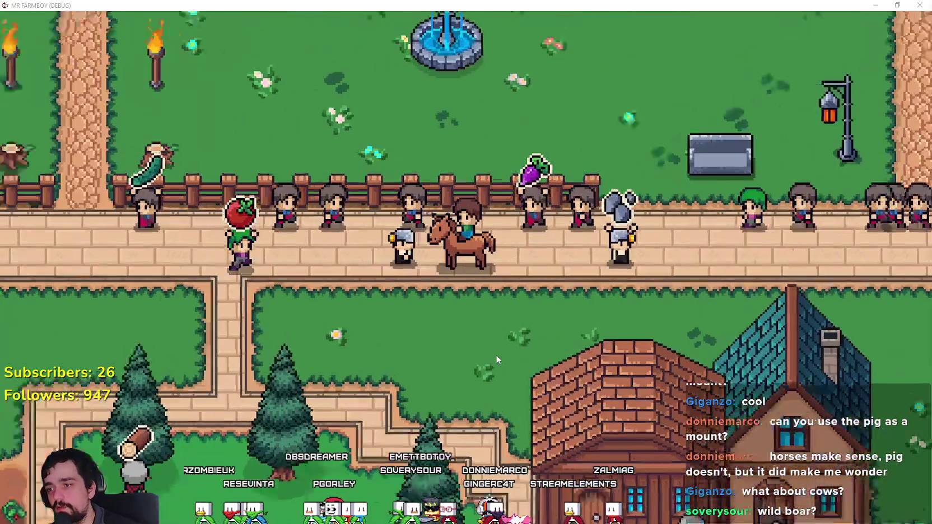
pyautogui.scroll(3, 473, 332)
pyautogui.press('a')
pyautogui.press('s')
pyautogui.scroll(-3, 474, 334)
pyautogui.press('a')
pyautogui.scroll(3, 475, 323)
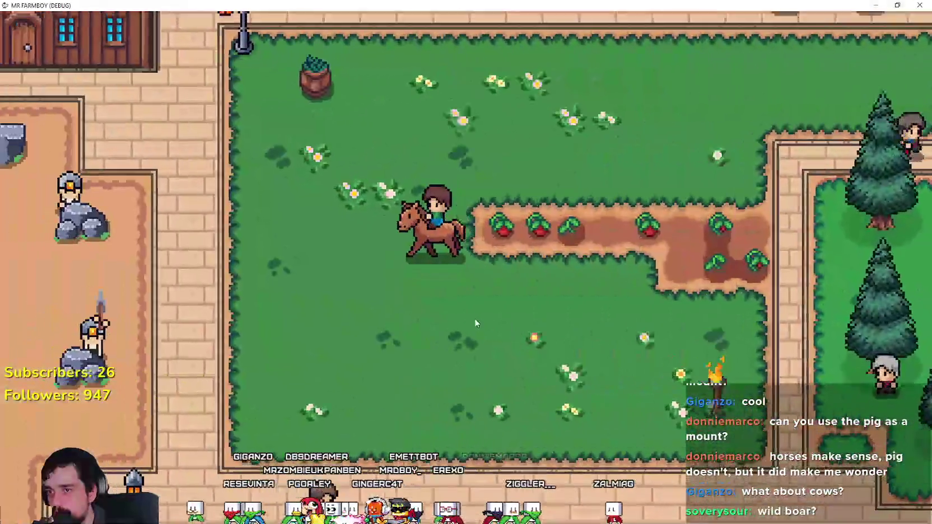
pyautogui.scroll(-3, 573, 370)
# - Dismount at the tomato plot, harvest the ripe tomatoes, then bring up the Steam discussions
pyautogui.press('d')
pyautogui.click(574, 367)
pyautogui.click(574, 367)
pyautogui.scroll(3, 574, 367)
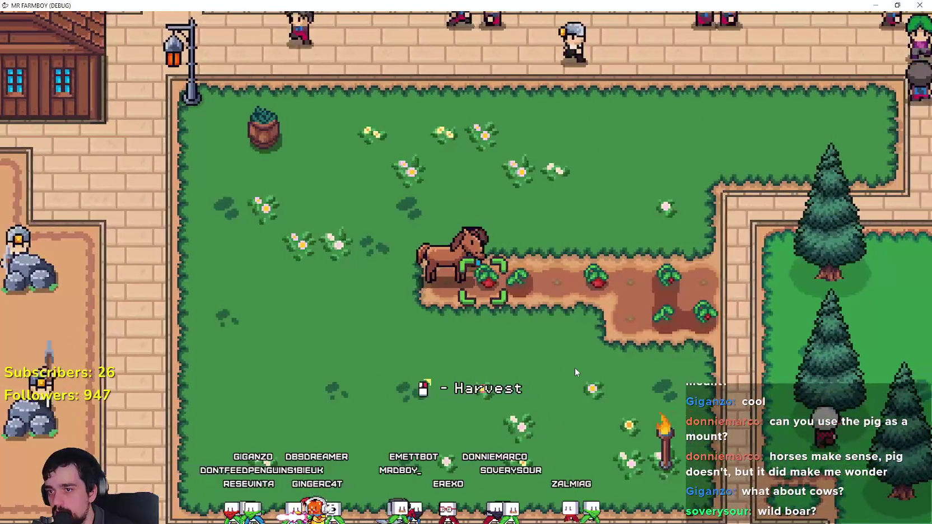
pyautogui.press('d')
pyautogui.click(574, 367)
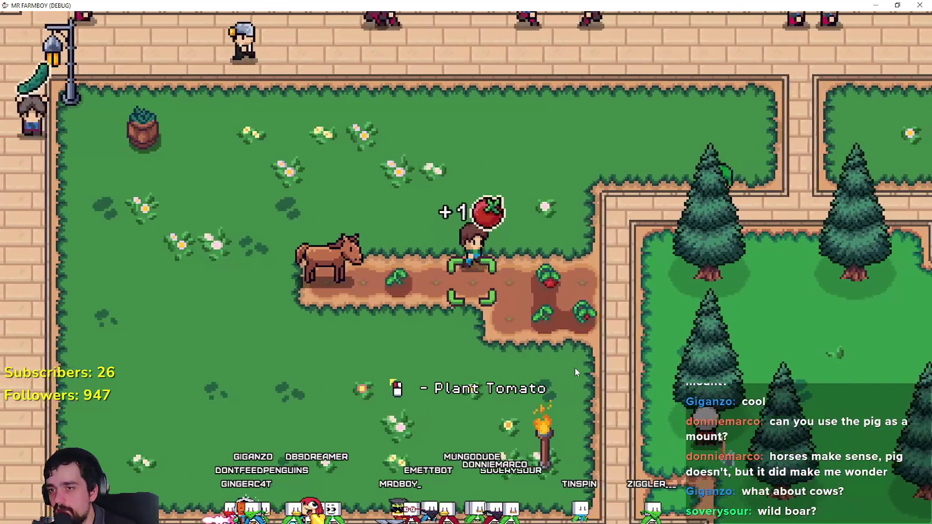
pyautogui.press('s')
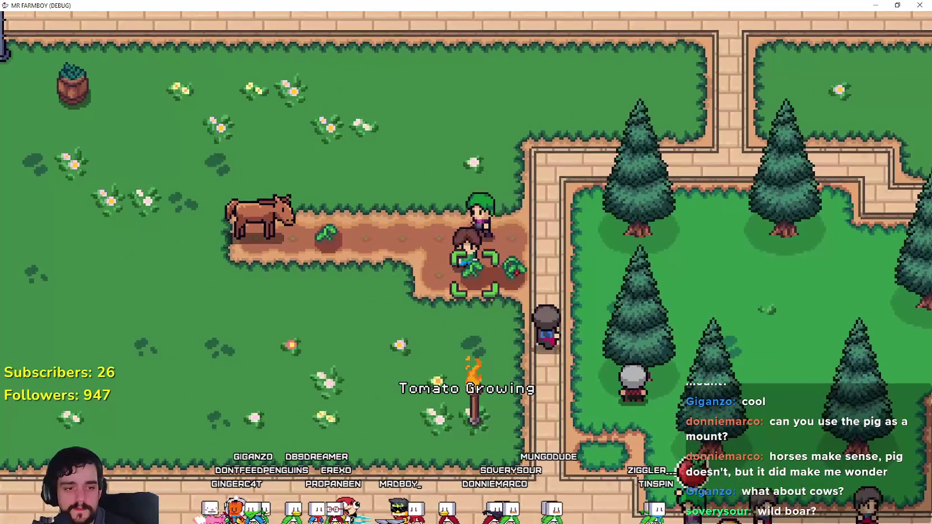
pyautogui.hotkey('alt', 'Tab')
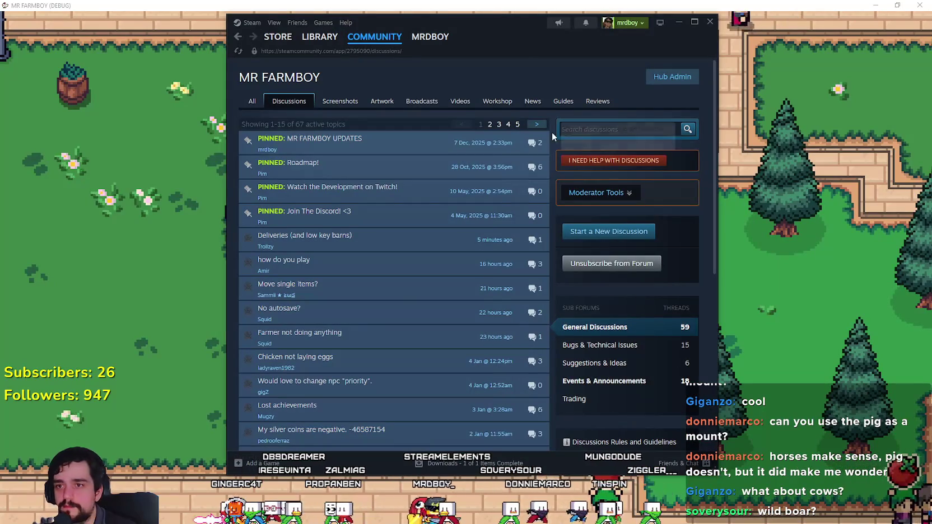
# - Browse the Mr Farmboy community hub and store page, then close the Steam overlay
pyautogui.click(250, 101)
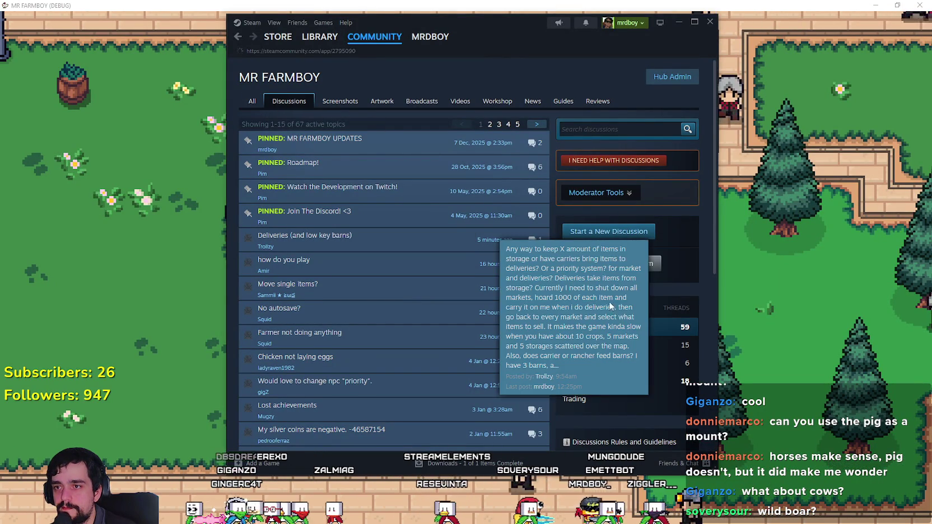
pyautogui.scroll(-5, 424, 277)
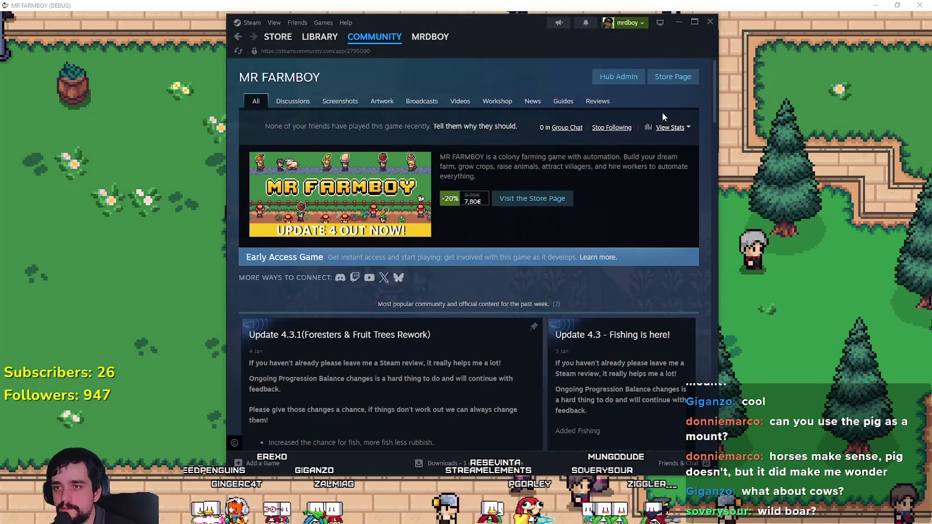
pyautogui.click(532, 198)
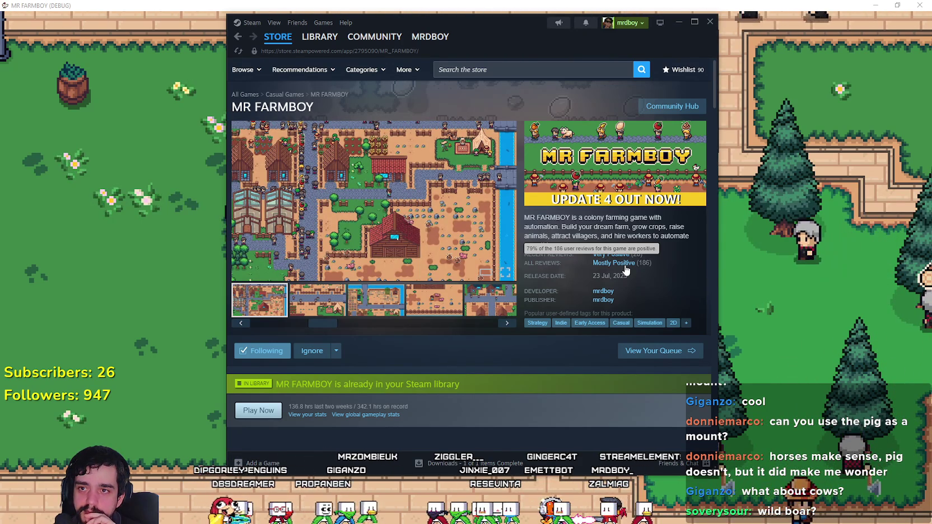
pyautogui.scroll(-3, 610, 264)
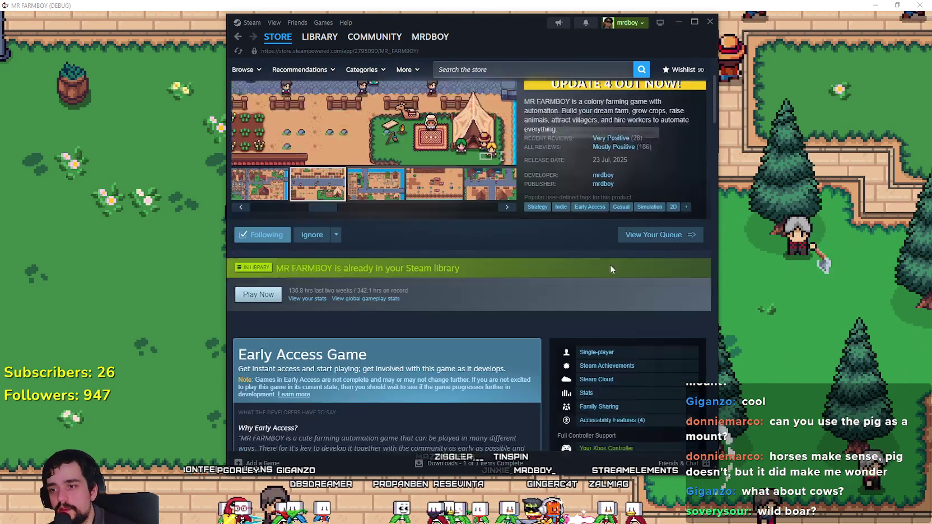
pyautogui.scroll(3, 570, 243)
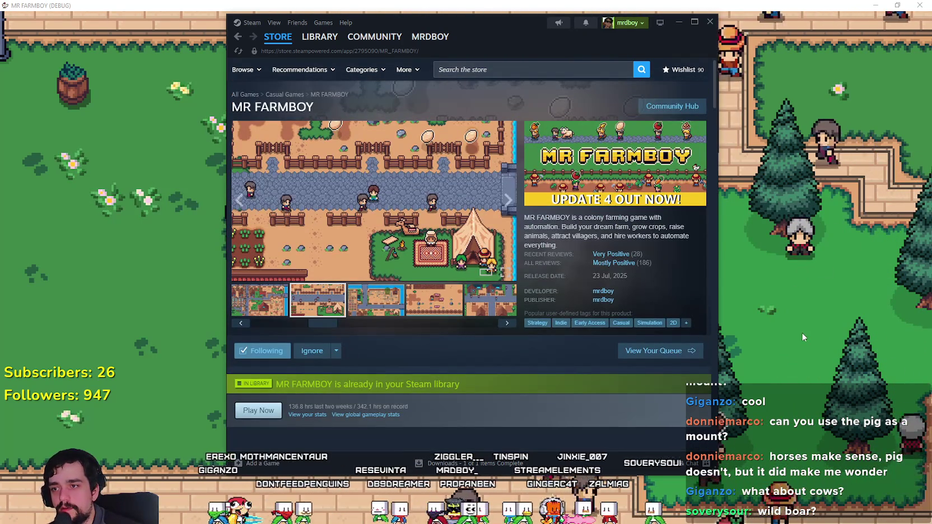
pyautogui.click(781, 332)
# - Mount the horse and ride left across the grass, up past the well to the upper fence path
pyautogui.press('a')
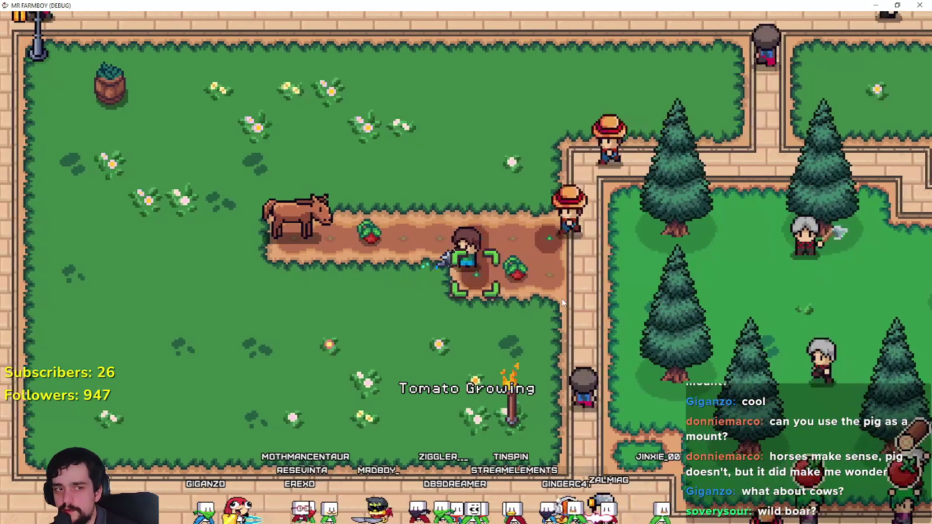
pyautogui.press('a')
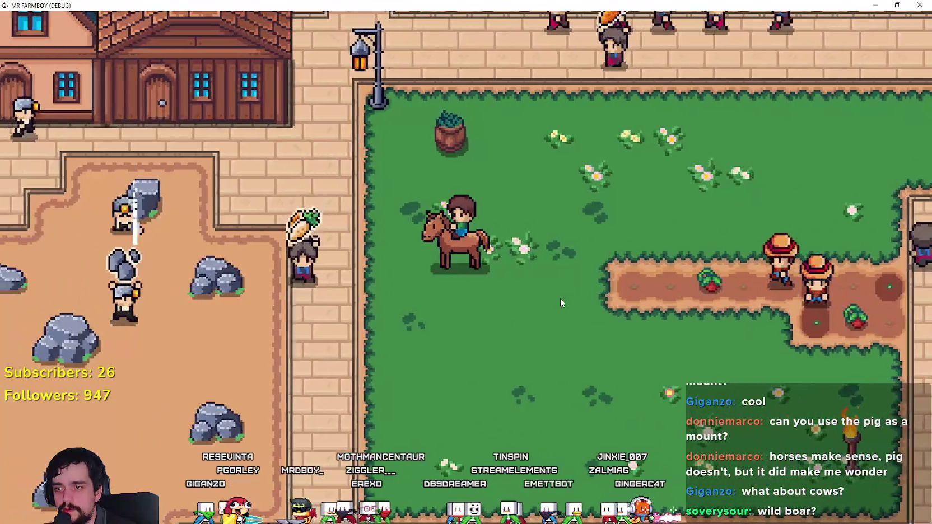
pyautogui.press('s')
pyautogui.press('a')
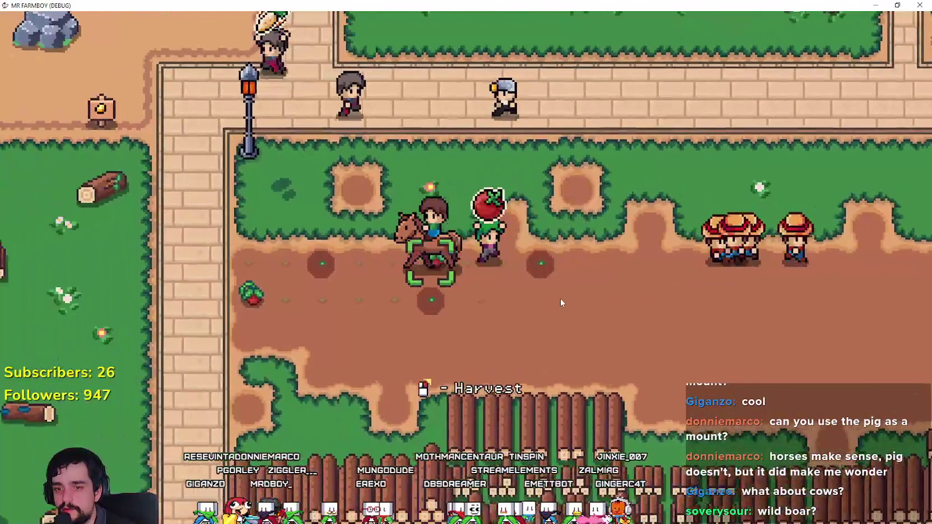
pyautogui.press('a')
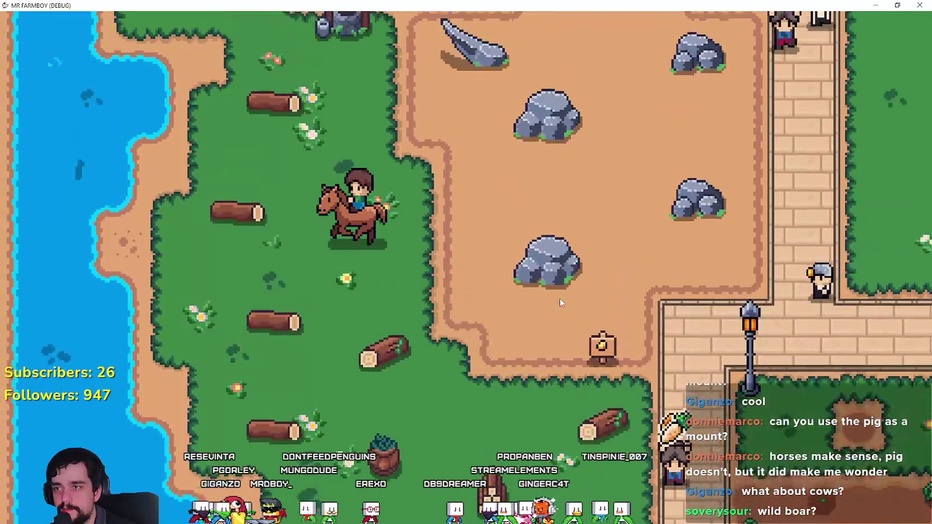
pyautogui.press('w')
pyautogui.press('w')
pyautogui.press('d')
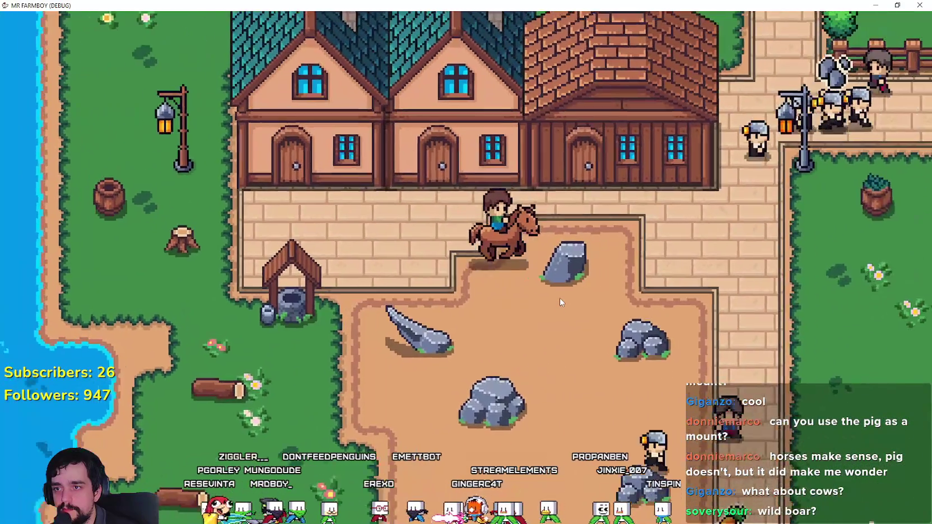
pyautogui.press('w')
pyautogui.press('d')
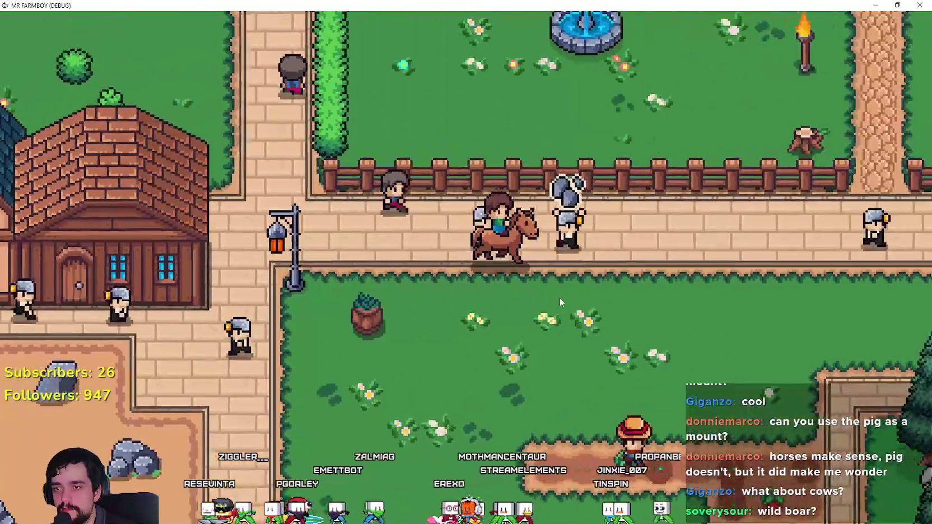
# - Ride right along the road past the houses, through the crop field into the market
pyautogui.scroll(-5, 560, 302)
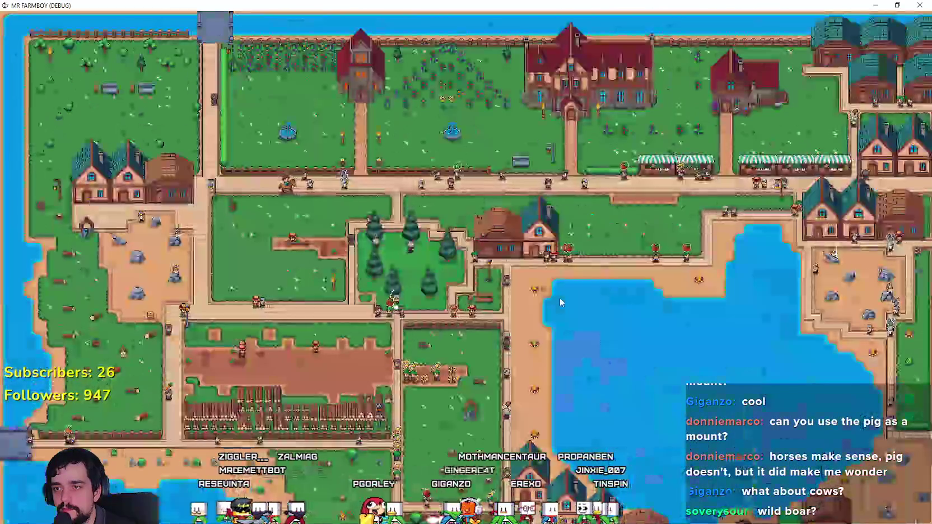
pyautogui.scroll(2, 560, 302)
pyautogui.scroll(3, 561, 302)
pyautogui.press('d')
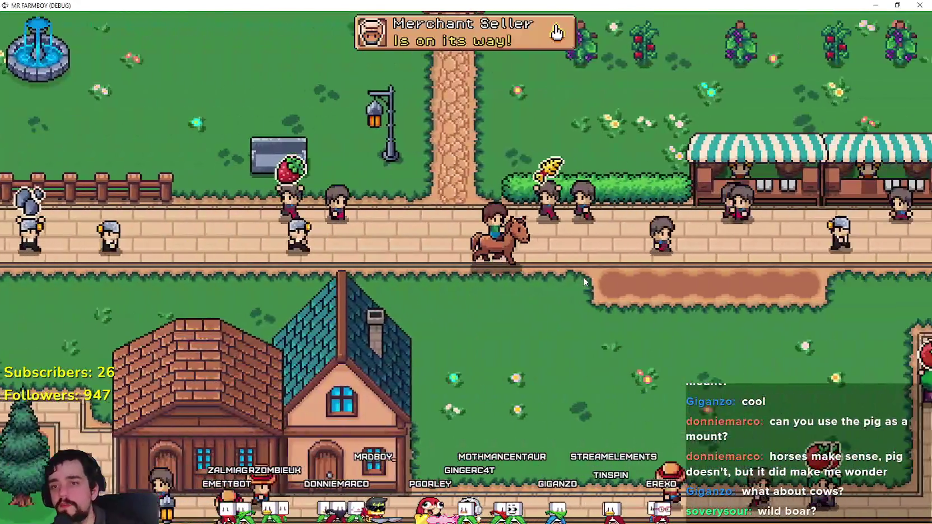
pyautogui.scroll(-5, 572, 276)
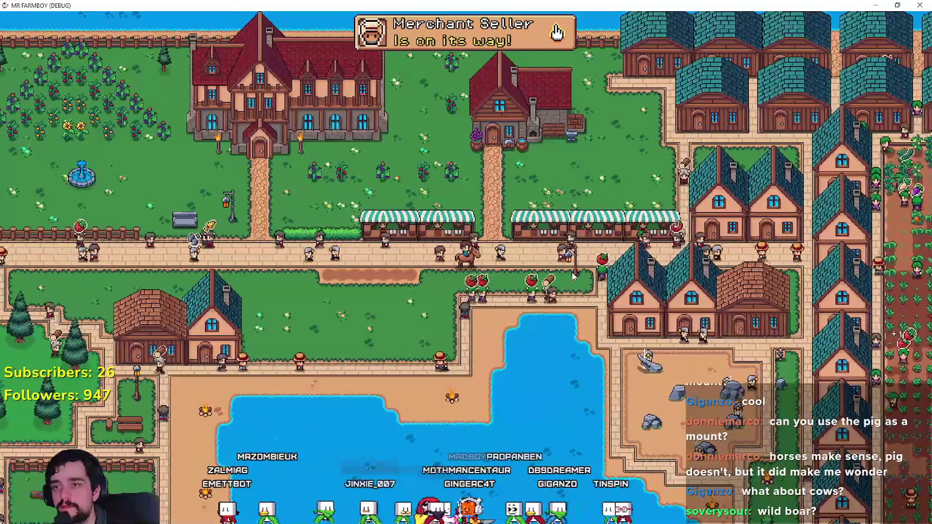
pyautogui.scroll(3, 572, 276)
pyautogui.press('d')
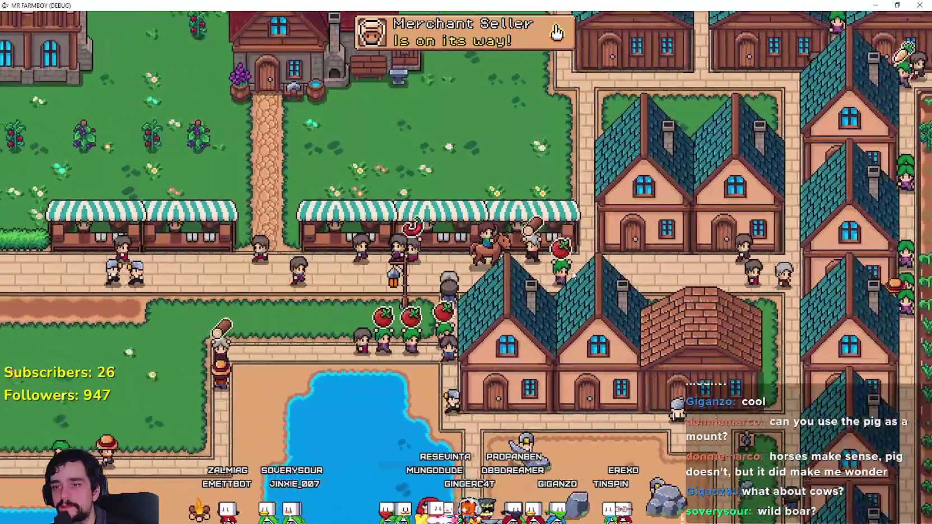
pyautogui.scroll(4, 572, 275)
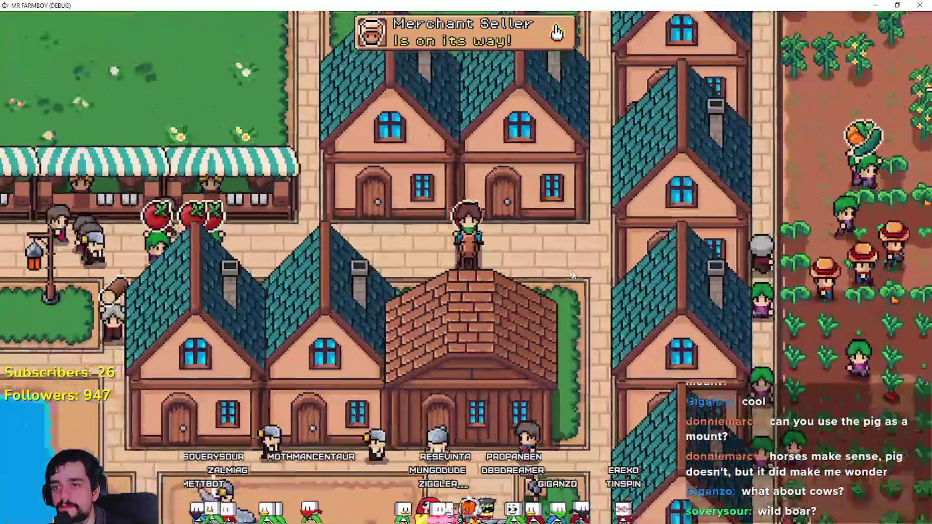
pyautogui.press('d')
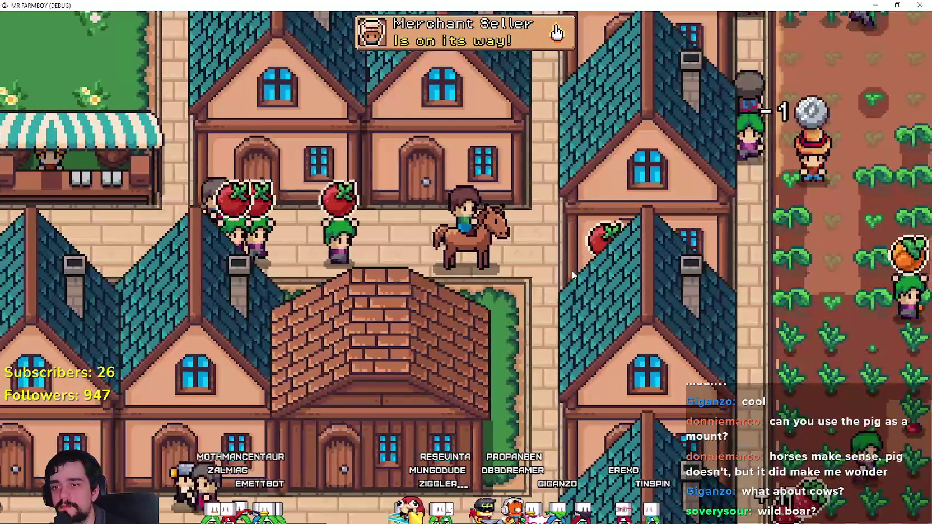
pyautogui.scroll(-5, 571, 269)
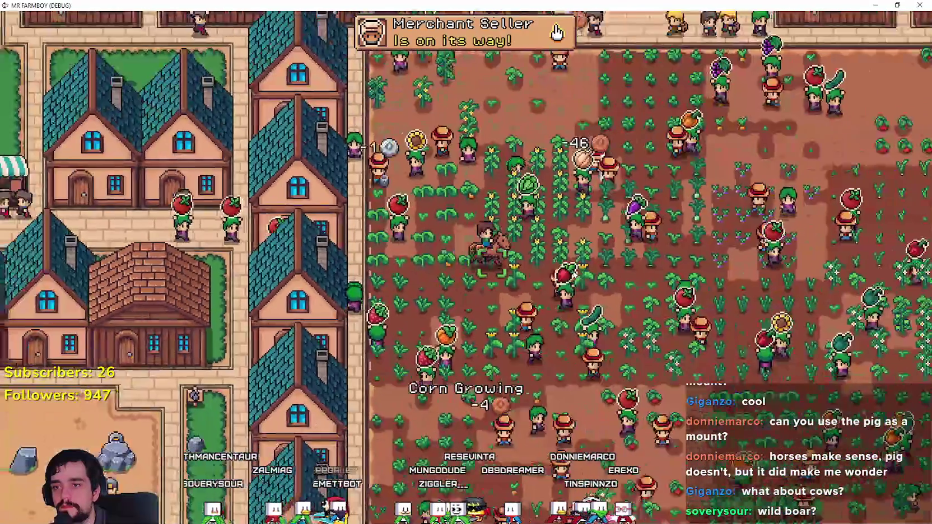
pyautogui.scroll(5, 571, 269)
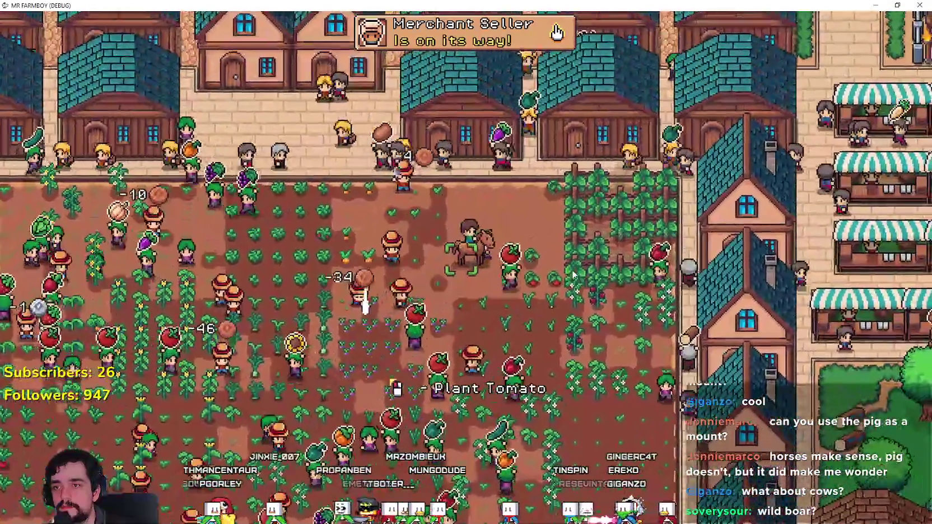
pyautogui.press('d')
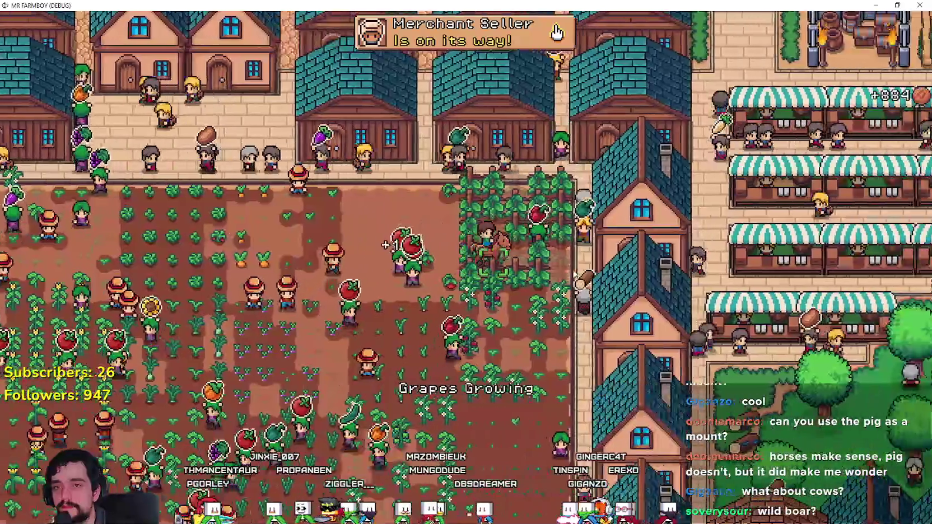
pyautogui.scroll(2, 575, 273)
# - Ride back left and down through the crop field and wheat rows into the orchard
pyautogui.press('a')
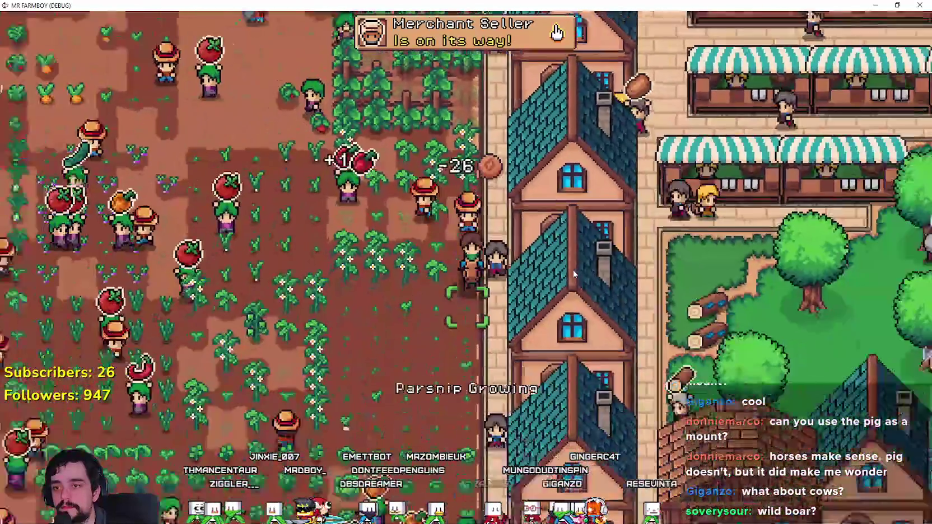
pyautogui.press('s')
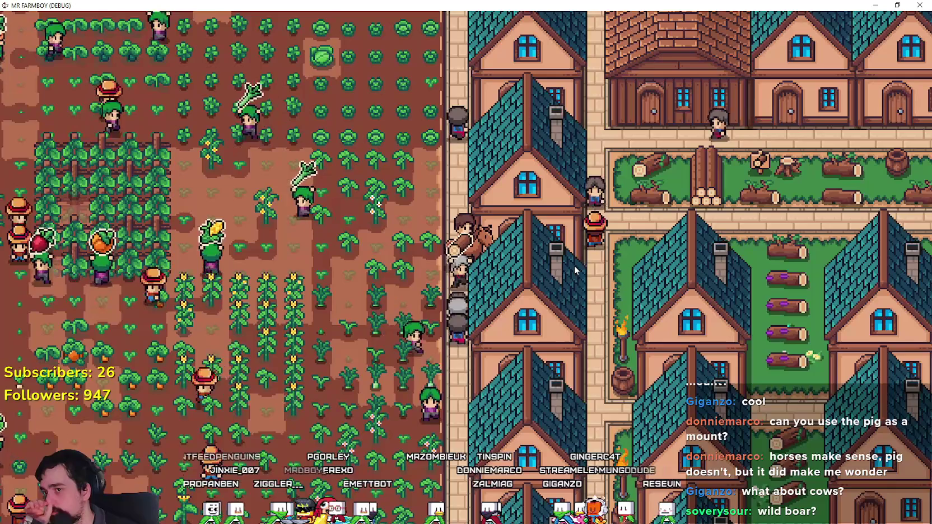
pyautogui.press('s')
pyautogui.press('a')
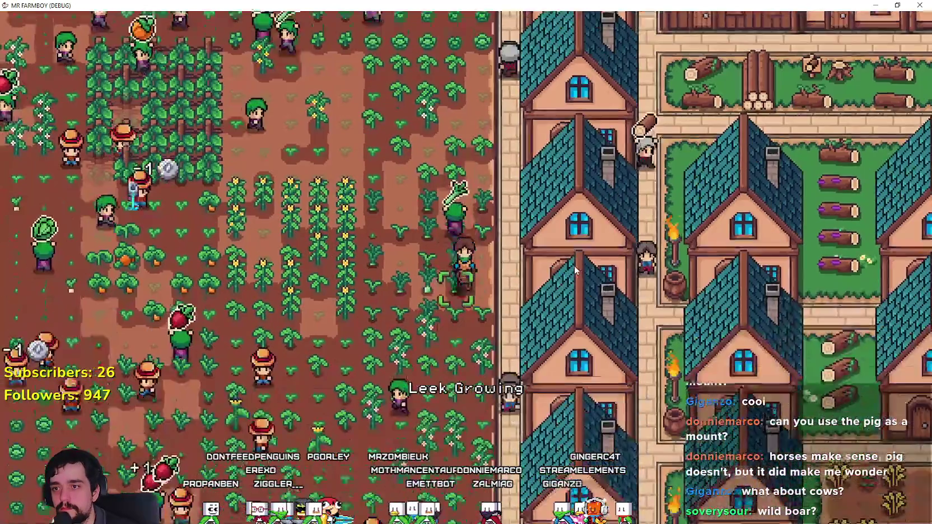
pyautogui.press('s')
pyautogui.press('d')
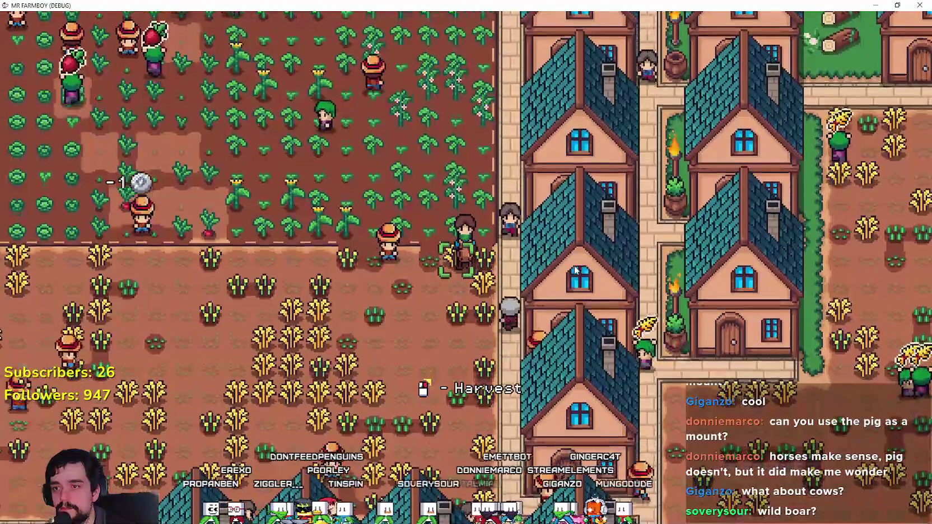
pyautogui.press('s')
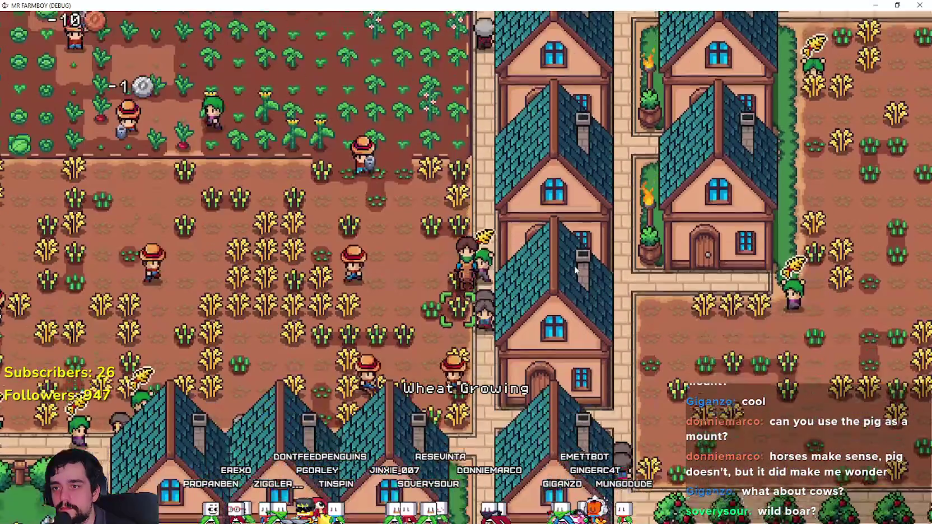
pyautogui.press('s')
pyautogui.press('a')
# - Ride out of the orchard, left past the birch park, stalls and chicken yard to the park's well
pyautogui.press('w')
pyautogui.press('a')
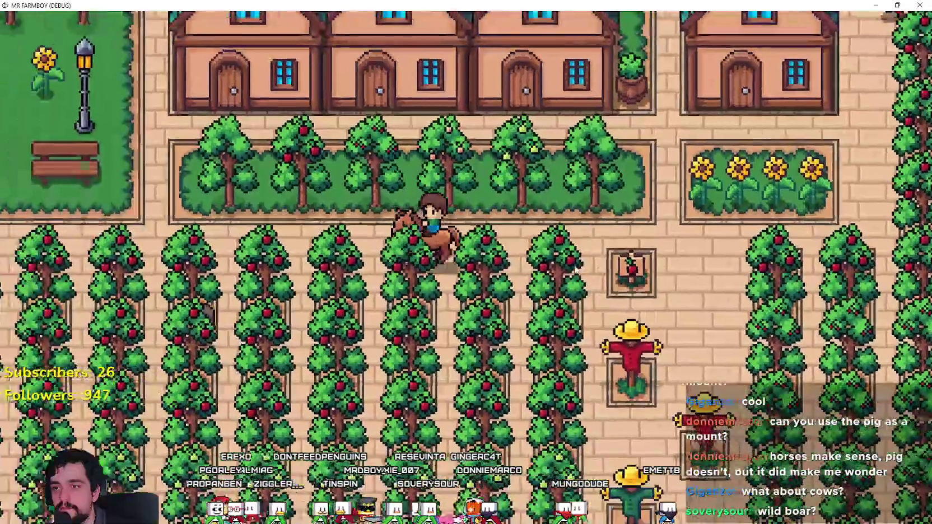
pyautogui.press('a')
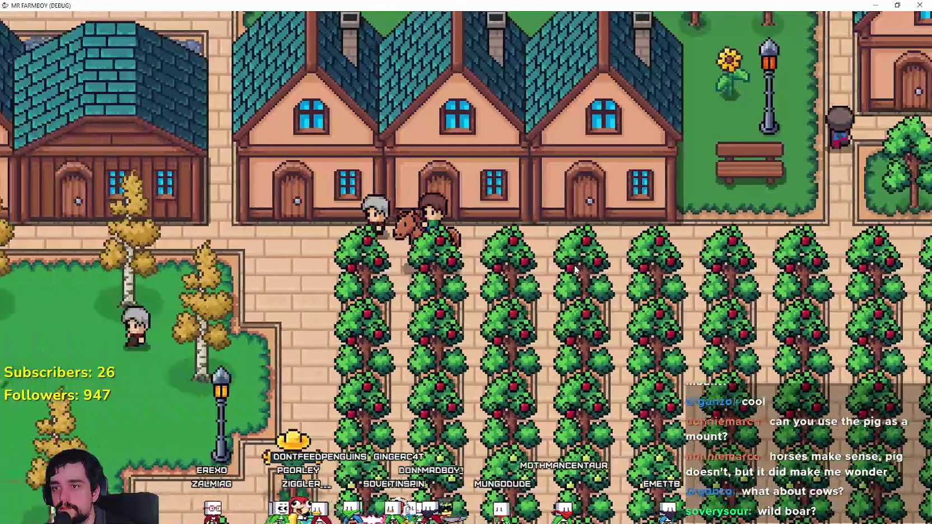
pyautogui.press('a')
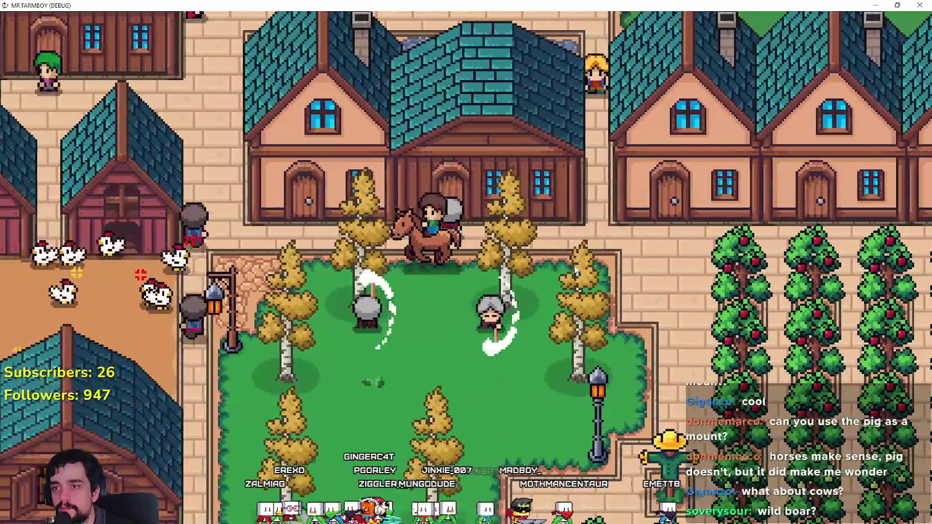
pyautogui.press('w')
pyautogui.press('w')
pyautogui.press('a')
pyautogui.press('a')
pyautogui.press('s')
pyautogui.press('a')
pyautogui.press('w')
pyautogui.press('a')
pyautogui.press('w')
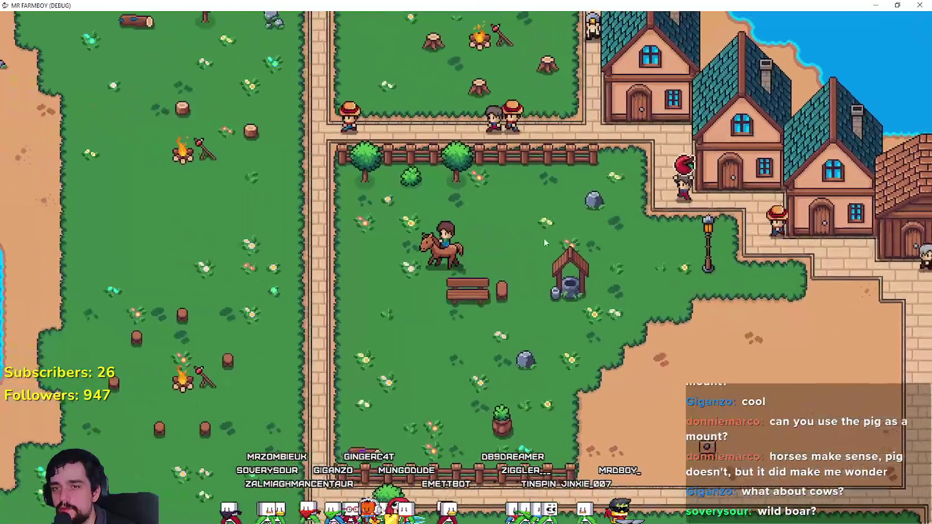
# - Remount the horse, ride past the pine park to the small house, and open the Blacksmith upgrades
pyautogui.press('s')
pyautogui.press('e')
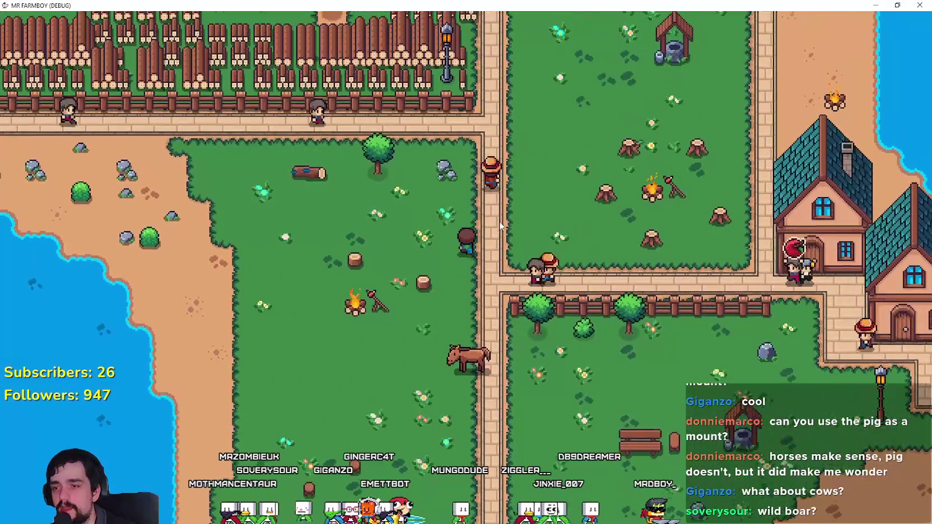
pyautogui.press('w')
pyautogui.press('w')
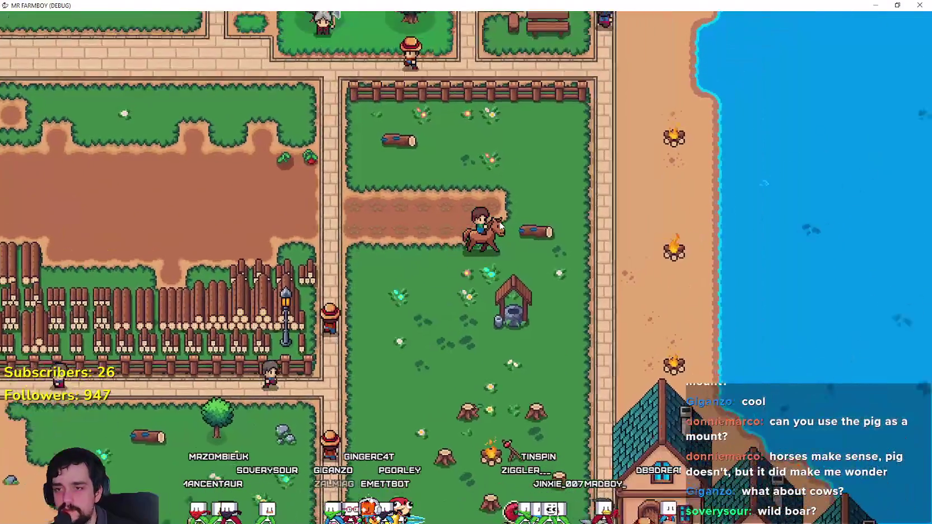
pyautogui.press('a')
pyautogui.scroll(-4, 500, 225)
pyautogui.press('w')
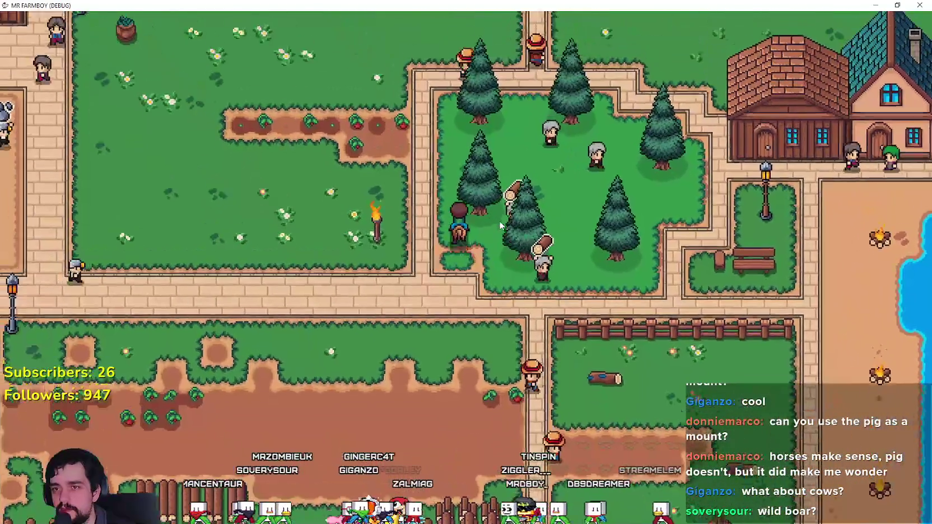
pyautogui.press('d')
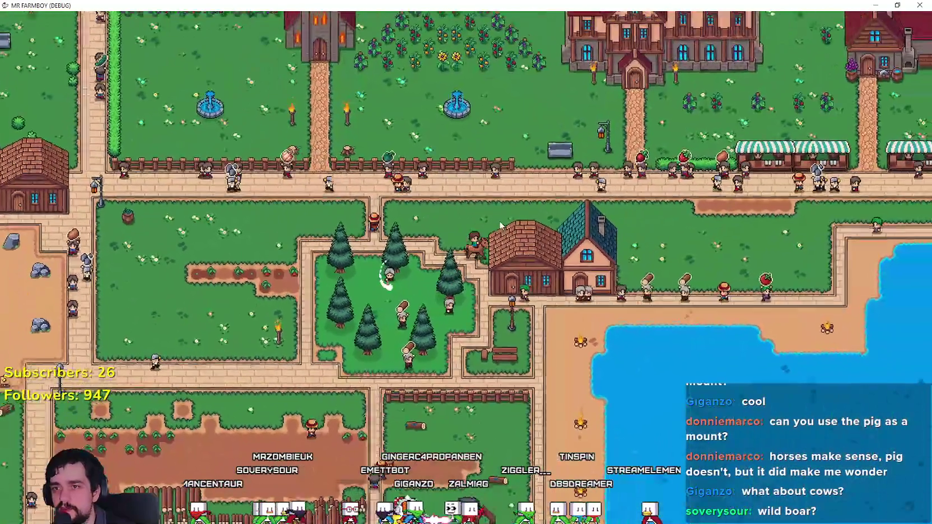
pyautogui.press('w')
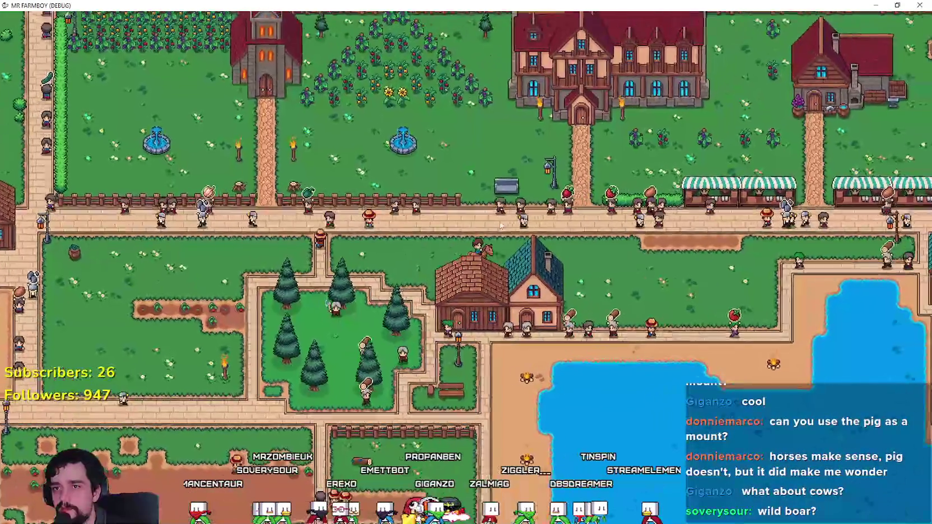
pyautogui.scroll(4, 500, 225)
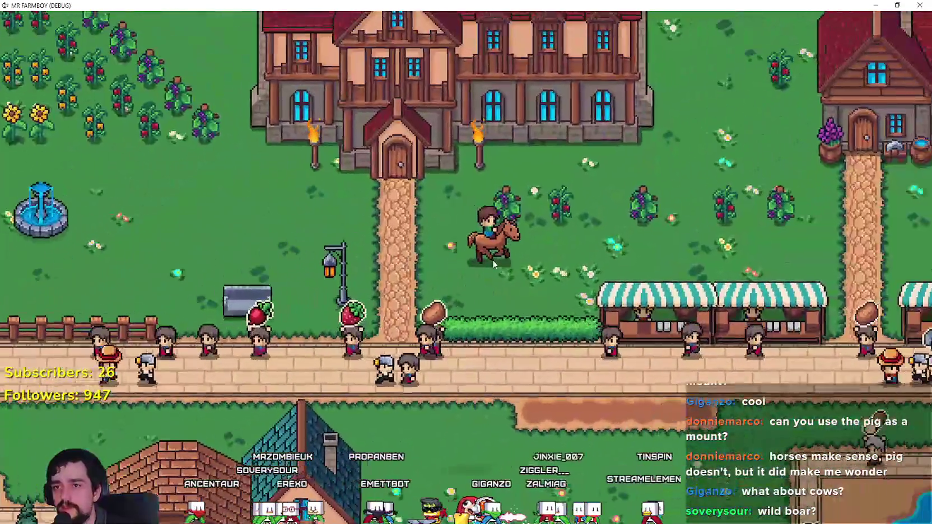
pyautogui.press('d')
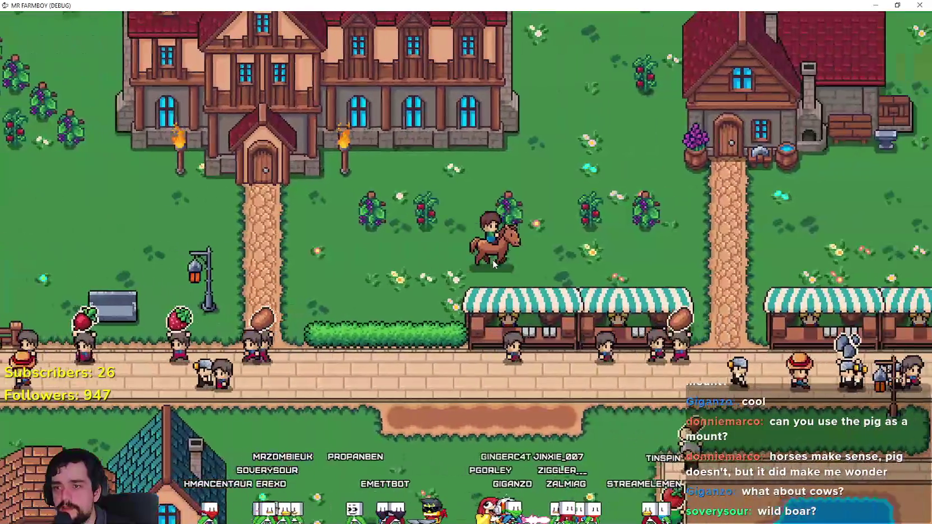
pyautogui.press('w')
pyautogui.click(639, 298)
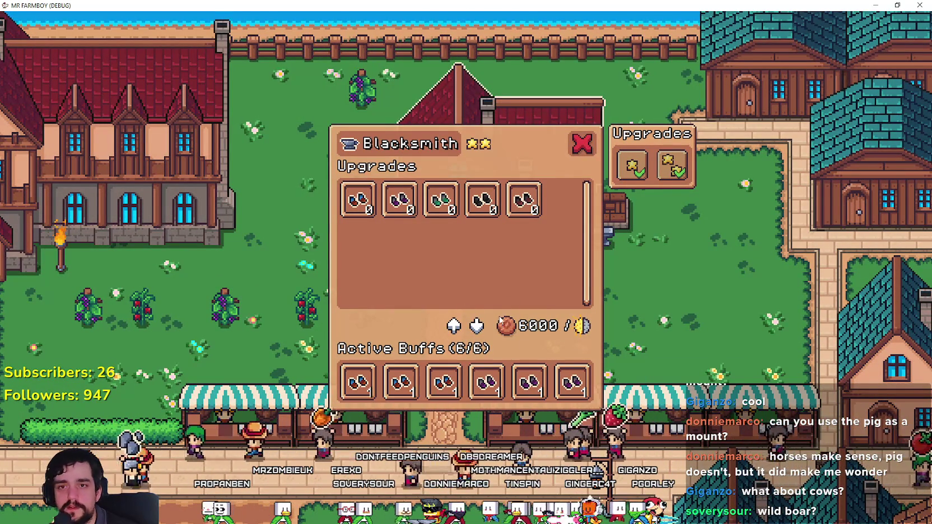
# - Close the Blacksmith upgrades, then view and close the Inn's dishes and buffs panel
pyautogui.press('Escape')
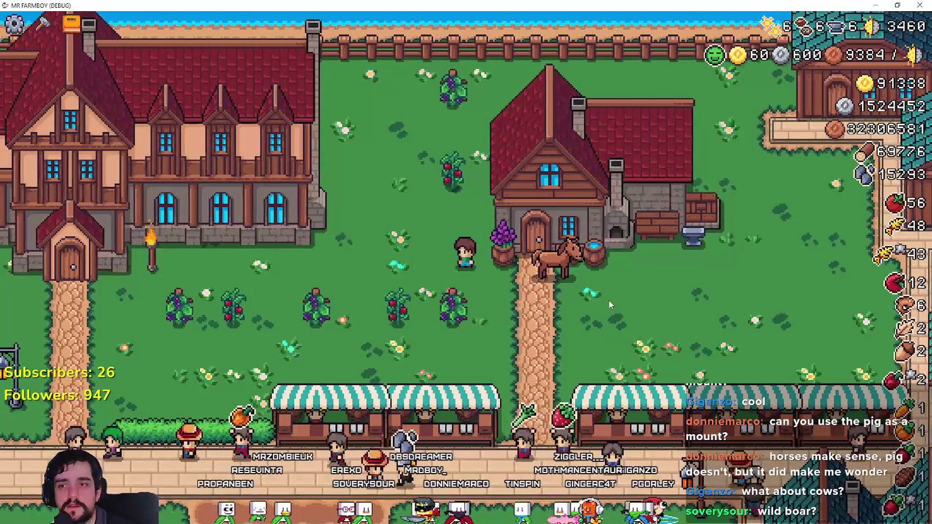
pyautogui.press('a')
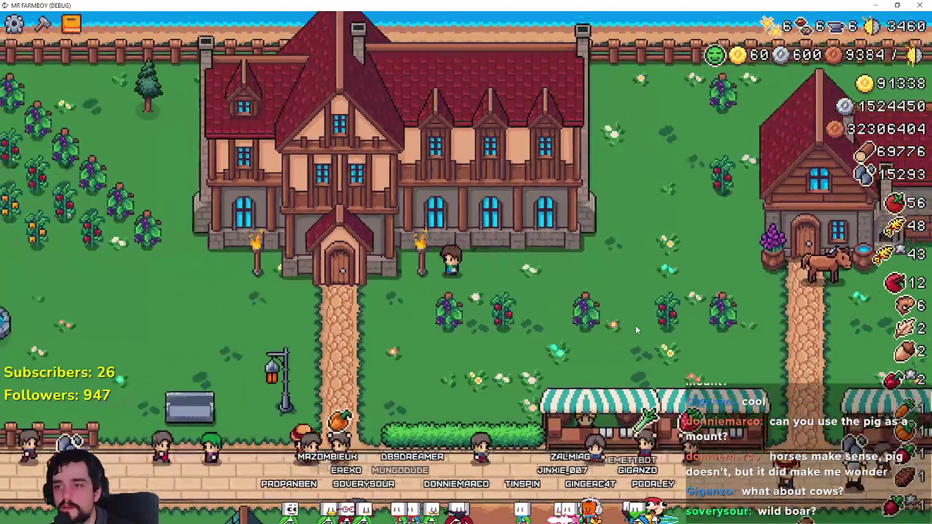
pyautogui.press('e')
pyautogui.moveTo(577, 383)
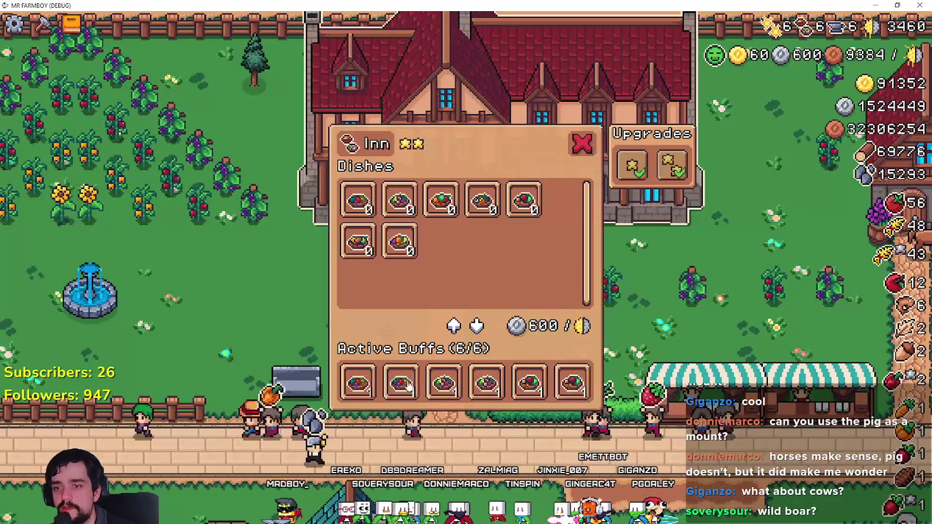
pyautogui.press('Escape')
# - Ride right toward the town houses, then back left past the church and down its path
pyautogui.press('d')
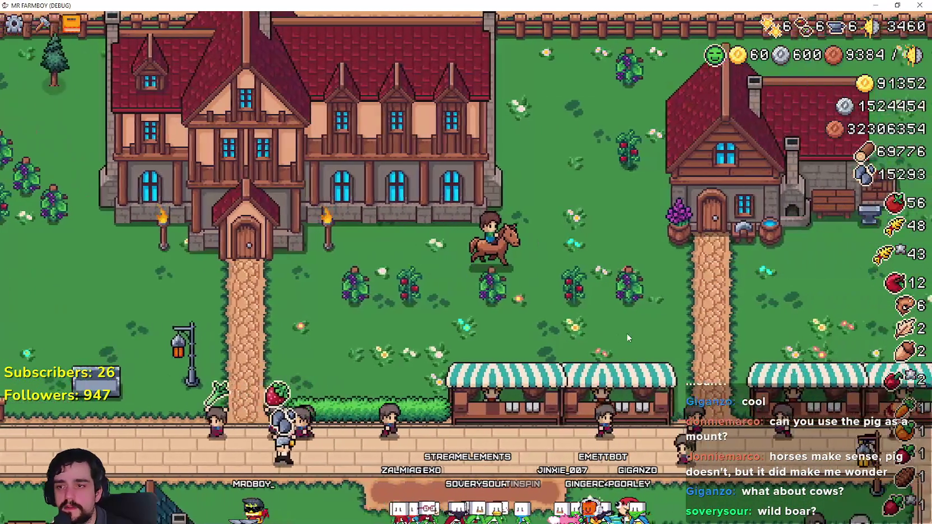
pyautogui.press('d')
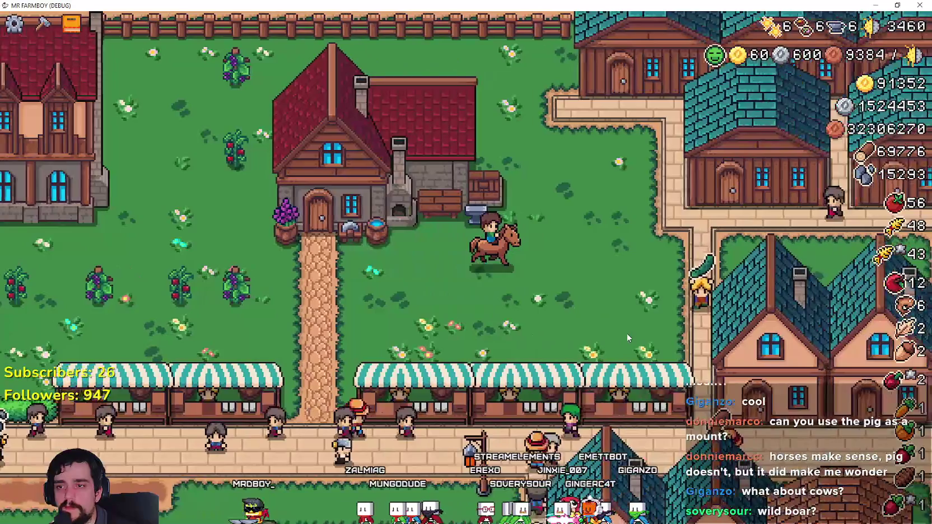
pyautogui.press('a')
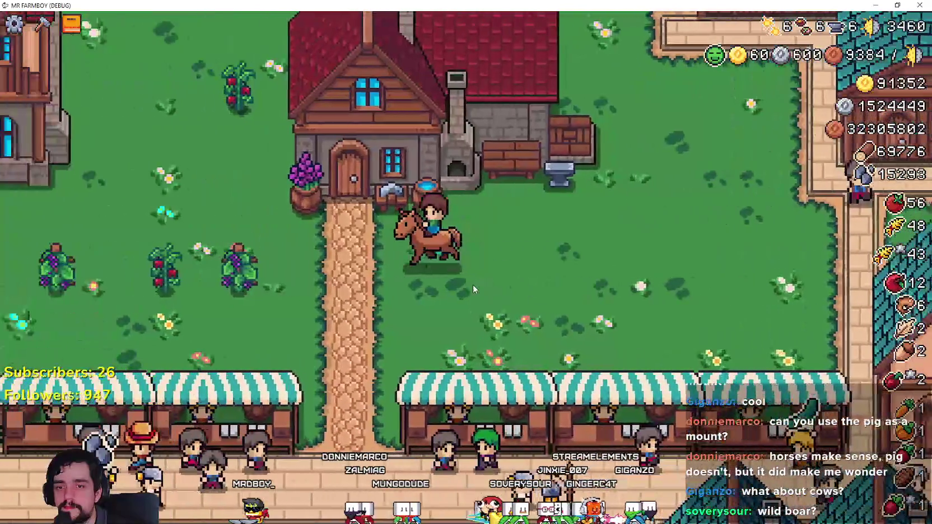
pyautogui.press('a')
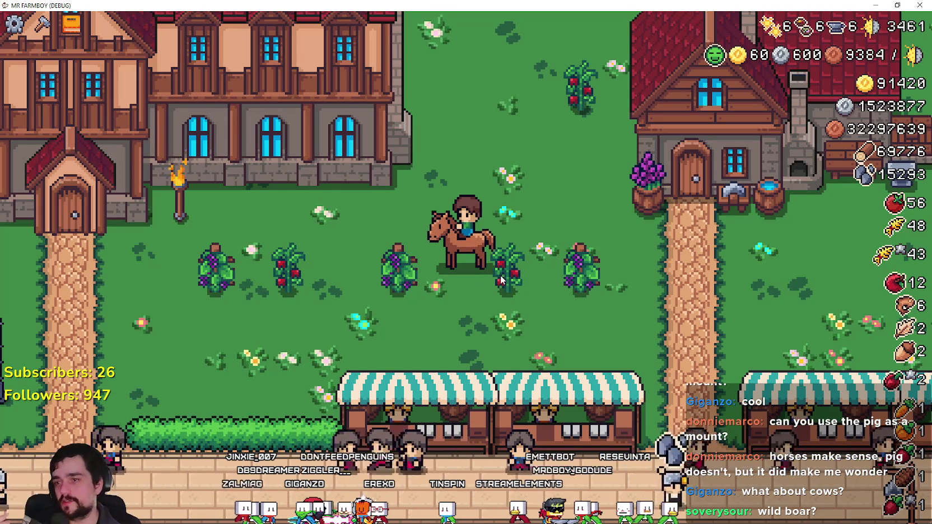
pyautogui.press('a')
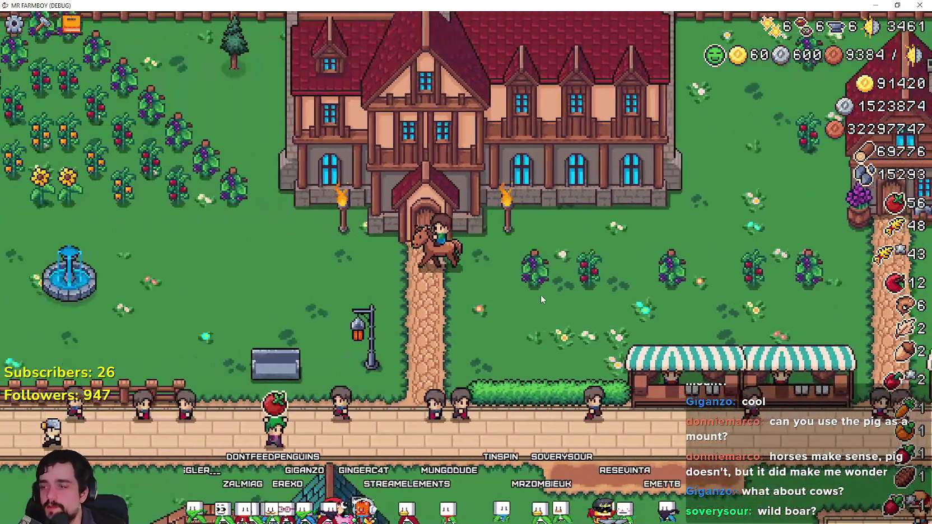
pyautogui.press('a')
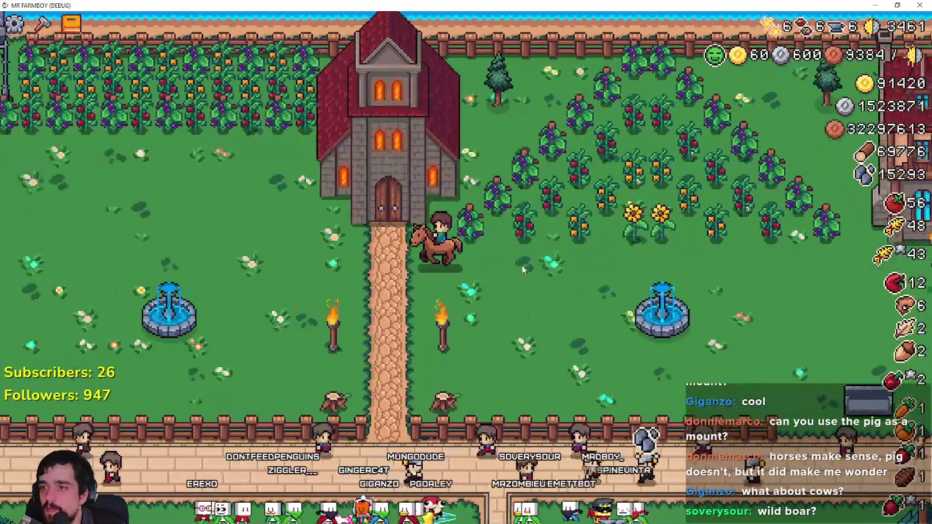
pyautogui.press('s')
pyautogui.press('s')
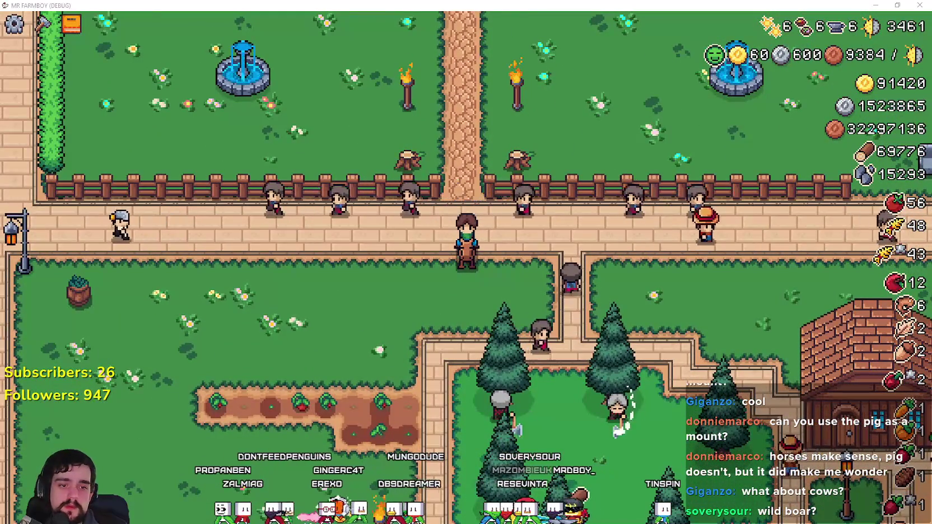
# - Check the Player.png sprite sheet in Aseprite, then return to the running game
pyautogui.hotkey('alt', 'Tab')
pyautogui.scroll(-3, 594, 148)
pyautogui.scroll(2, 594, 149)
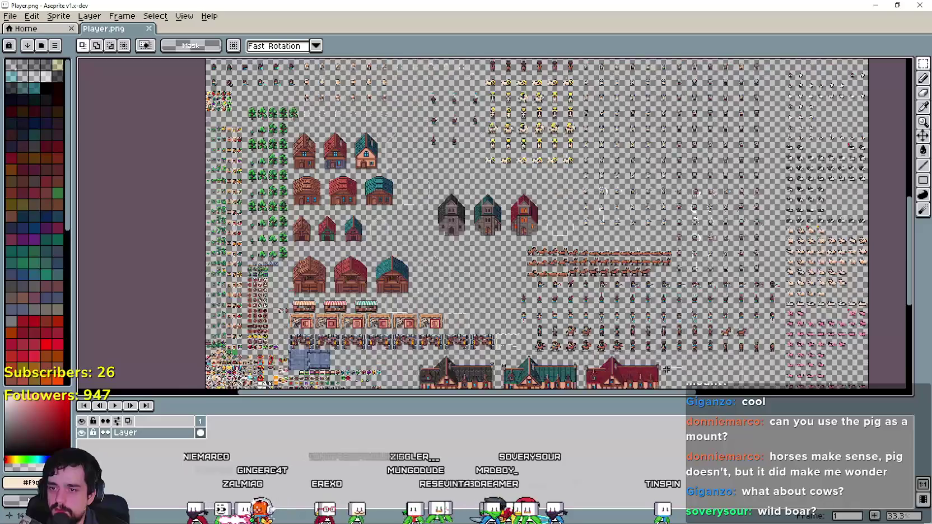
pyautogui.scroll(3, 594, 148)
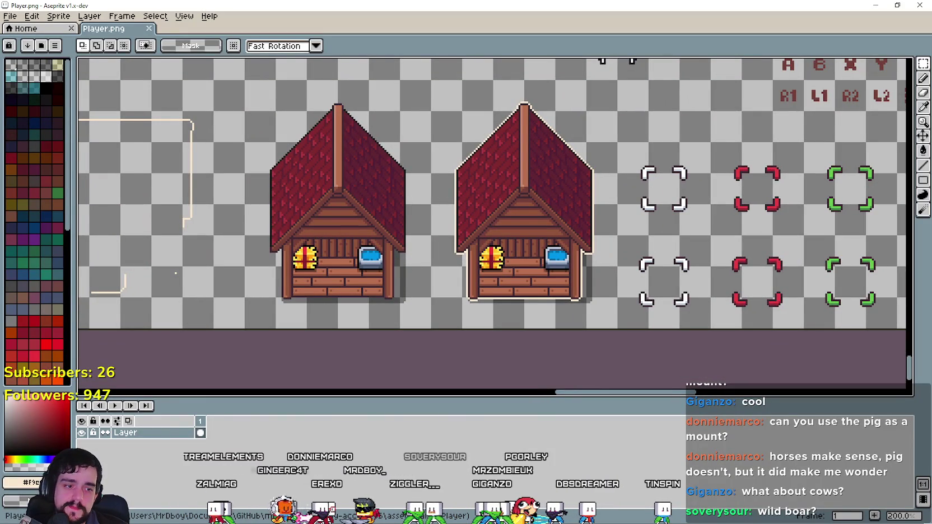
pyautogui.hotkey('alt', 'Tab')
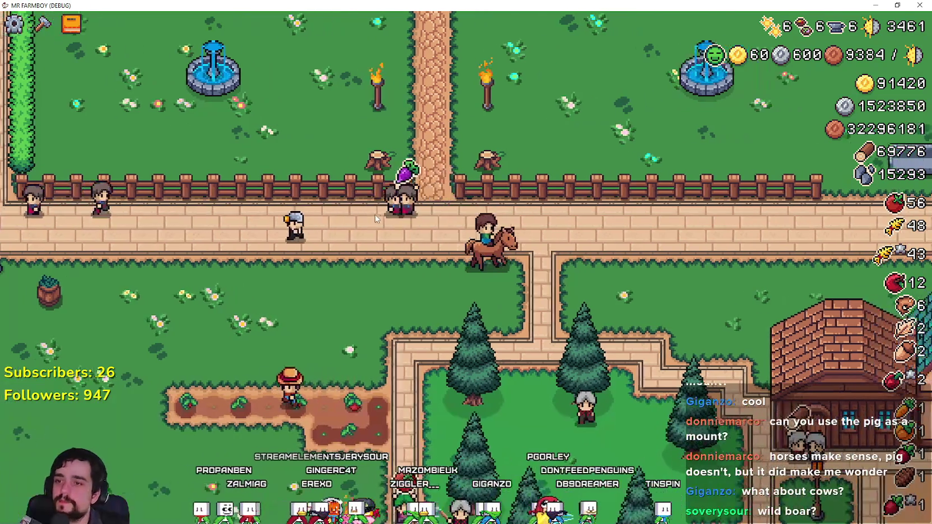
# - Dismount off the road and walk away, leaving the horse lying on the grass
pyautogui.scroll(-3, 375, 215)
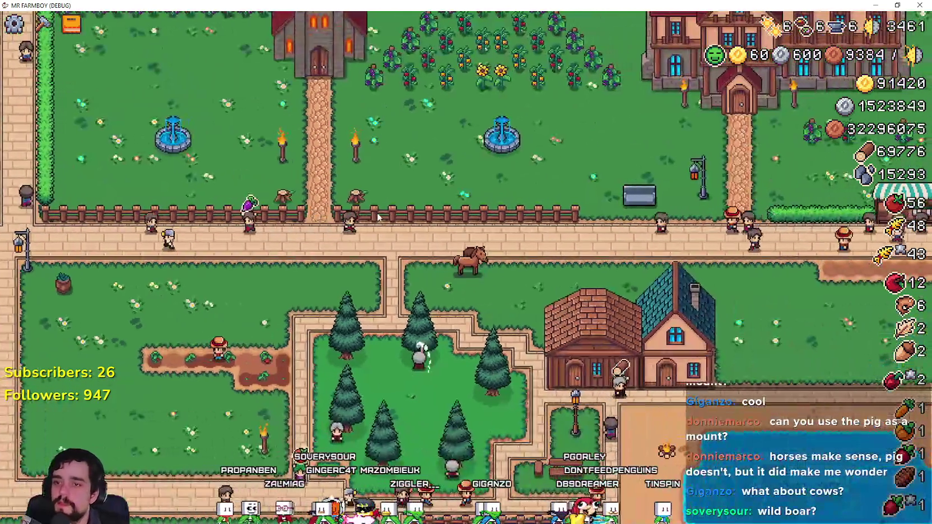
pyautogui.press('d')
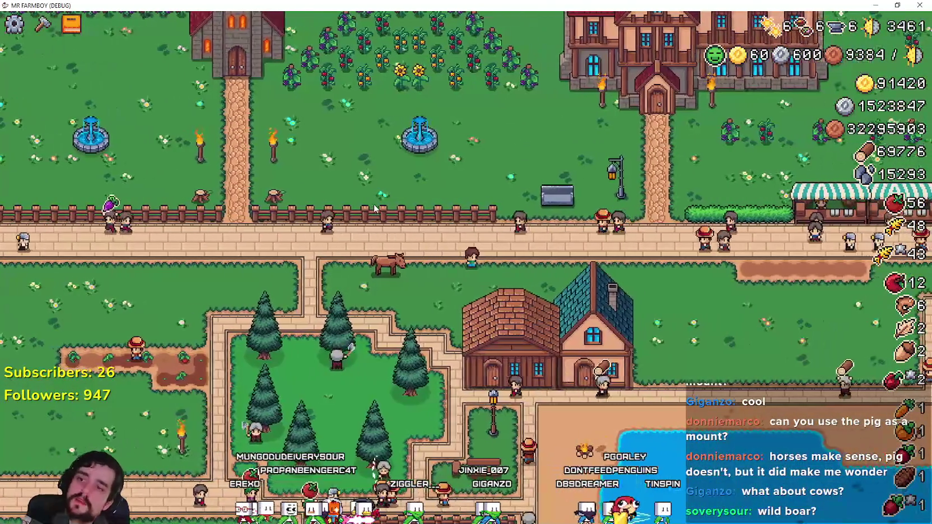
pyautogui.scroll(3, 375, 209)
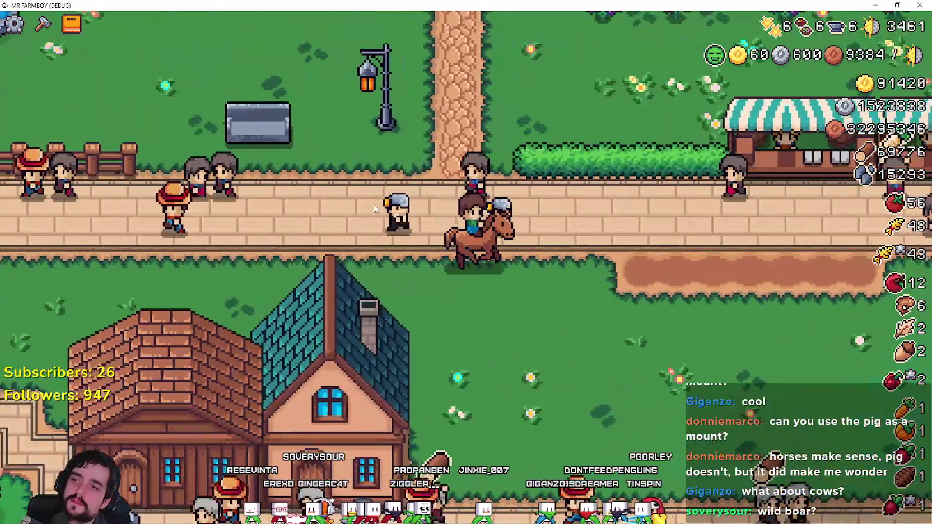
pyautogui.press('s')
pyautogui.press('d')
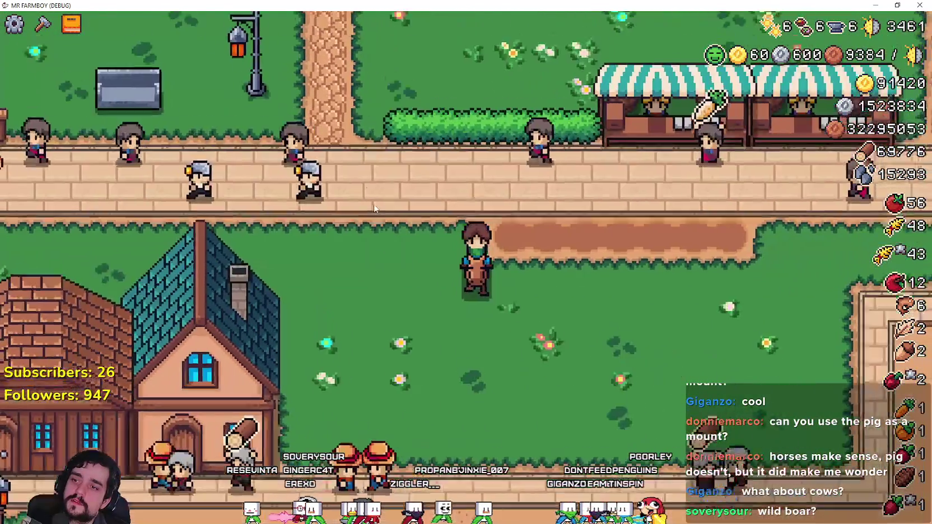
pyautogui.press('d')
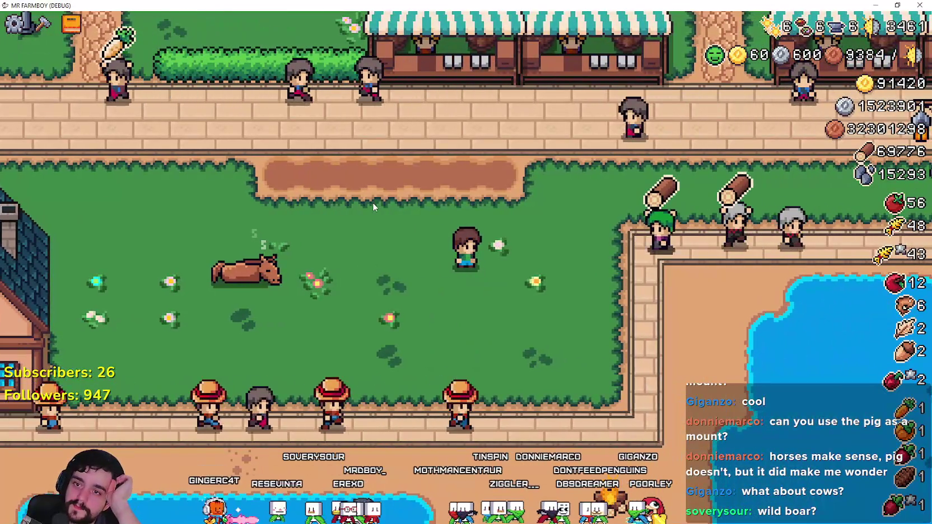
# - Remount and ride to the farm field's edge, the house door, and down past the hedge
pyautogui.press('w')
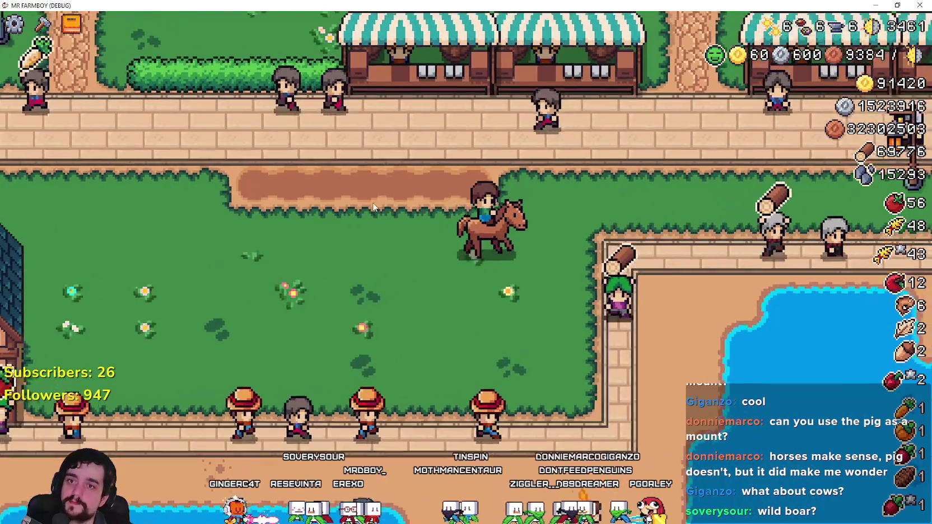
pyautogui.scroll(-4, 463, 197)
pyautogui.scroll(4, 463, 197)
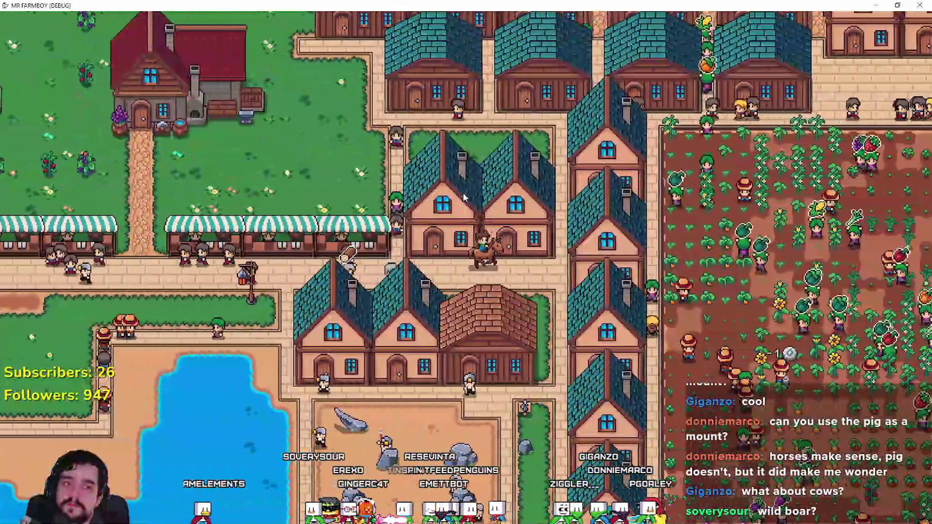
pyautogui.press('d')
pyautogui.press('s')
pyautogui.press('s')
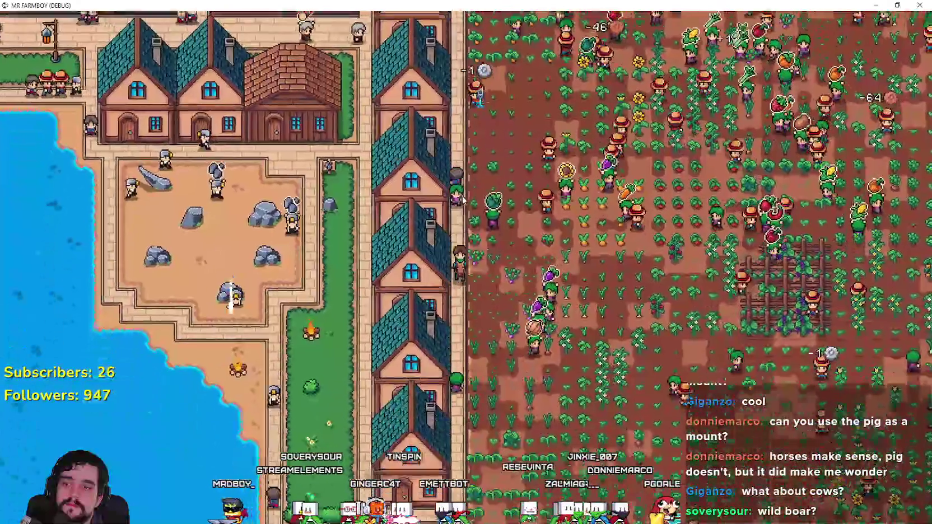
pyautogui.press('a')
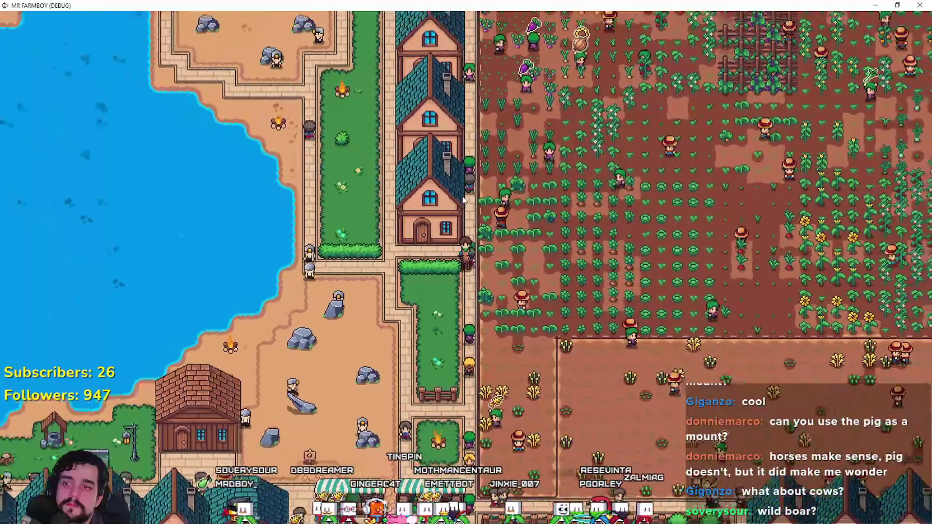
pyautogui.scroll(2, 463, 200)
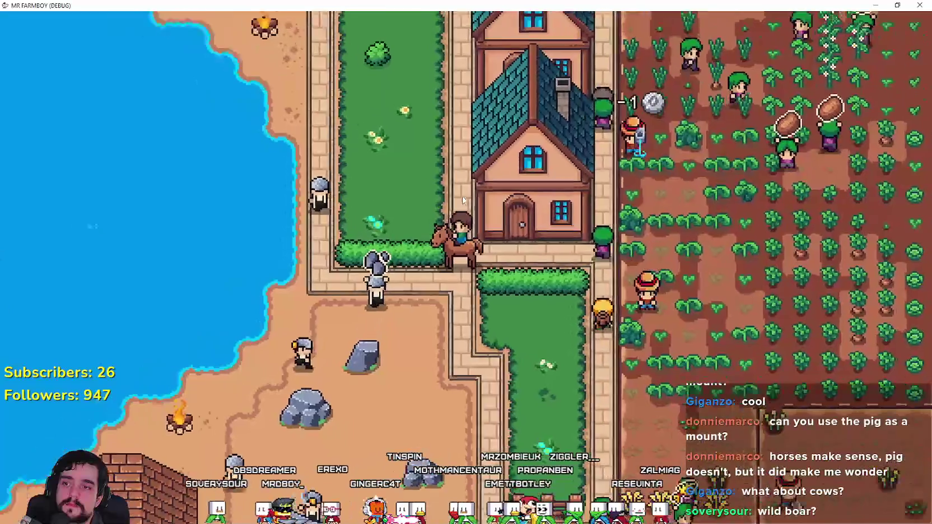
pyautogui.press('s')
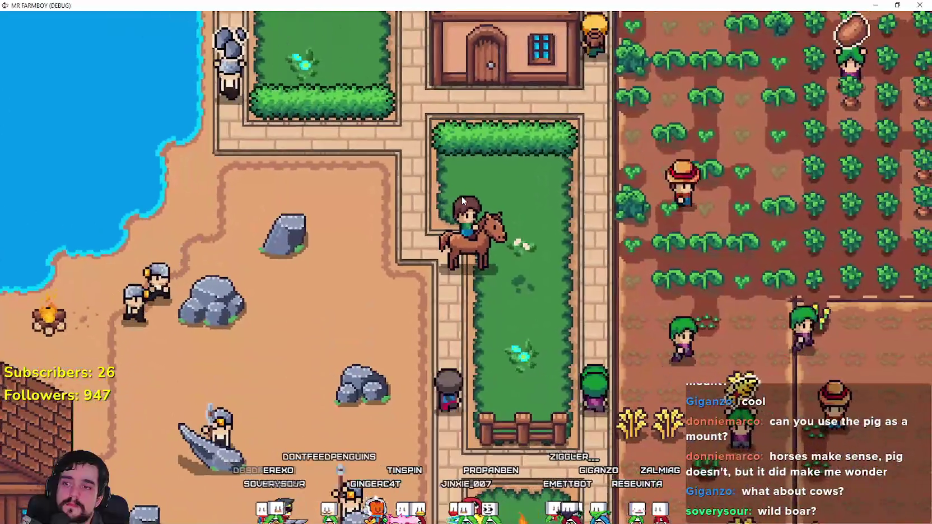
pyautogui.scroll(1, 462, 200)
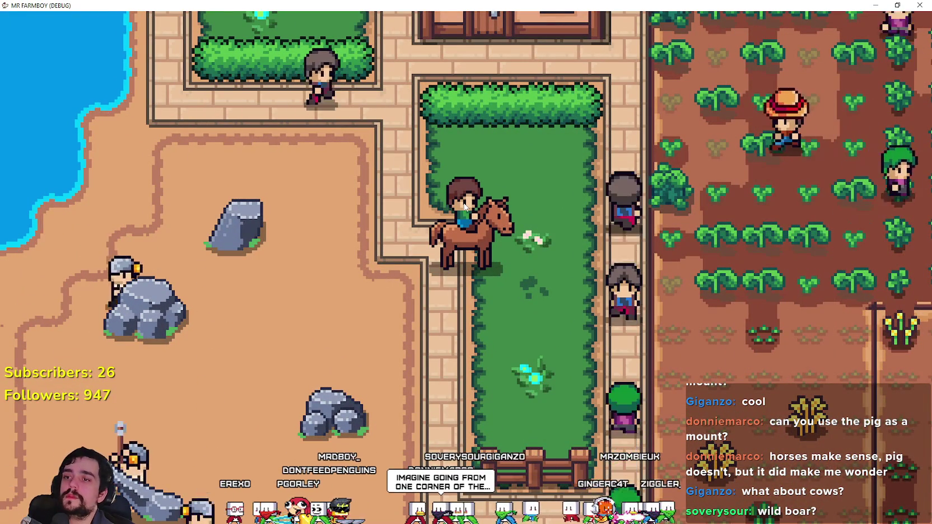
# - Ride across the grass into town along the road, between the houses to the orchard's edge
pyautogui.press('d')
pyautogui.press('s')
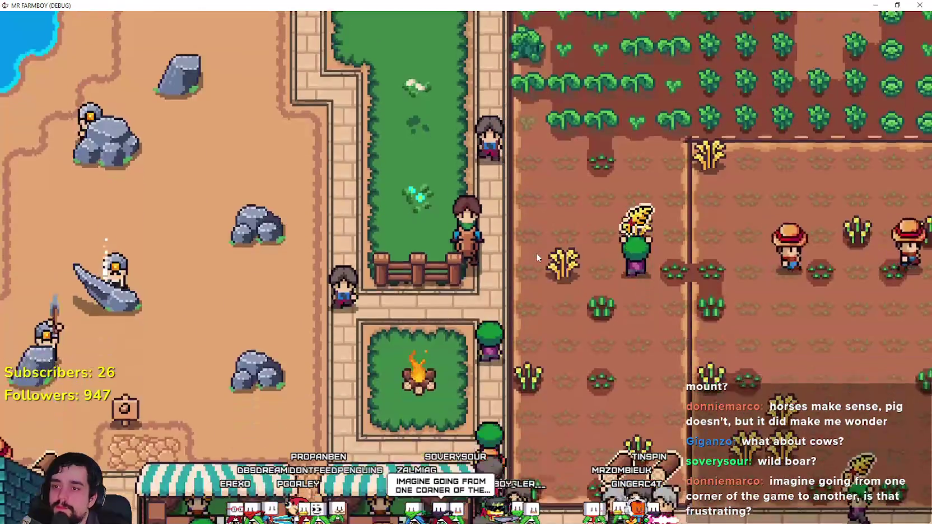
pyautogui.press('d')
pyautogui.press('d')
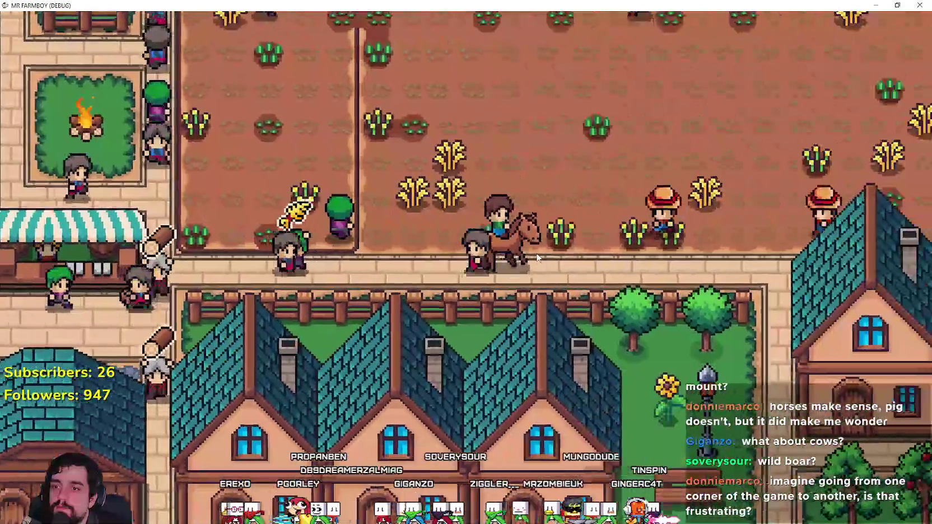
pyautogui.press('d')
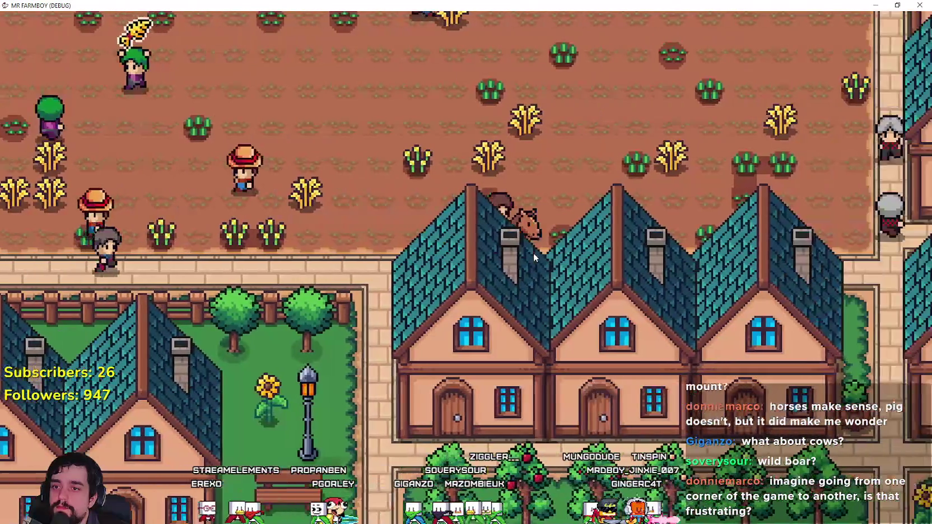
pyautogui.press('w')
pyautogui.press('s')
pyautogui.press('d')
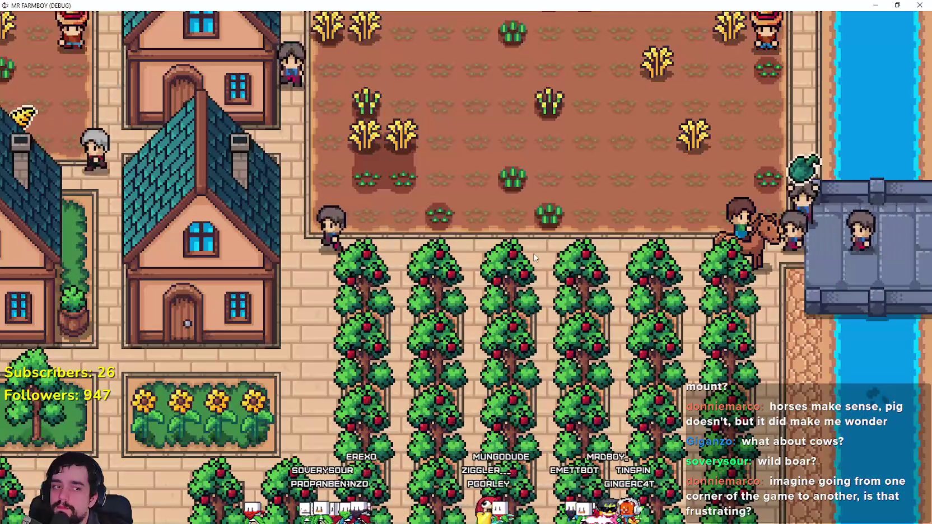
# - Ride north to the house door, then west through the crop field and southwest through town
pyautogui.press('w')
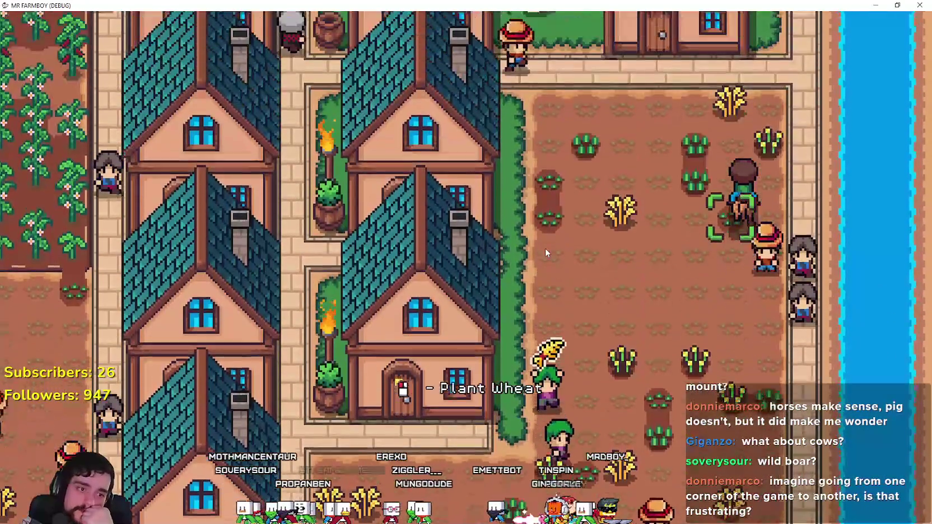
pyautogui.press('a')
pyautogui.press('d')
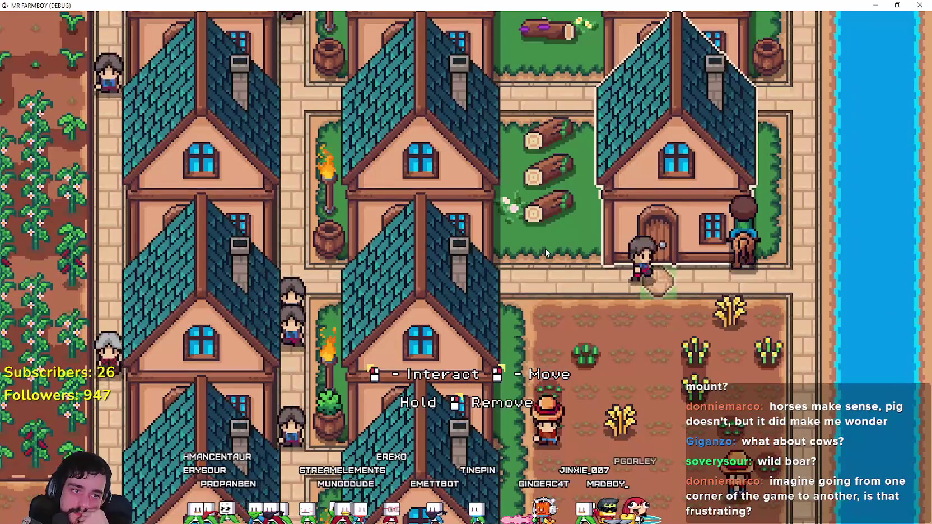
pyautogui.press('a')
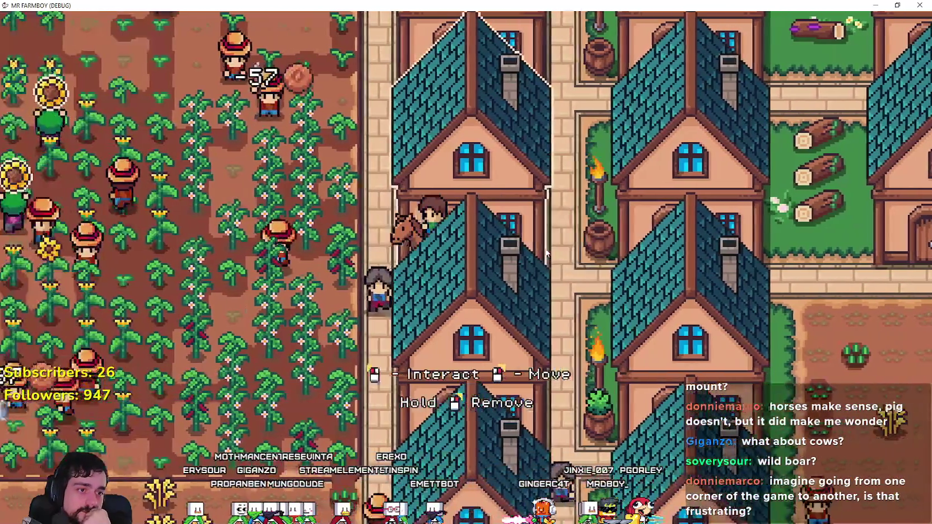
pyautogui.press('a')
pyautogui.press('s')
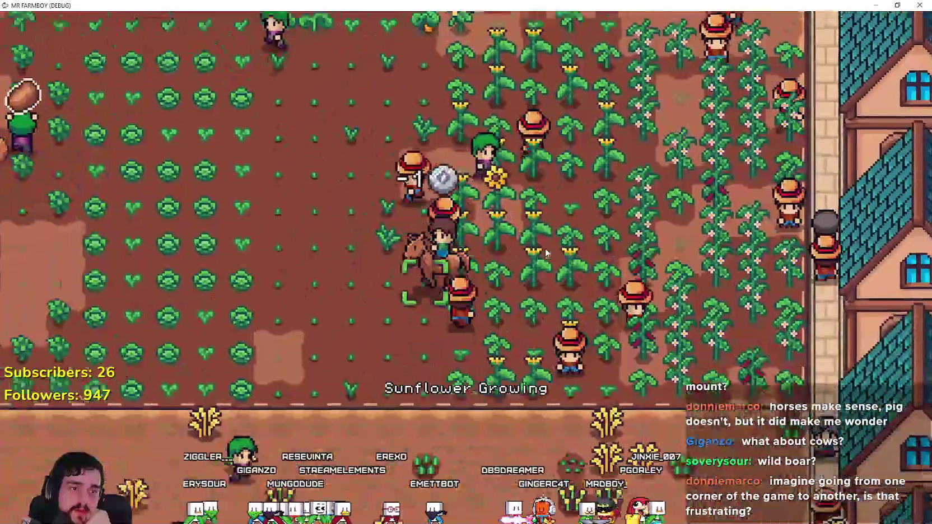
pyautogui.press('s')
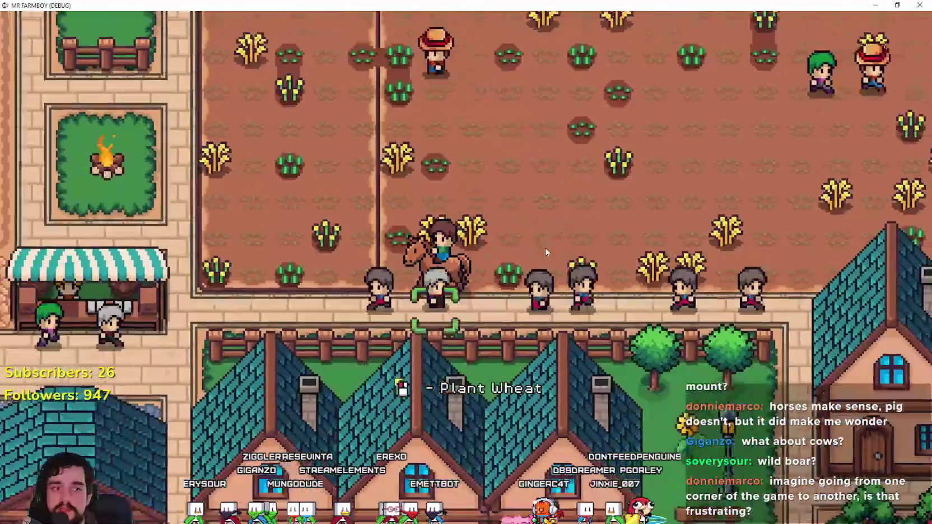
pyautogui.press('a')
pyautogui.press('s')
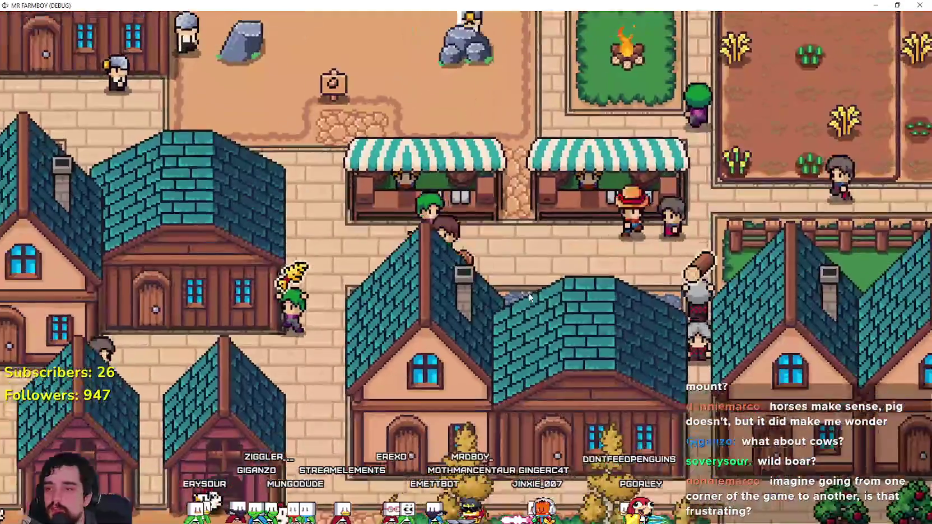
pyautogui.press('a')
pyautogui.press('s')
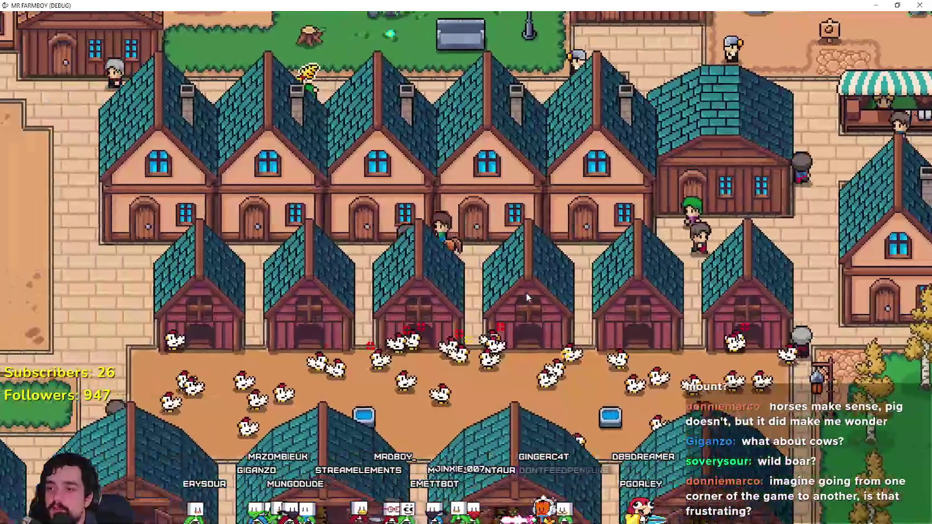
pyautogui.press('a')
# - Dismount and walk along the hedge strip and fence path, then back to the horse paddock
pyautogui.press('e')
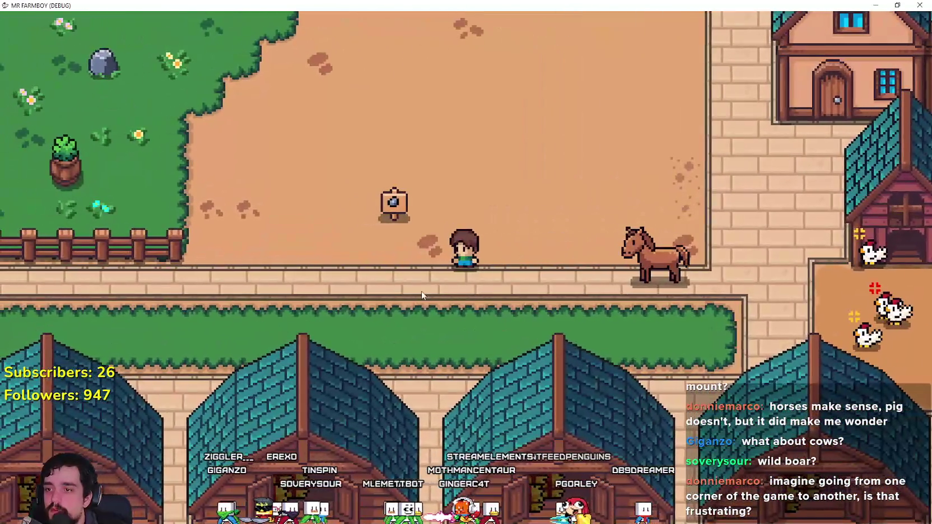
pyautogui.press('s')
pyautogui.press('a')
pyautogui.press('w')
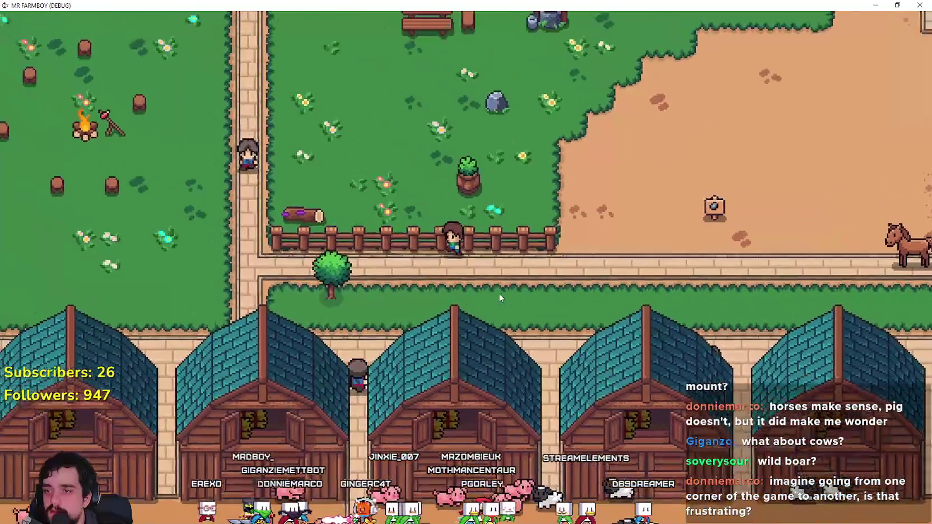
pyautogui.press('a')
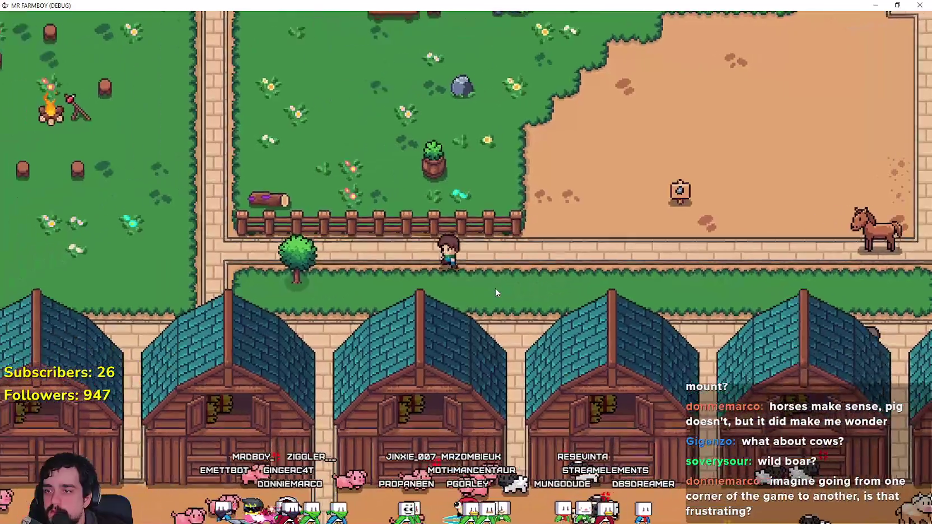
pyautogui.press('d')
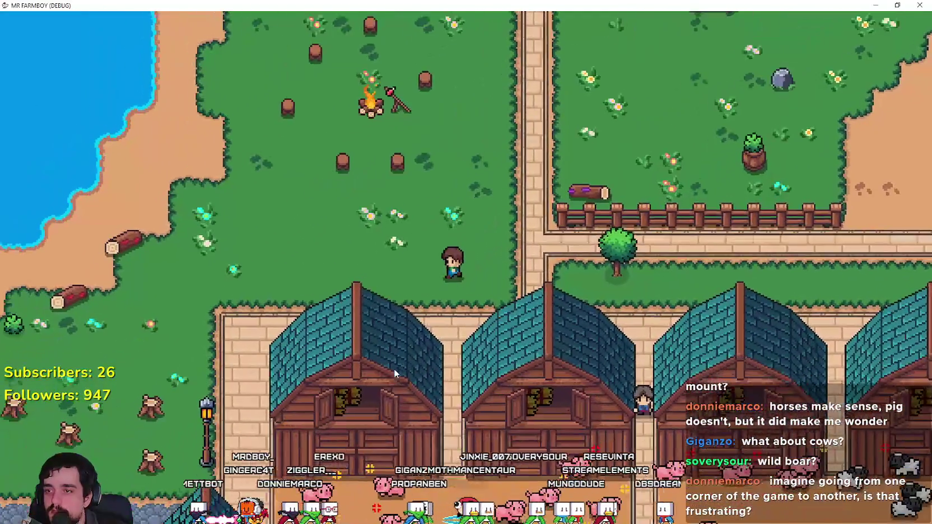
pyautogui.press('s')
pyautogui.scroll(2, 429, 268)
pyautogui.press('d')
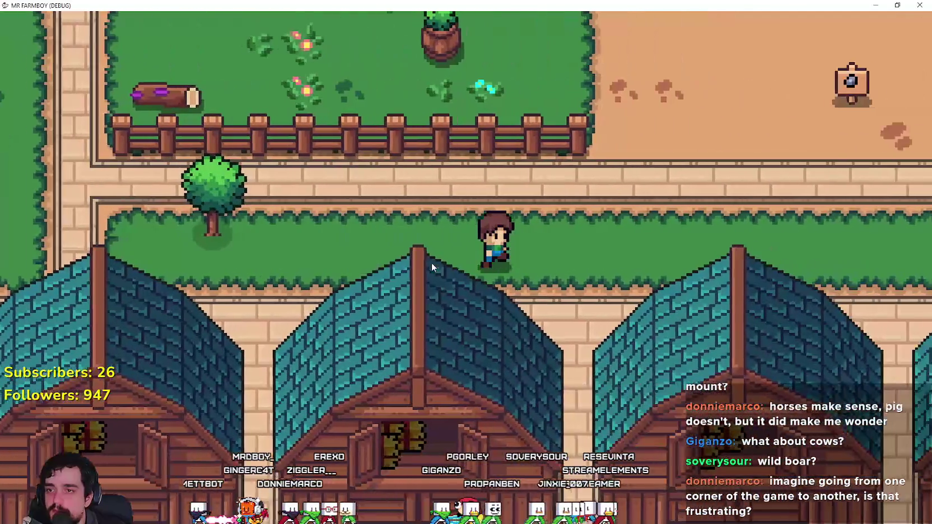
pyautogui.press('w')
# - Climb back onto the horse and ride west across the grass park
pyautogui.press('e')
pyautogui.scroll(2, 566, 275)
pyautogui.scroll(-2, 566, 276)
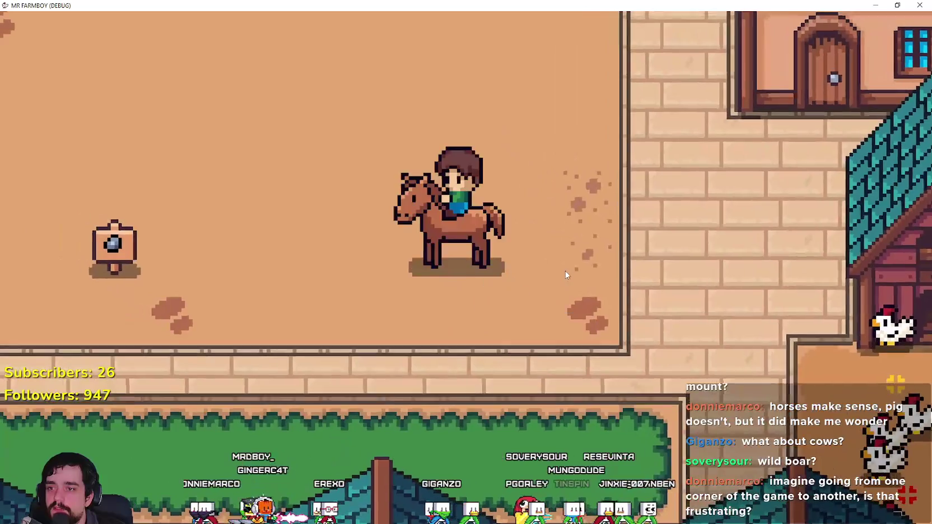
pyautogui.press('a')
pyautogui.press('w')
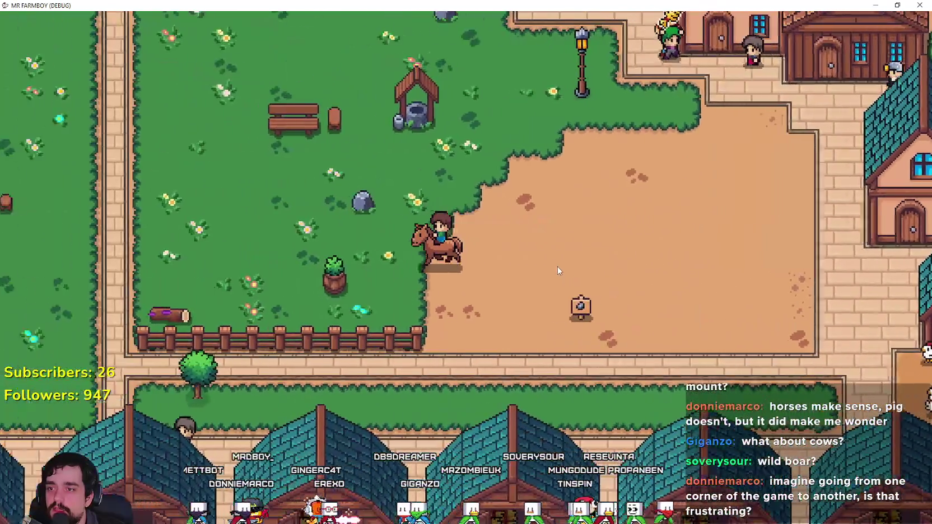
pyautogui.press('a')
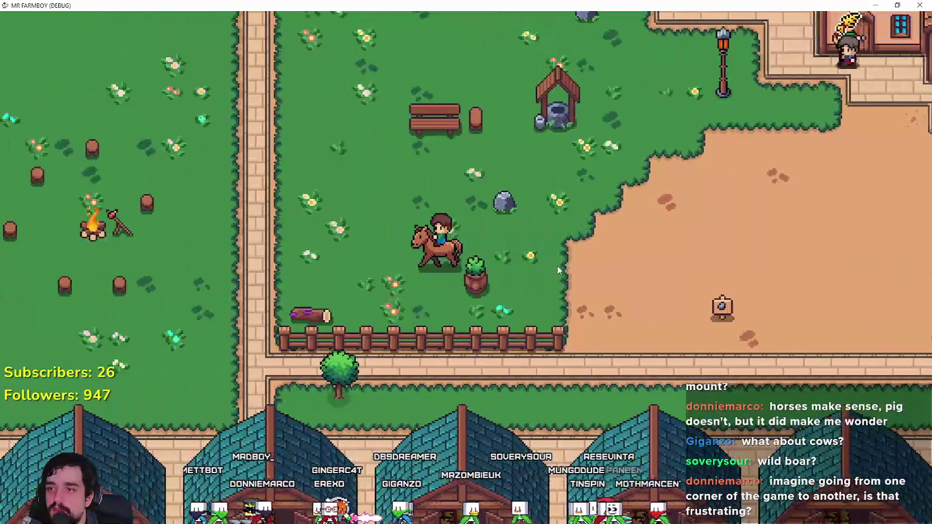
# - Ride southwest past the lake into the chicken yard, east past the pig and cow pens, then north
pyautogui.press('s')
pyautogui.press('a')
pyautogui.press('s')
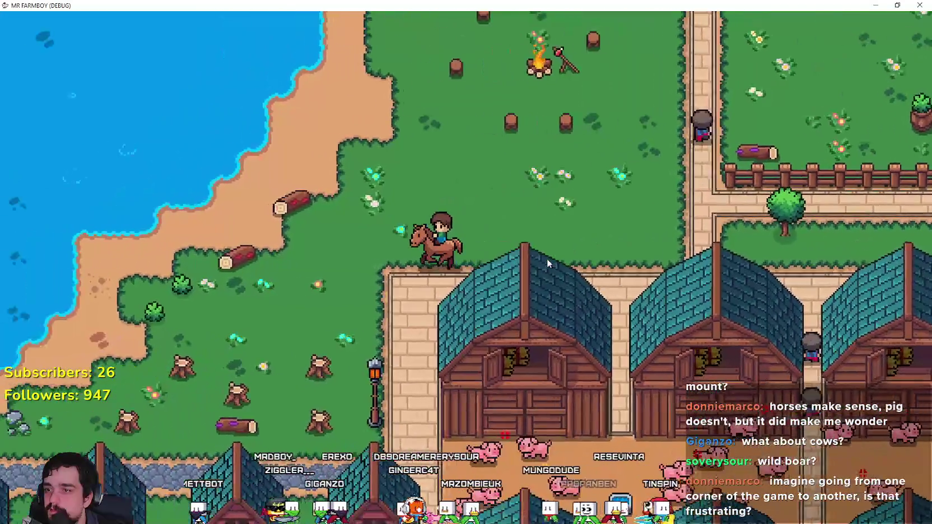
pyautogui.press('s')
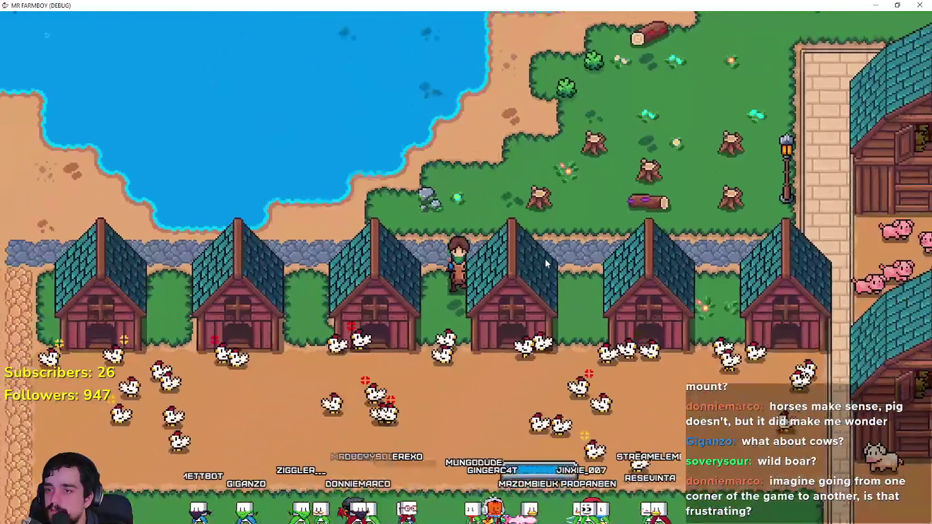
pyautogui.press('a')
pyautogui.press('d')
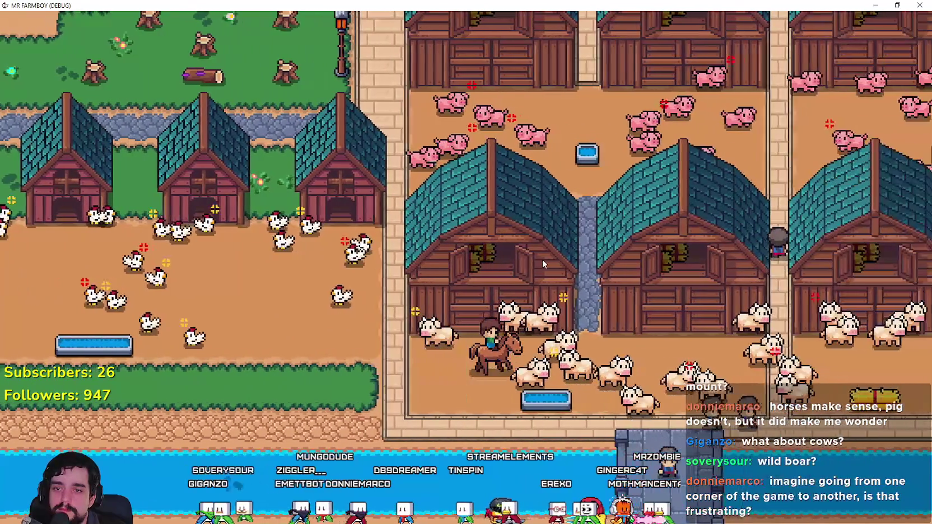
pyautogui.press('d')
pyautogui.press('d')
pyautogui.press('d')
pyautogui.press('w')
pyautogui.press('w')
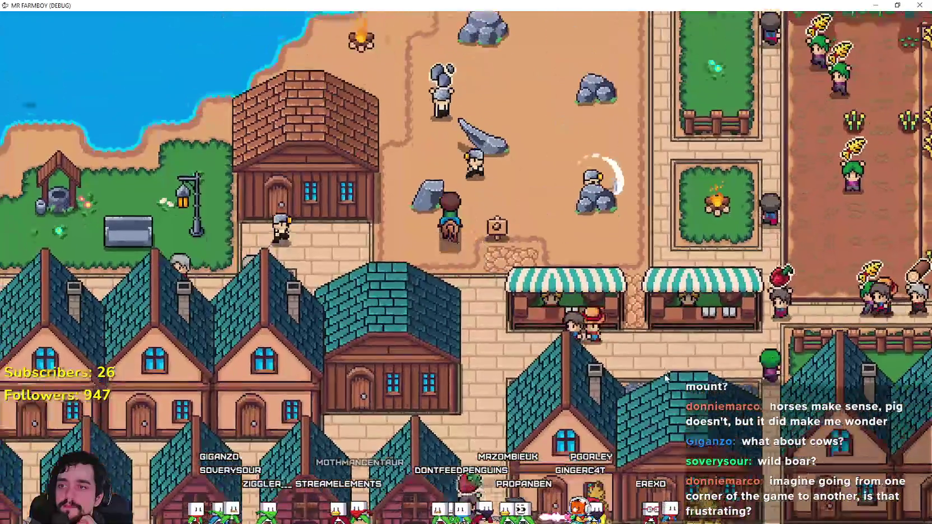
# - Ride the horse north through the mining area and past the market stalls, zooming the camera out and back in
pyautogui.press('w')
pyautogui.press('d')
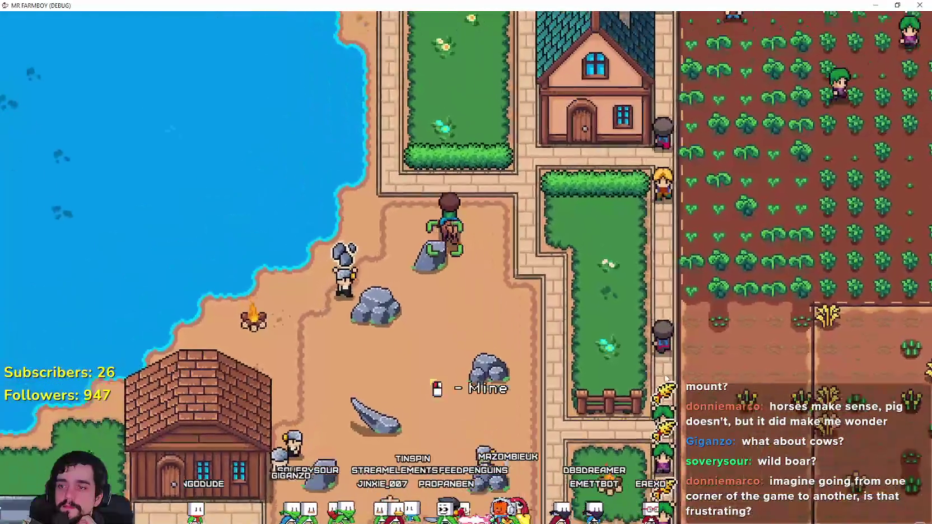
pyautogui.press('w')
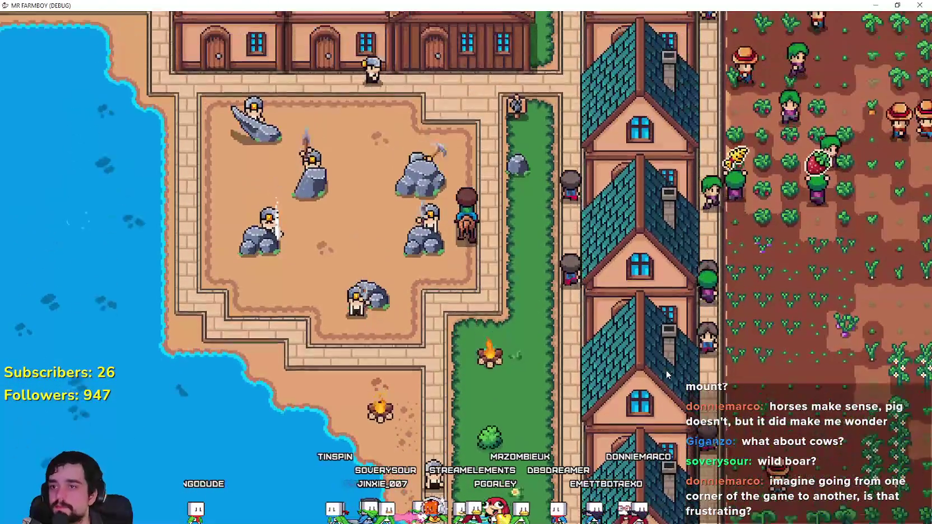
pyautogui.press('w')
pyautogui.press('a')
pyautogui.scroll(-5, 664, 380)
pyautogui.press('w')
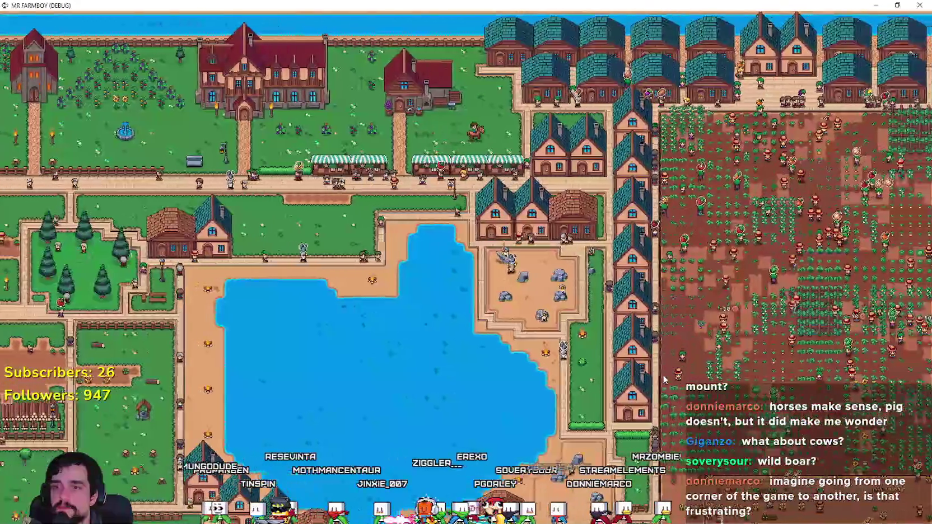
pyautogui.press('d')
pyautogui.scroll(-3, 664, 380)
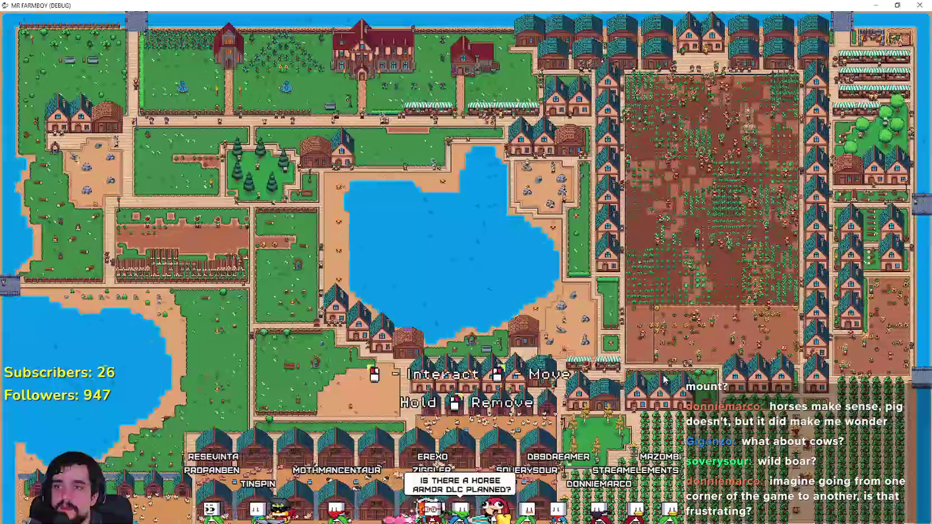
pyautogui.scroll(8, 664, 379)
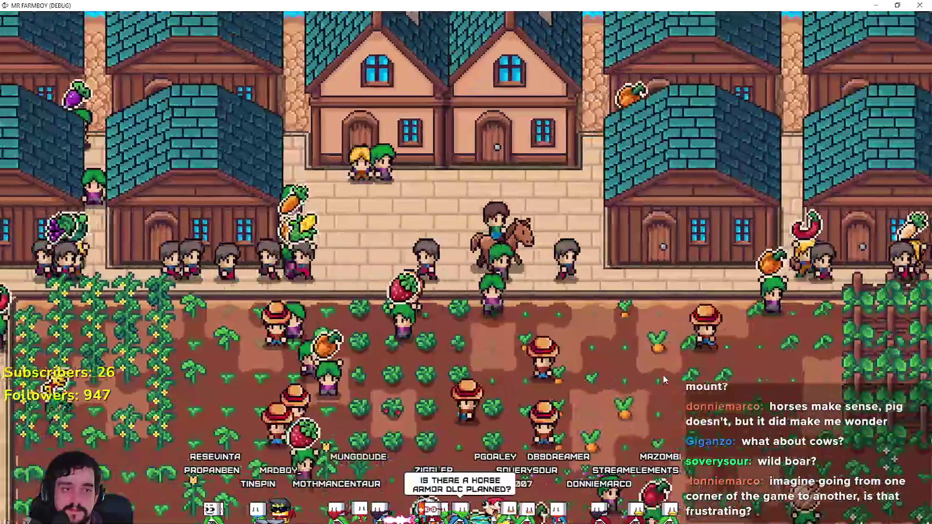
pyautogui.scroll(3, 664, 379)
pyautogui.press('a')
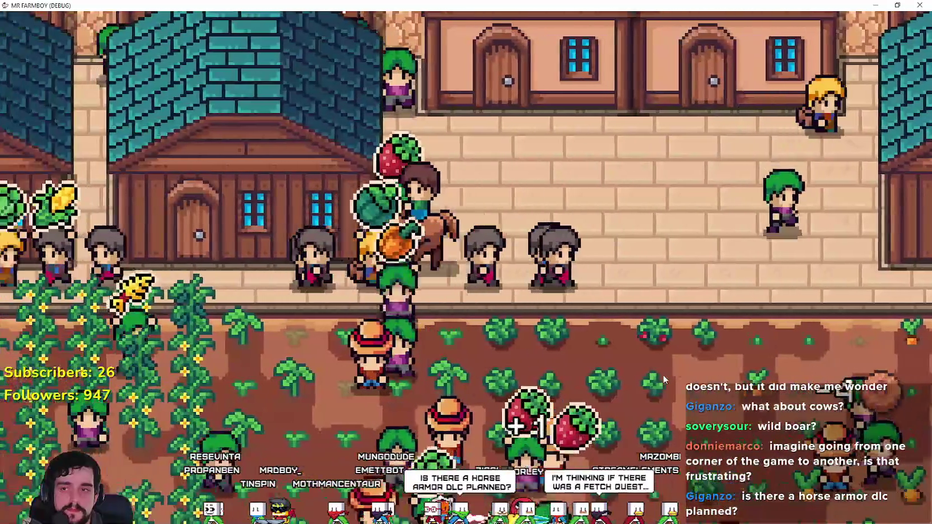
pyautogui.press('a')
pyautogui.press('a')
# - Ride south across the grass, back through the market and town streets, ending beside the crop field
pyautogui.press('s')
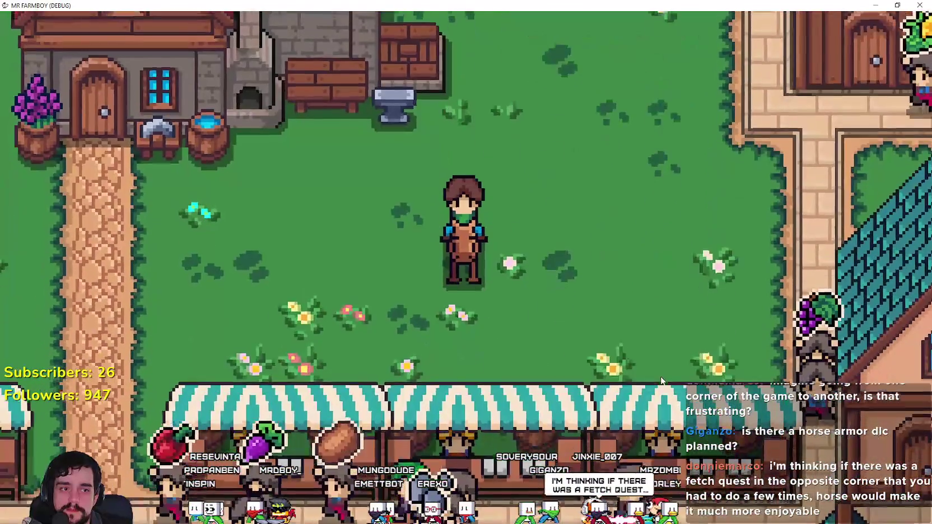
pyautogui.press('s')
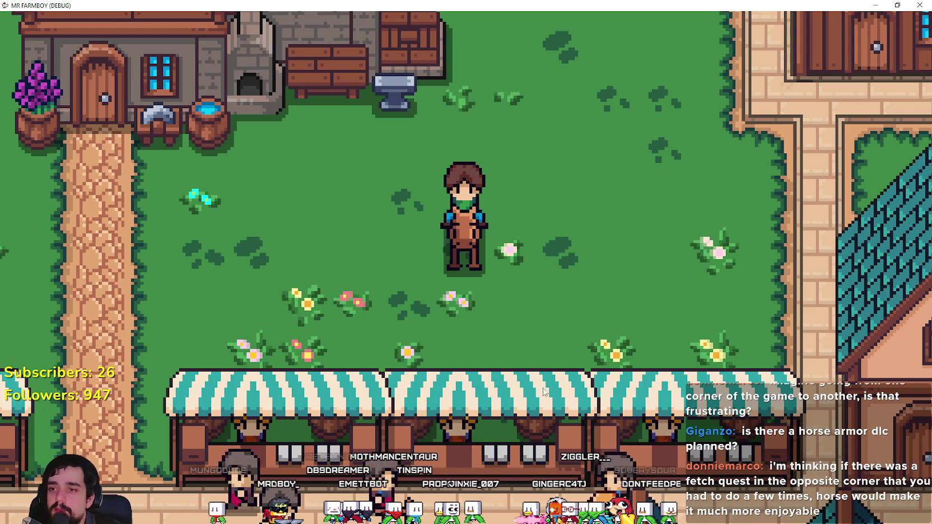
pyautogui.press('a')
pyautogui.press('s')
pyautogui.press('d')
pyautogui.press('w')
pyautogui.press('d')
pyautogui.press('a')
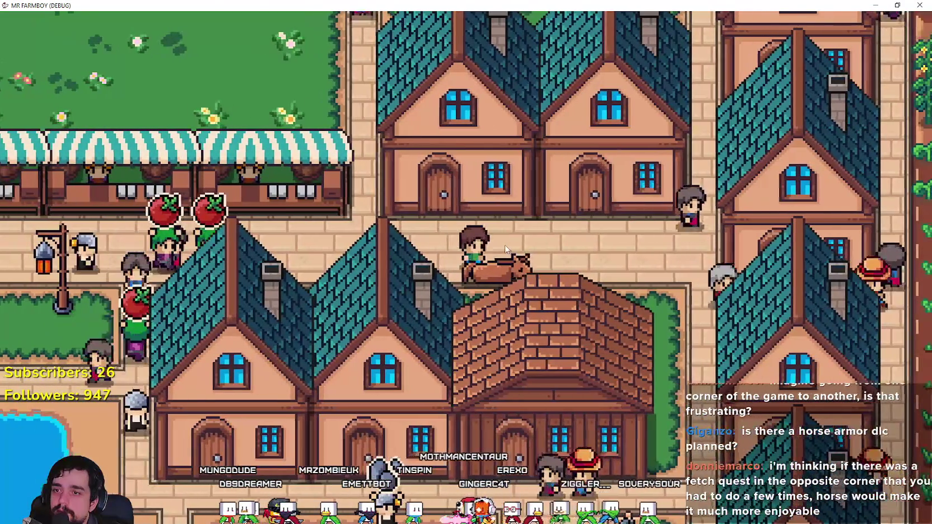
pyautogui.press('w')
pyautogui.press('d')
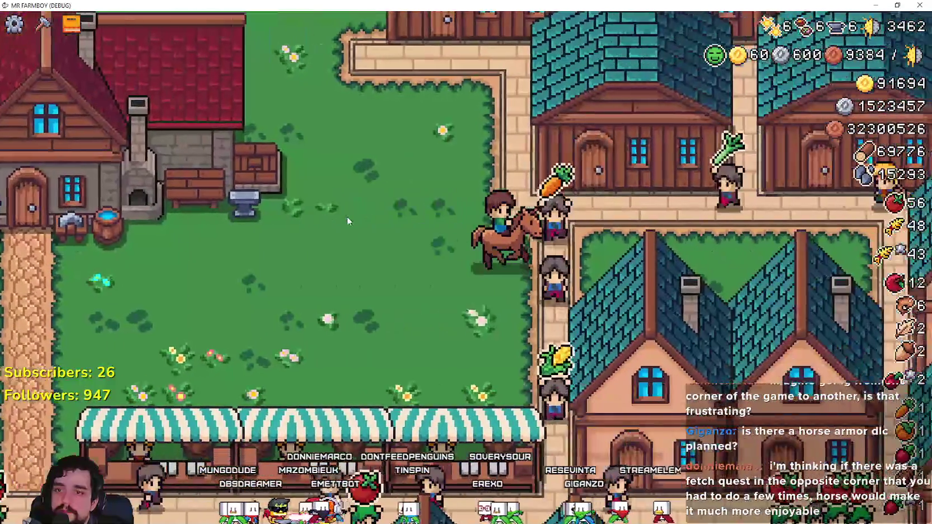
pyautogui.press('w')
pyautogui.press('d')
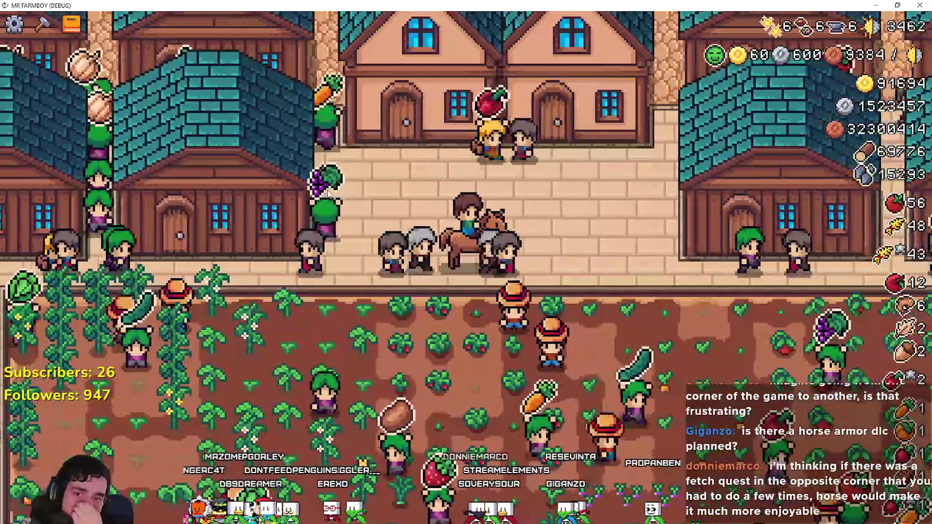
pyautogui.press('w')
pyautogui.press('s')
pyautogui.press('a')
pyautogui.press('a')
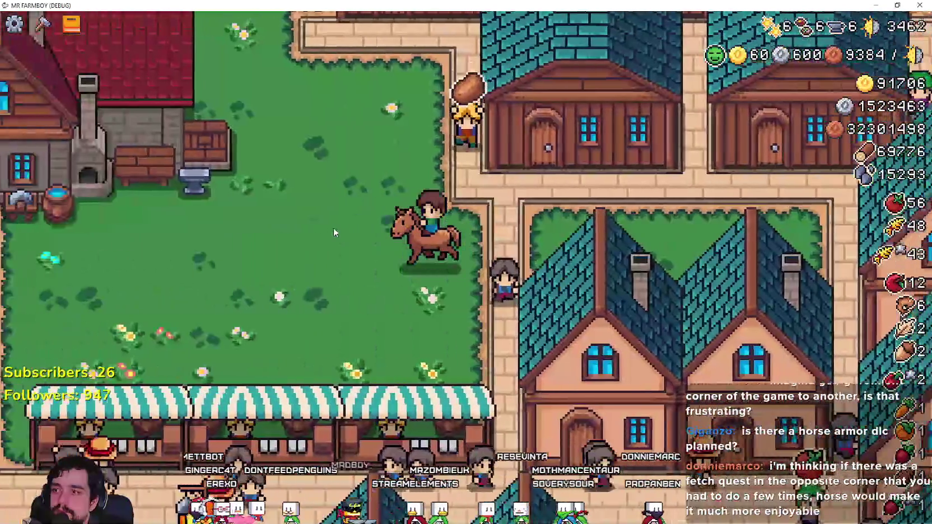
pyautogui.press('s')
pyautogui.press('s')
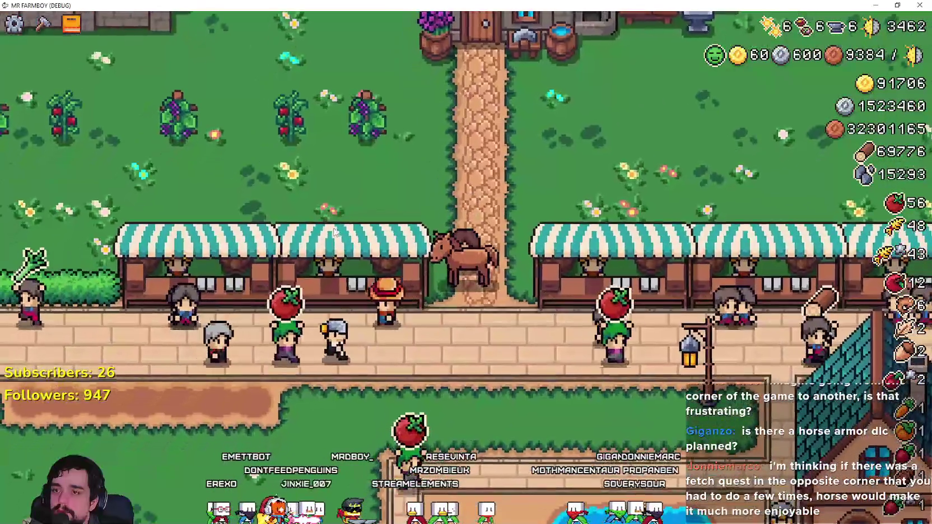
# - Ride east past the red-roofed house to the crop field, then south along its edge
pyautogui.press('w')
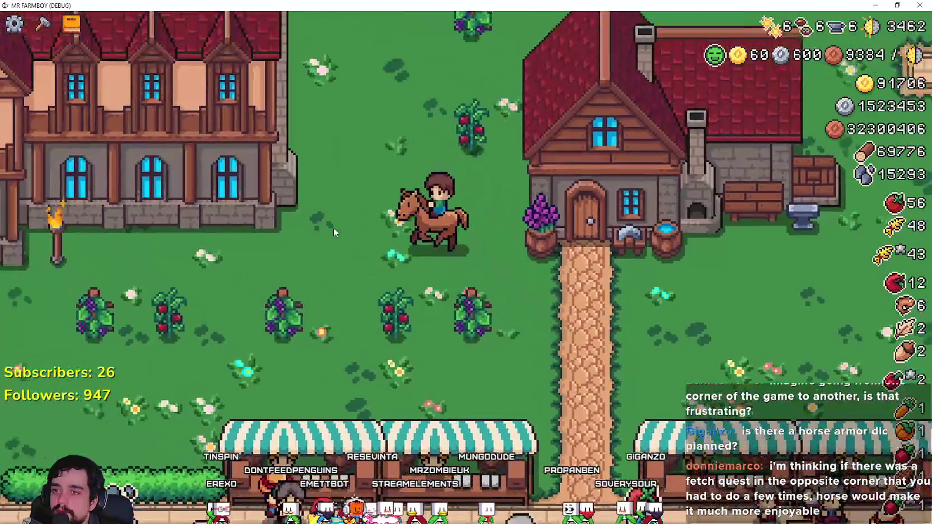
pyautogui.press('d')
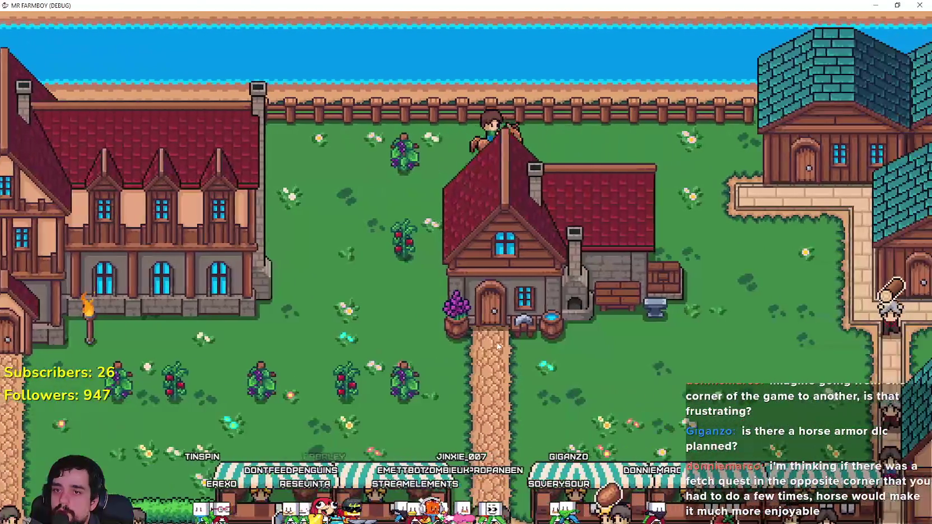
pyautogui.press('d')
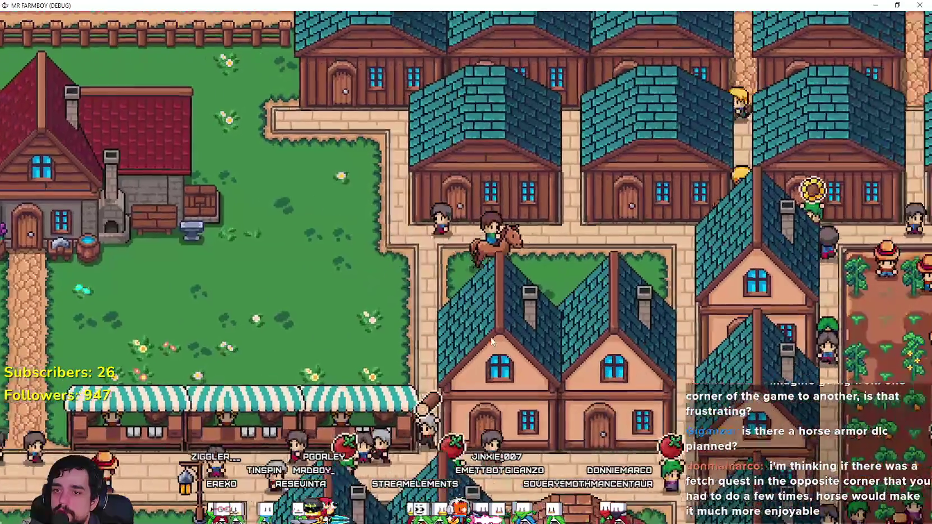
pyautogui.press('d')
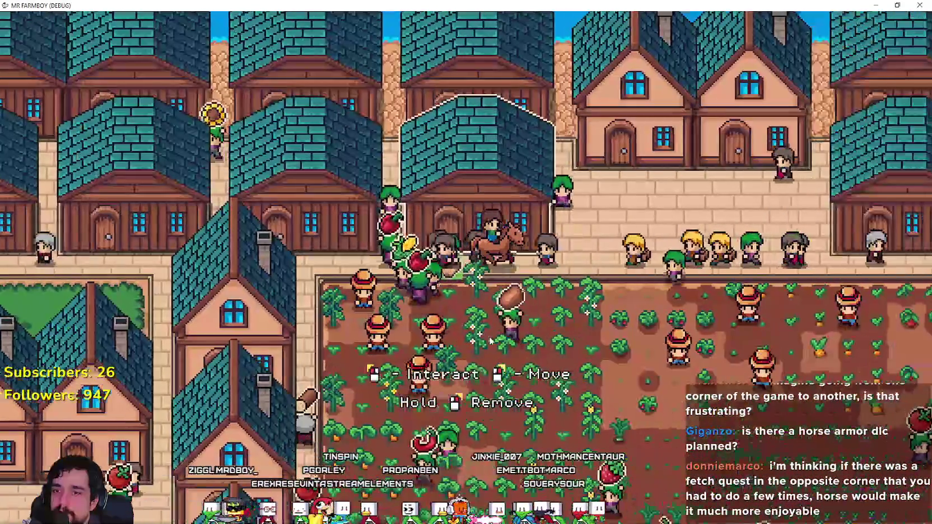
pyautogui.press('d')
pyautogui.press('s')
pyautogui.press('s')
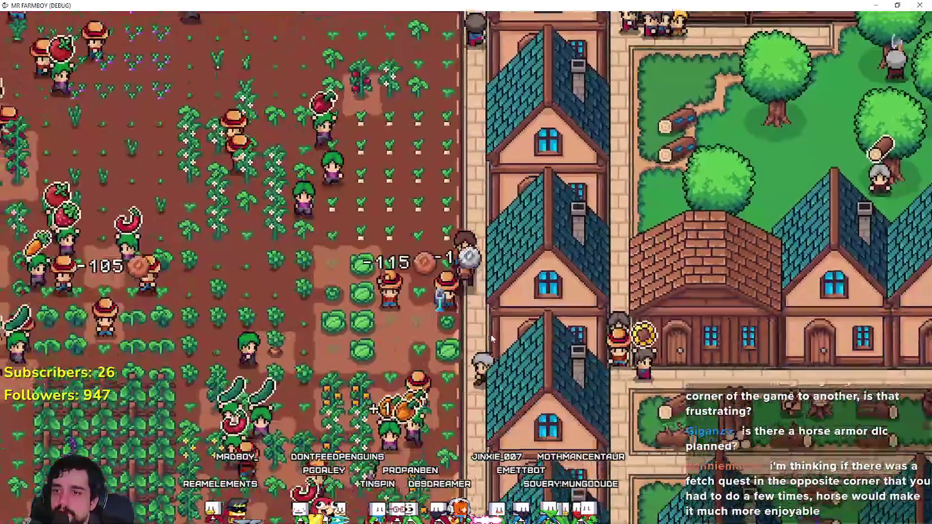
pyautogui.press('s')
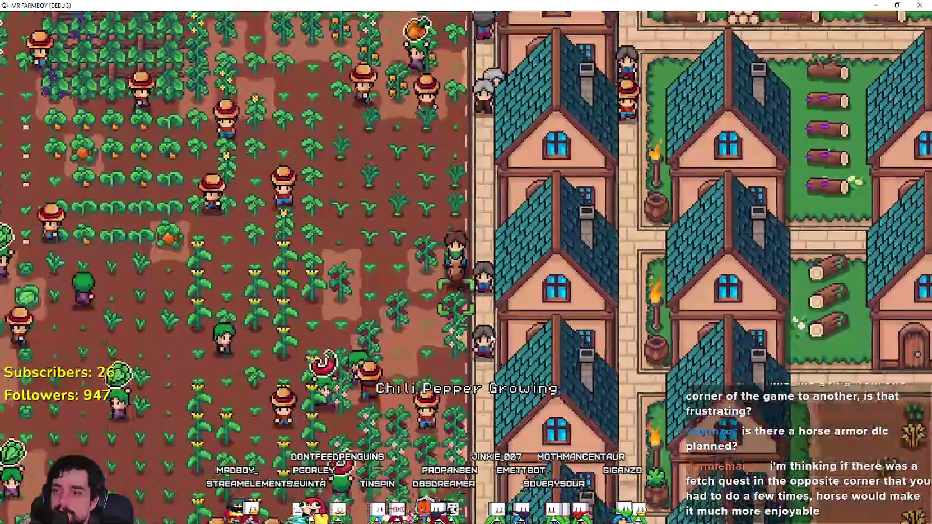
pyautogui.press('s')
pyautogui.press('a')
pyautogui.press('a')
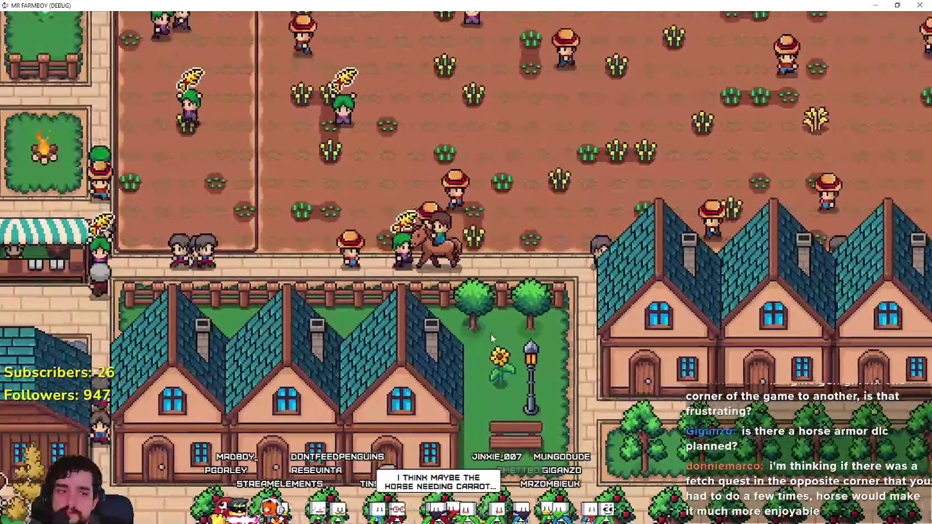
# - Ride west past the market stalls into the well area and north to the log-yard fence
pyautogui.press('a')
pyautogui.press('w')
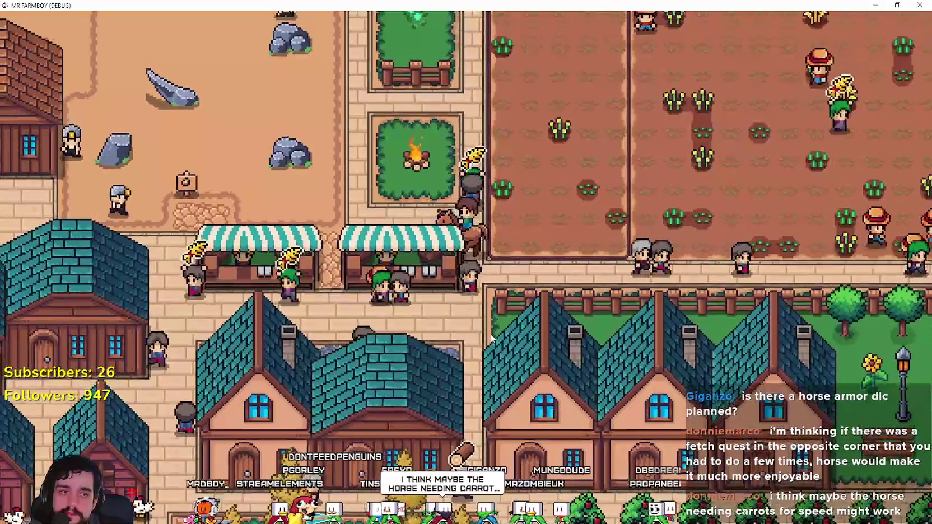
pyautogui.press('a')
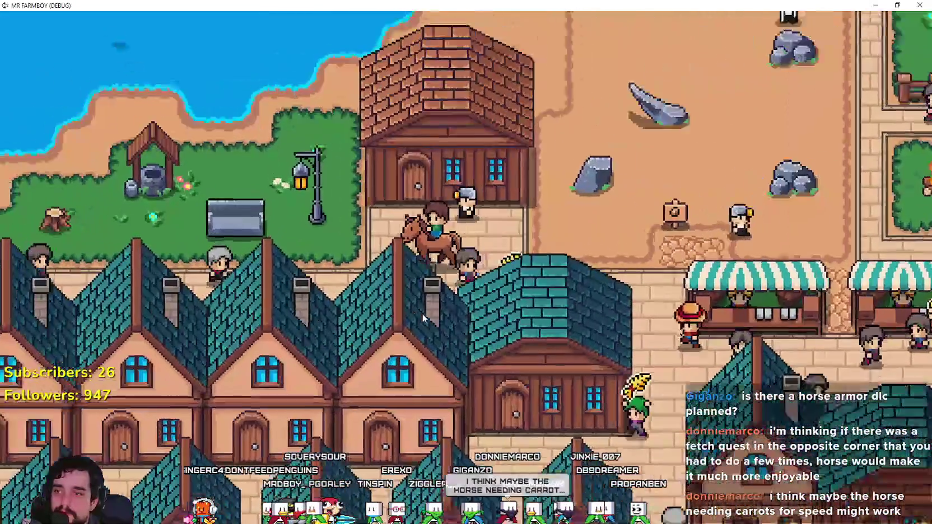
pyautogui.press('a')
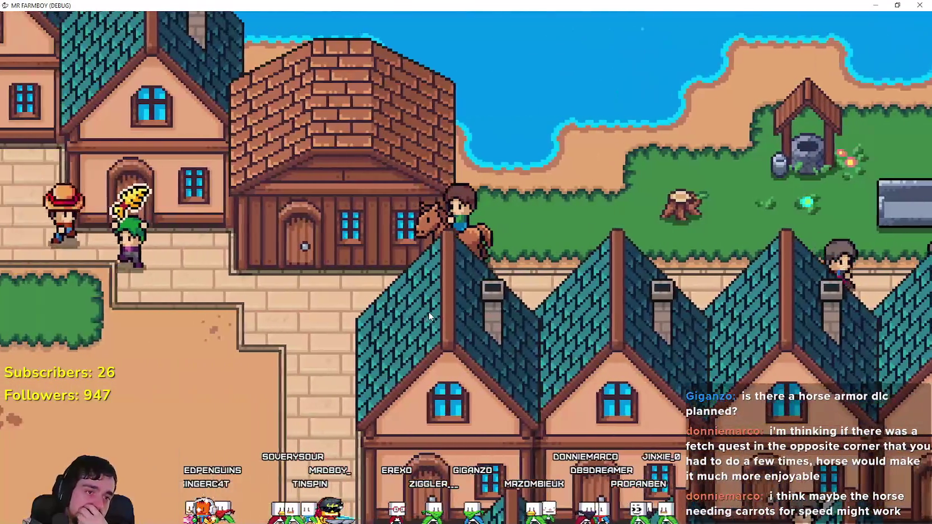
pyautogui.press('a')
pyautogui.press('w')
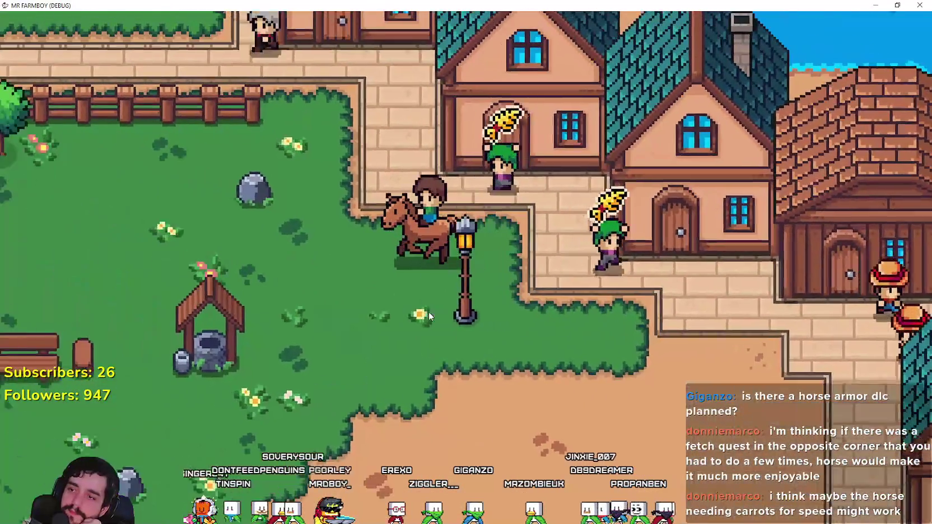
pyautogui.press('d')
pyautogui.press('w')
pyautogui.press('s')
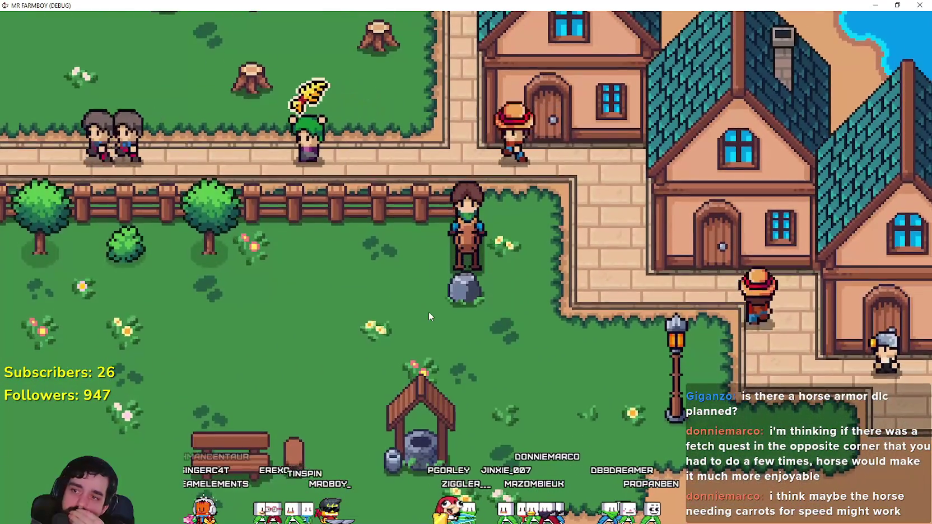
pyautogui.press('a')
pyautogui.press('w')
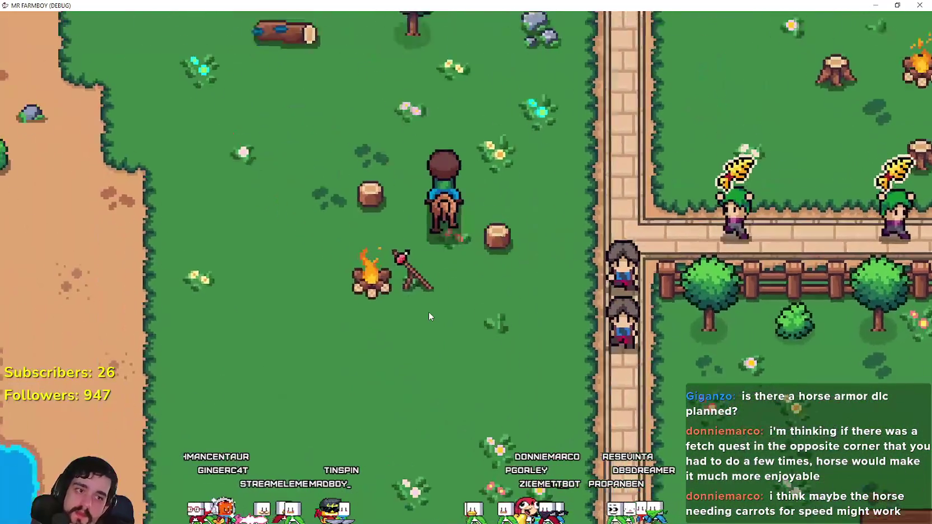
pyautogui.press('w')
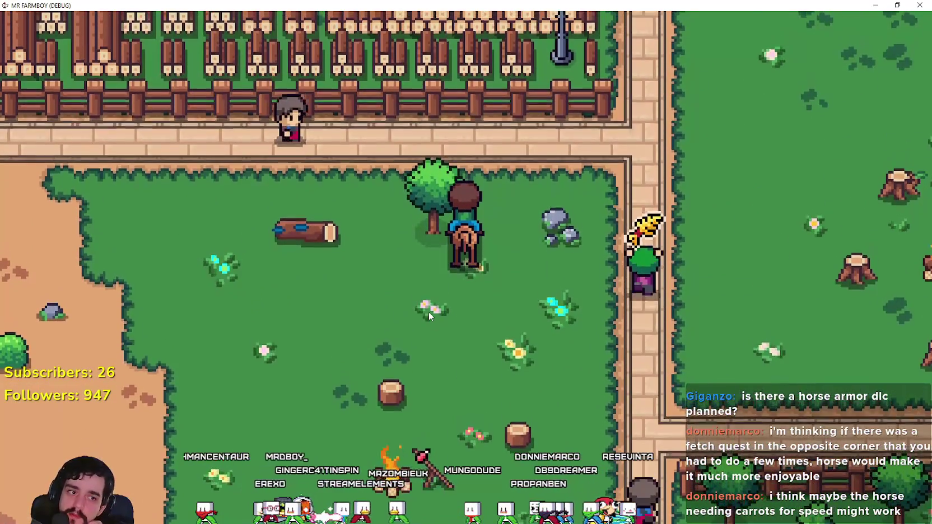
# - Ride through the field by the well and along the road past the stalls, then bring up Player.png in Aseprite
pyautogui.press('d')
pyautogui.press('w')
pyautogui.press('a')
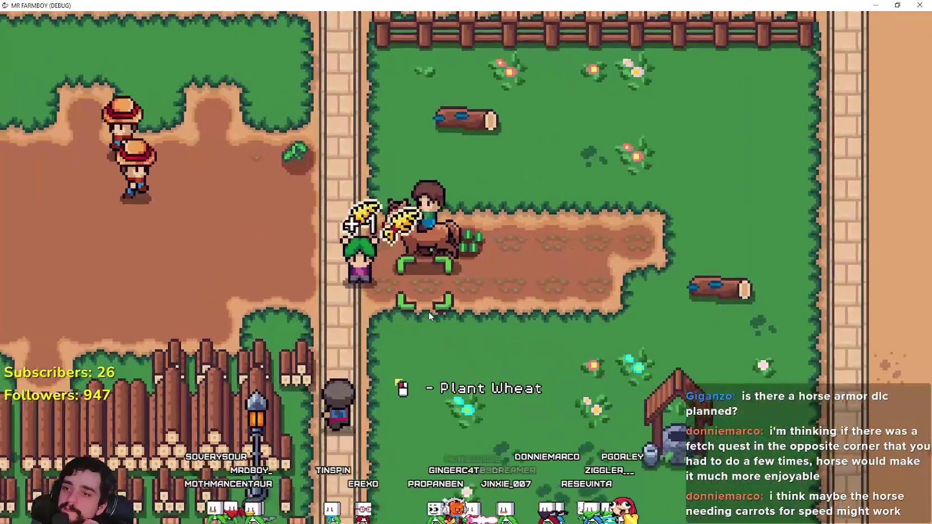
pyautogui.press('w')
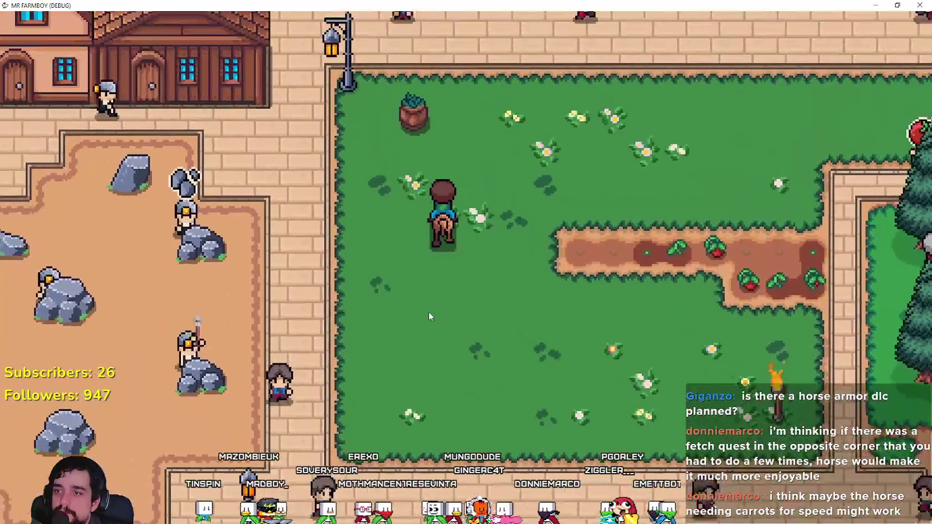
pyautogui.press('d')
pyautogui.press('w')
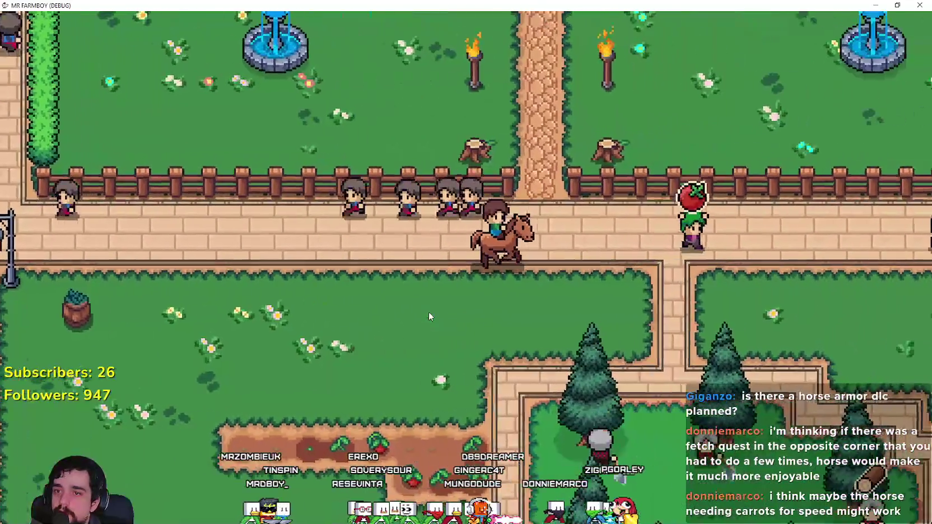
pyautogui.press('d')
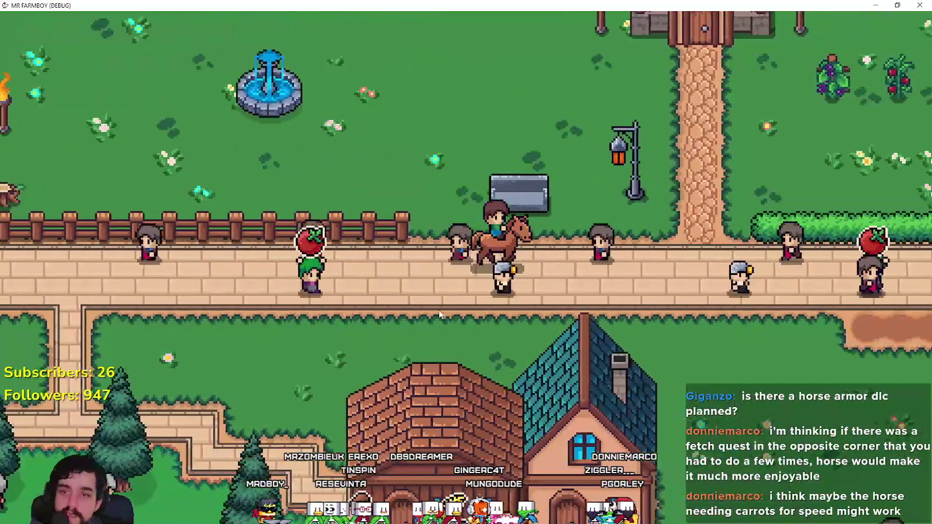
pyautogui.press('d')
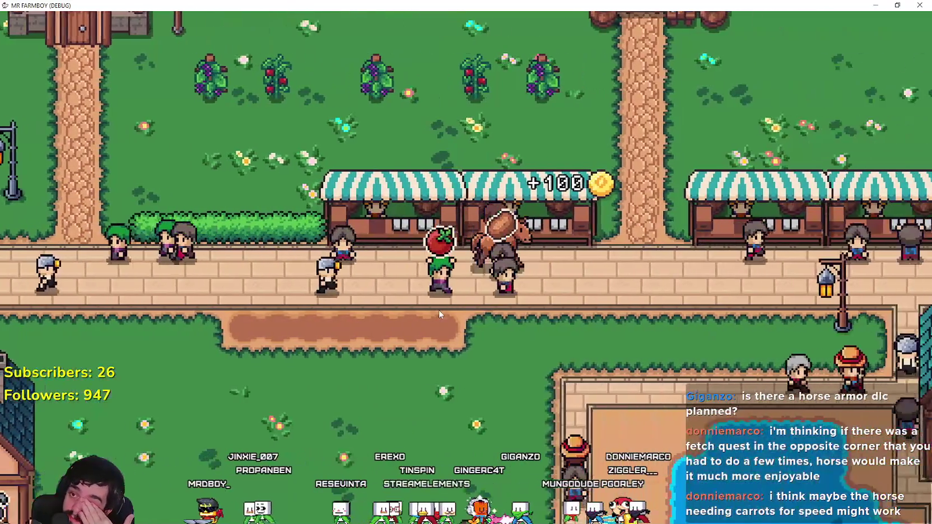
pyautogui.press('a')
pyautogui.press('w')
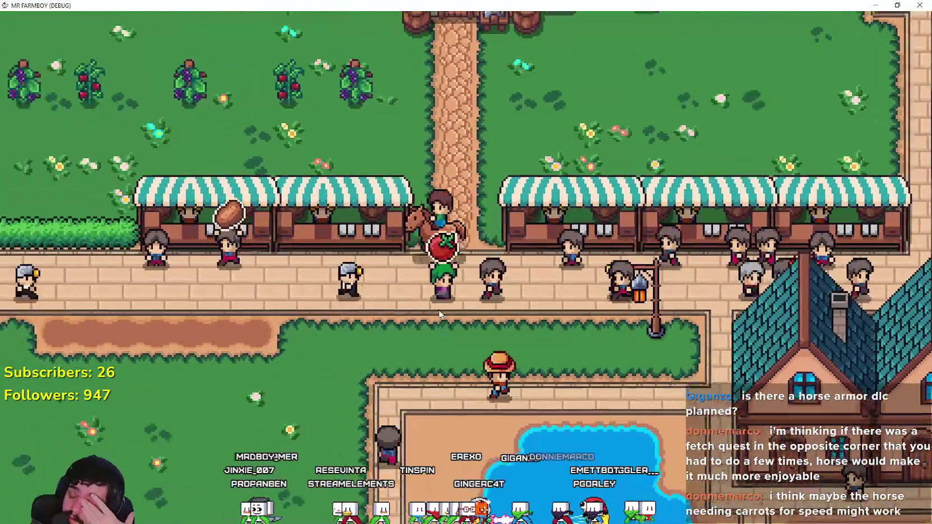
pyautogui.press('s')
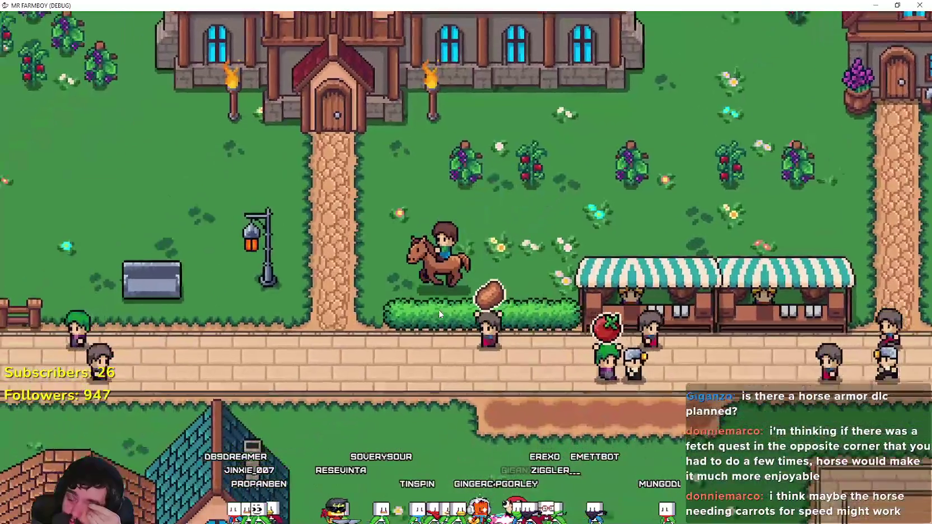
pyautogui.press('d')
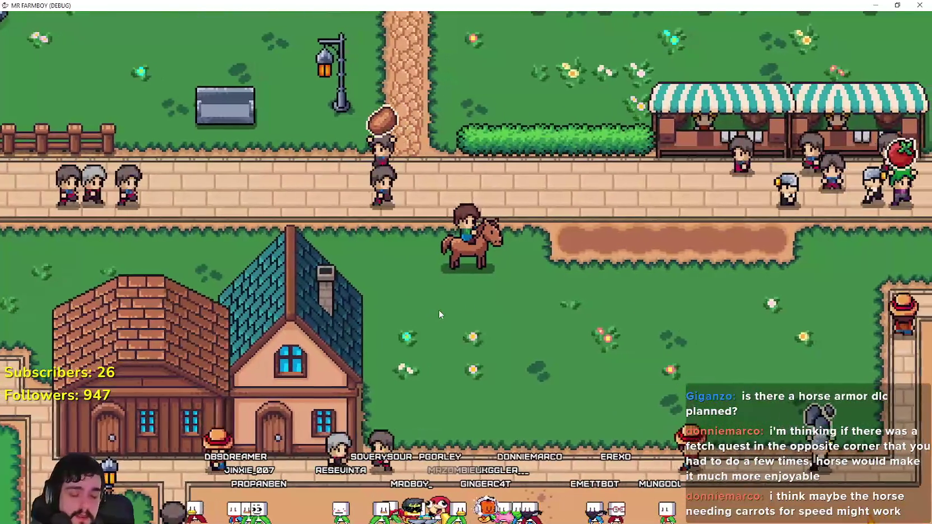
pyautogui.hotkey('alt', 'Tab')
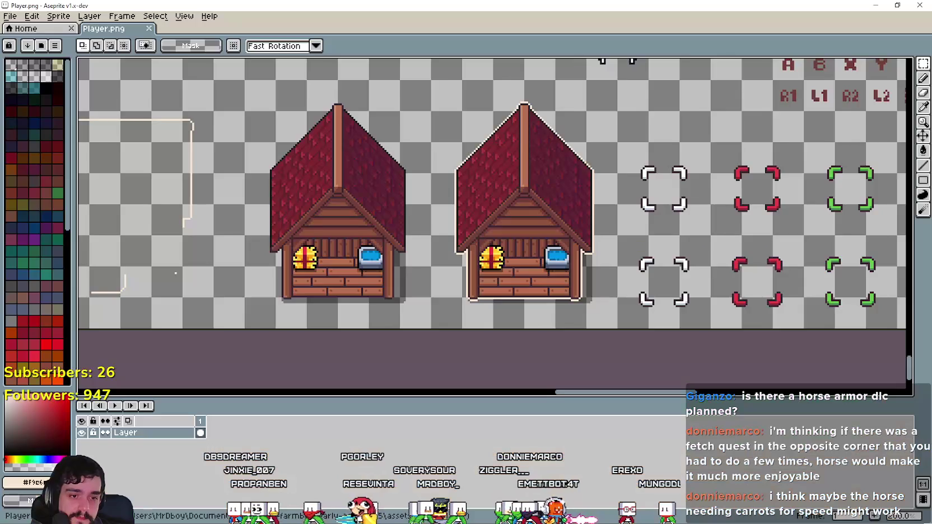
# - Zoom the Player.png sheet out and back in, then pan to the horse and mounted-rider rows
pyautogui.scroll(-5, 660, 270)
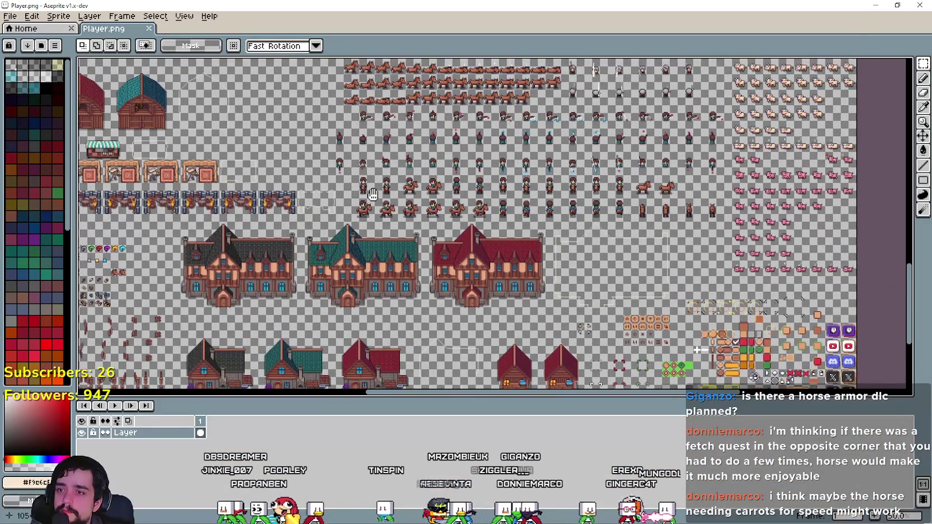
pyautogui.scroll(-1, 660, 270)
pyautogui.scroll(1, 504, 224)
pyautogui.scroll(1, 409, 181)
pyautogui.moveTo(674, 235)
pyautogui.mouseDown()
pyautogui.moveTo(455, 262)
pyautogui.moveTo(436, 248)
pyautogui.moveTo(597, 271)
pyautogui.mouseUp()
pyautogui.moveTo(425, 60)
pyautogui.mouseDown()
pyautogui.moveTo(432, 207)
pyautogui.moveTo(433, 180)
pyautogui.mouseUp()
# - Return to the game and ride north-east through the teal-roofed houses, then back south past the market stalls
pyautogui.press('i')
pyautogui.hotkey('alt', 'Tab')
pyautogui.press('d')
pyautogui.press('w')
pyautogui.press('d')
pyautogui.press('w')
pyautogui.press('a')
pyautogui.press('w')
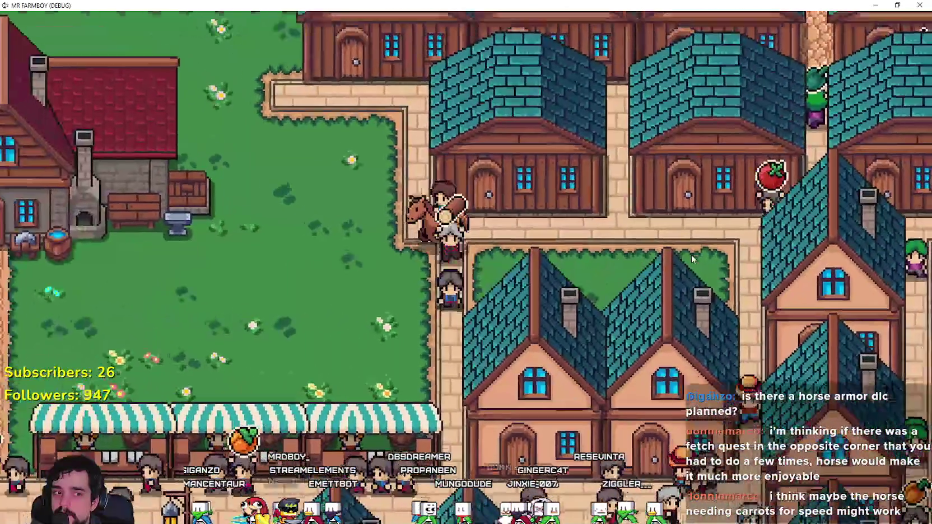
pyautogui.press('s')
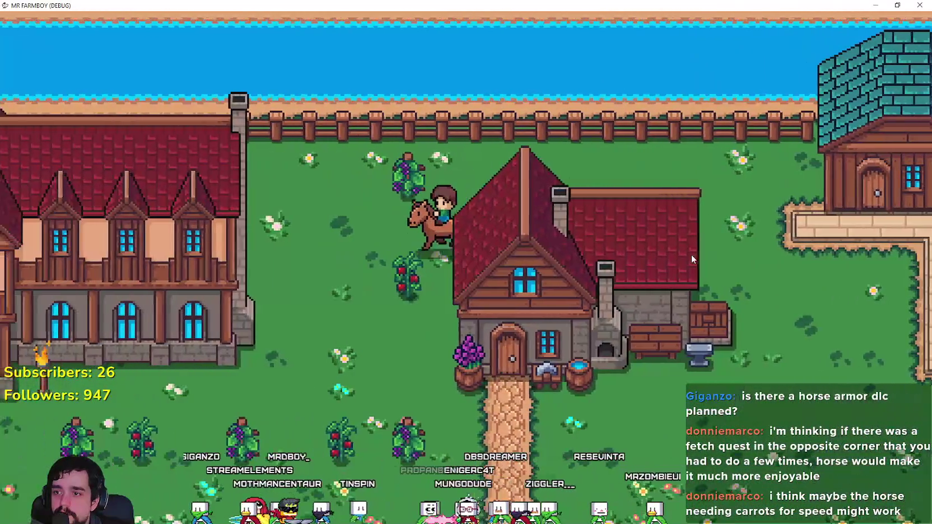
pyautogui.press('a')
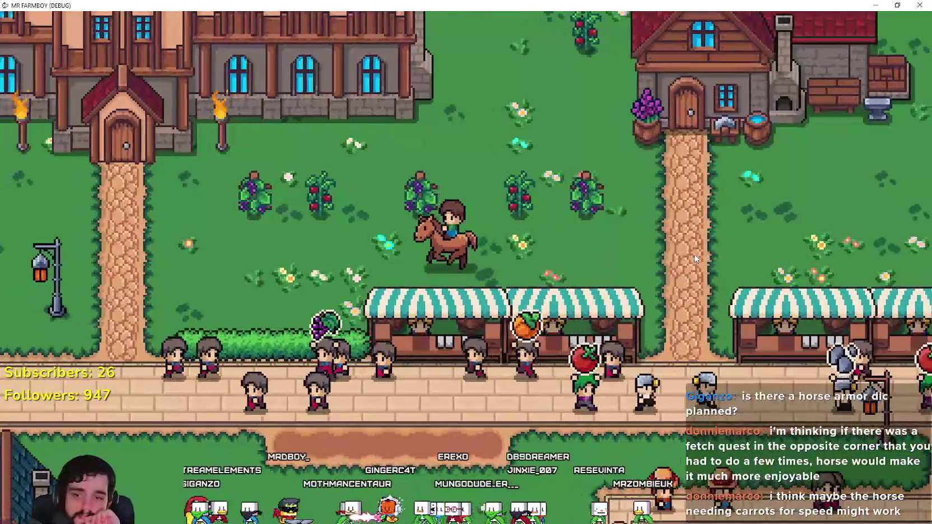
# - Ride west past the chapel and castle gate, along the fenced path into the tomato field
pyautogui.press('s')
pyautogui.press('a')
pyautogui.press('w')
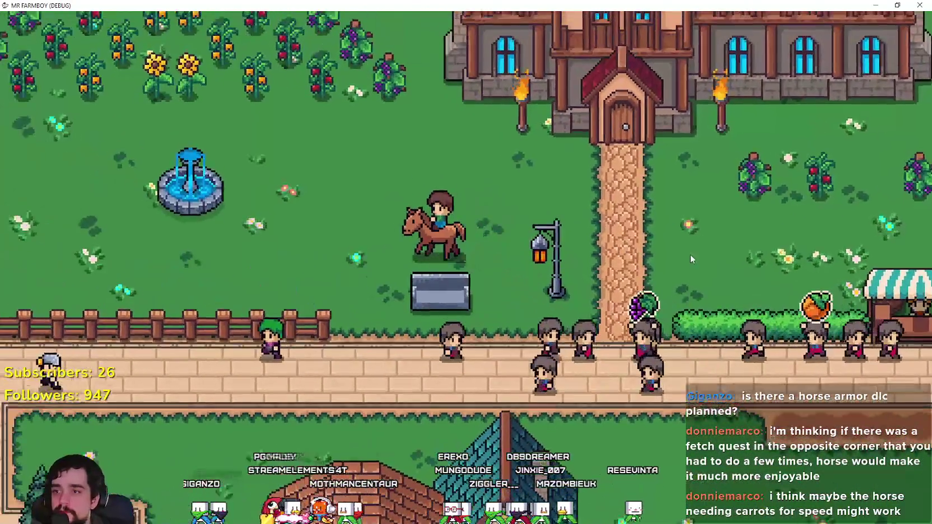
pyautogui.press('a')
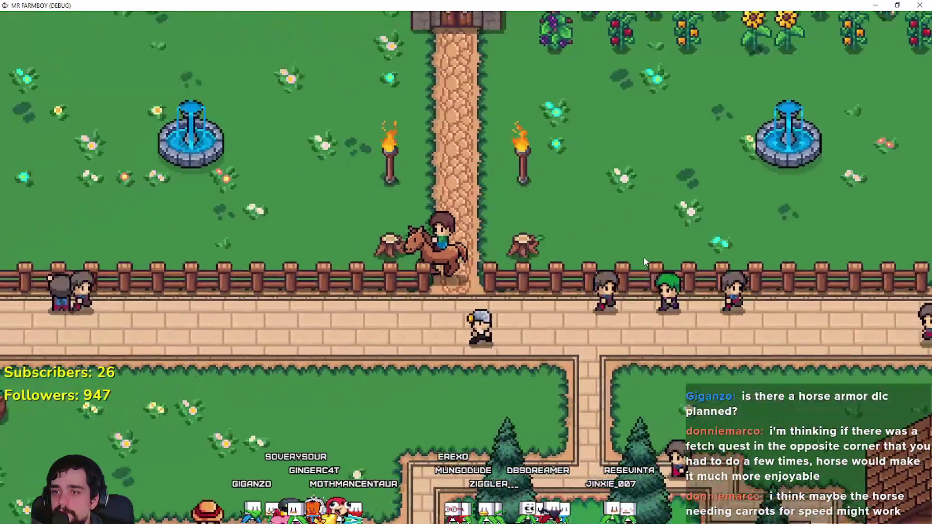
pyautogui.press('w')
pyautogui.press('a')
pyautogui.press('s')
pyautogui.press('d')
pyautogui.press('a')
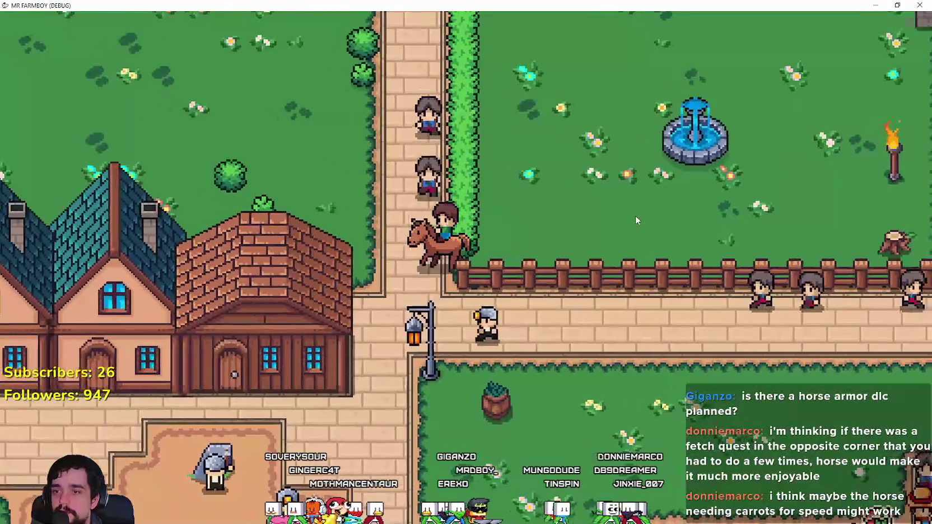
pyautogui.press('w')
pyautogui.press('s')
pyautogui.press('s')
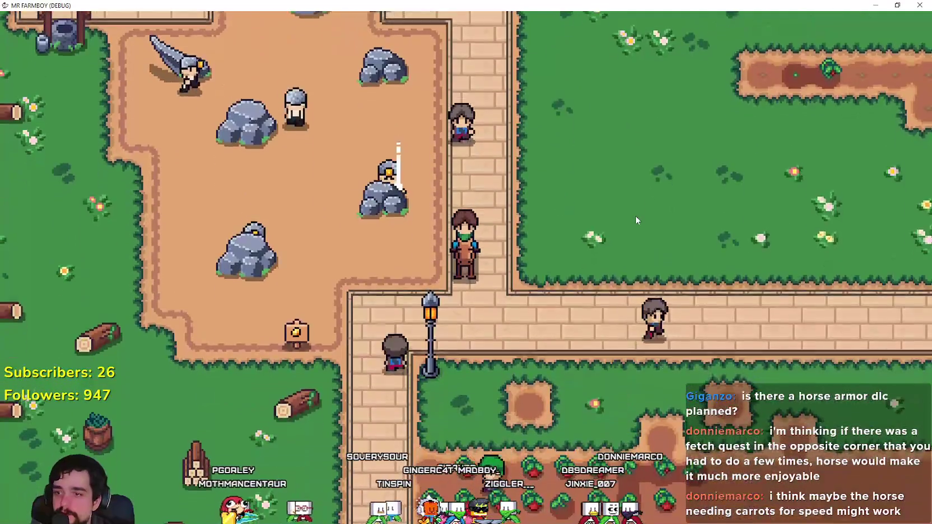
pyautogui.press('d')
# - Dismount, harvest a ripe tomato for +1, then remount and ride north and east out of the field
pyautogui.press('s')
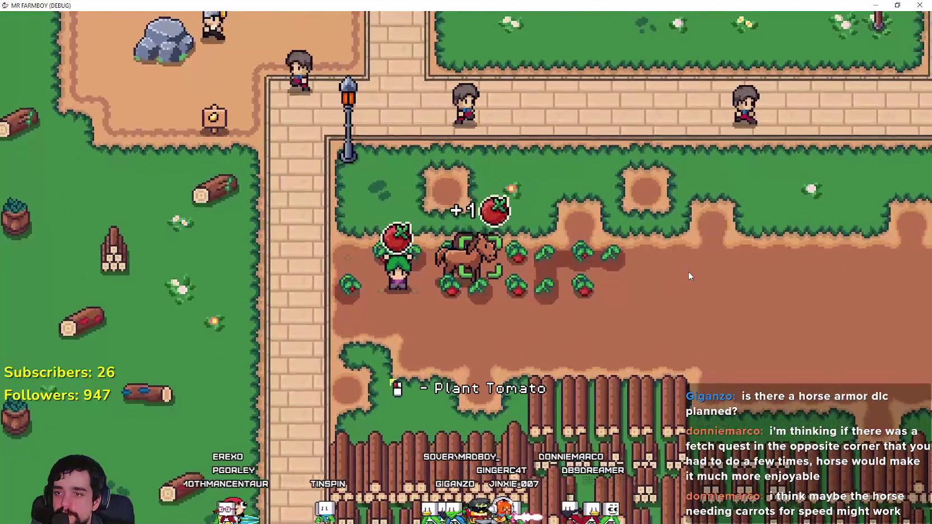
pyautogui.press('d')
pyautogui.click(687, 272)
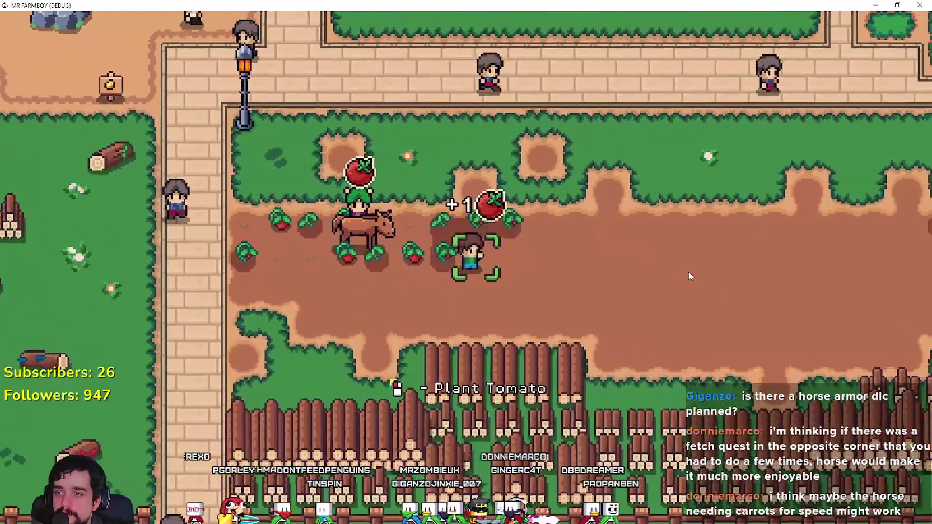
pyautogui.press('a')
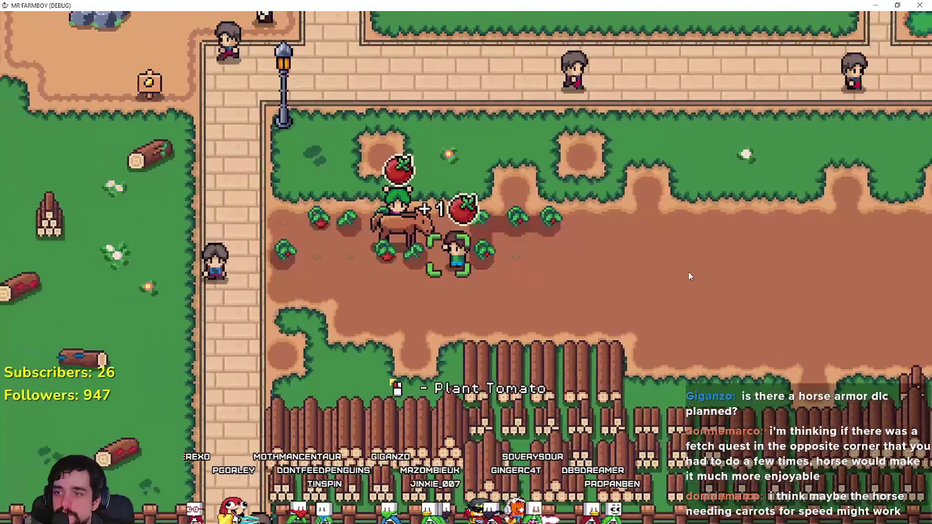
pyautogui.press('w')
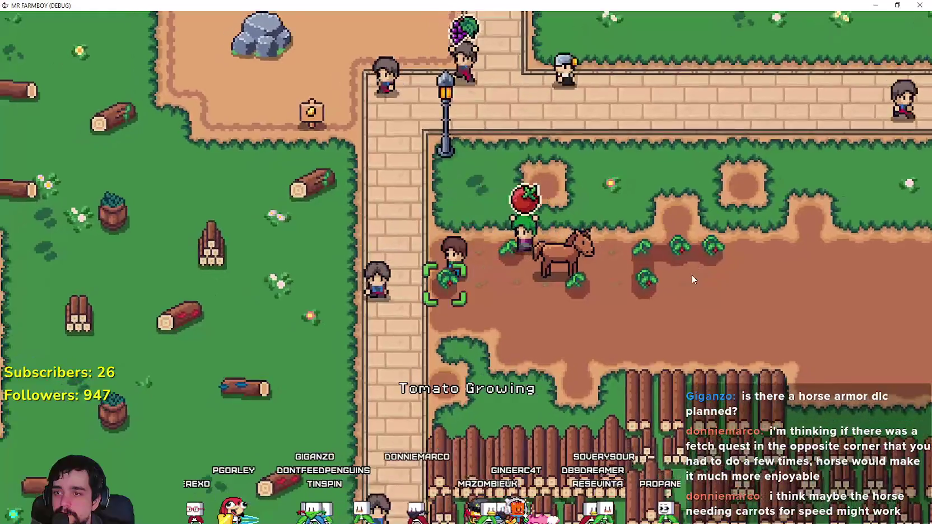
pyautogui.press('d')
pyautogui.press('w')
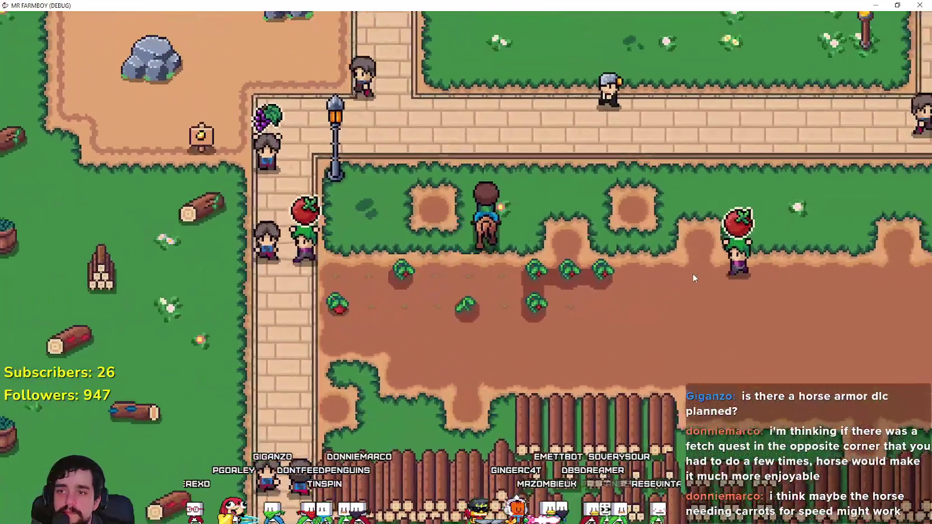
pyautogui.press('d')
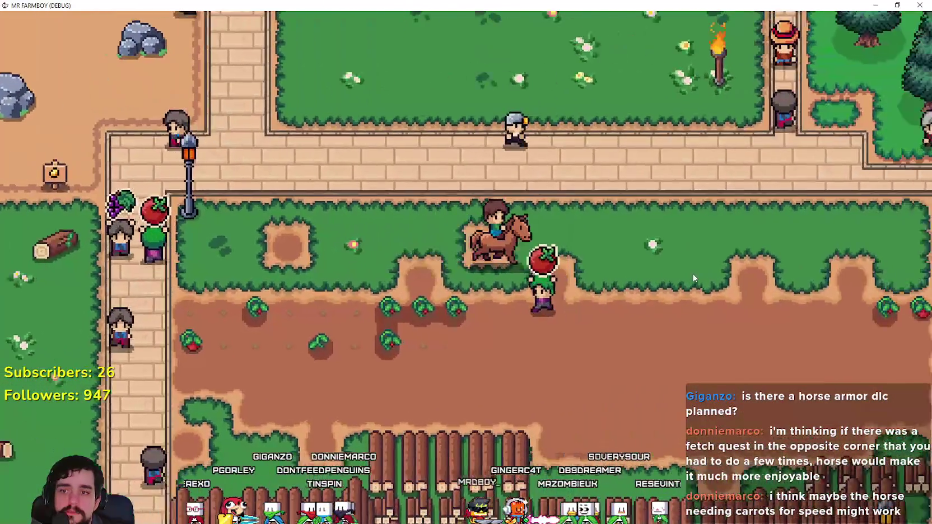
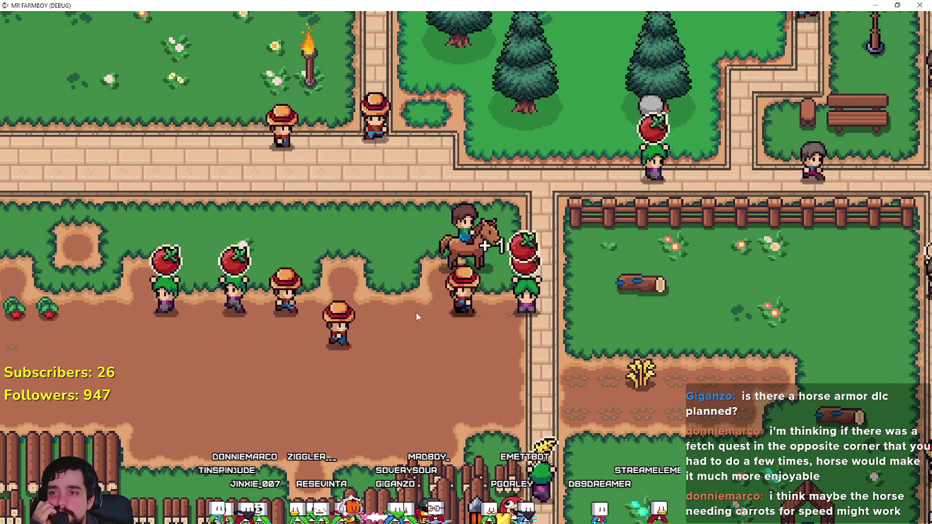
# - Ride the horse south and east past the well, then west along the fence into the western field
pyautogui.press('s')
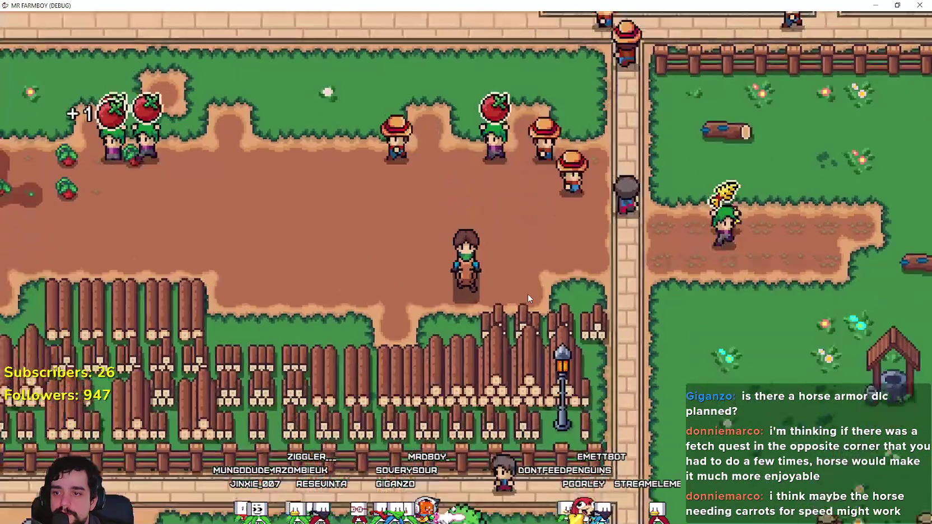
pyautogui.press('d')
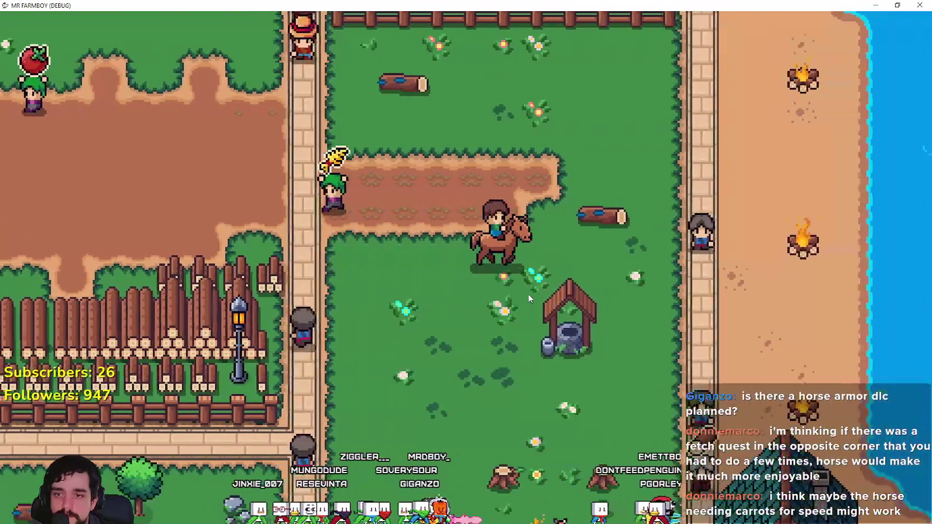
pyautogui.press('s')
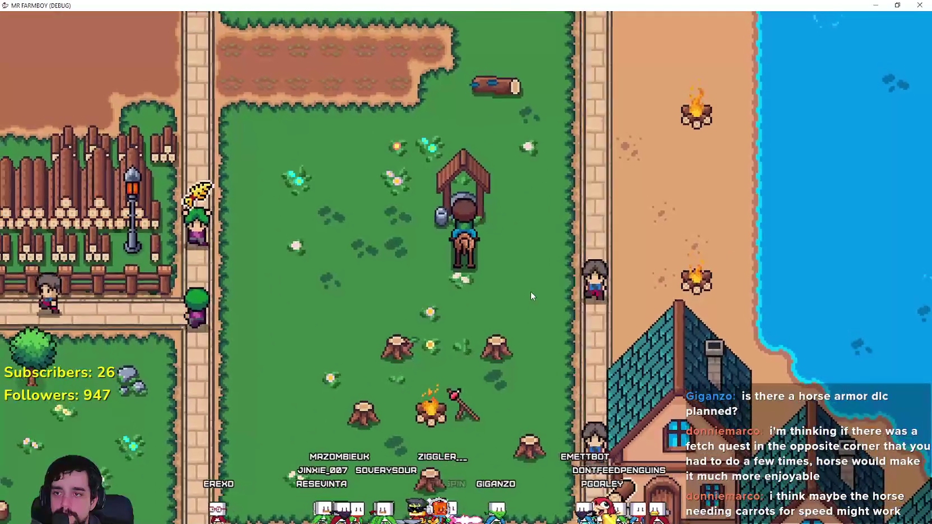
pyautogui.press('a')
pyautogui.press('s')
pyautogui.press('a')
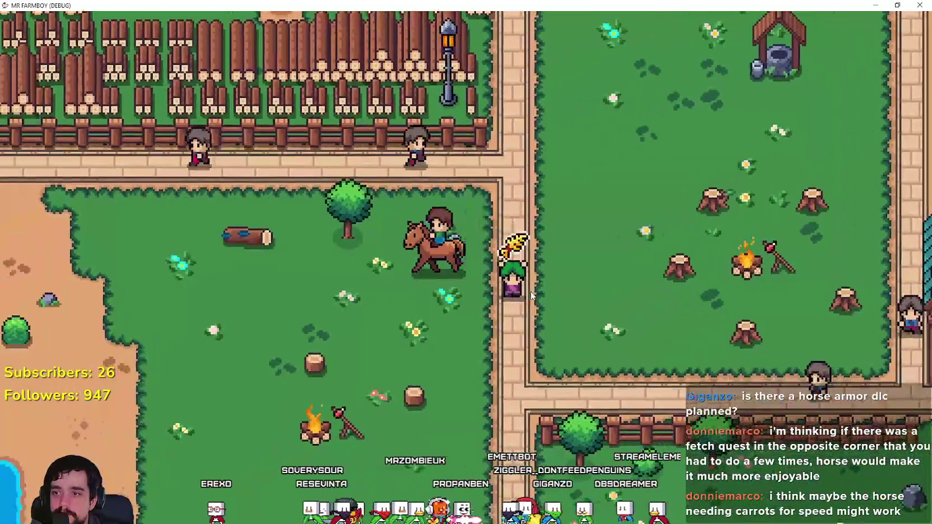
# - Turn north to the fence path and ride east along it onto the grass
pyautogui.press('a')
pyautogui.press('w')
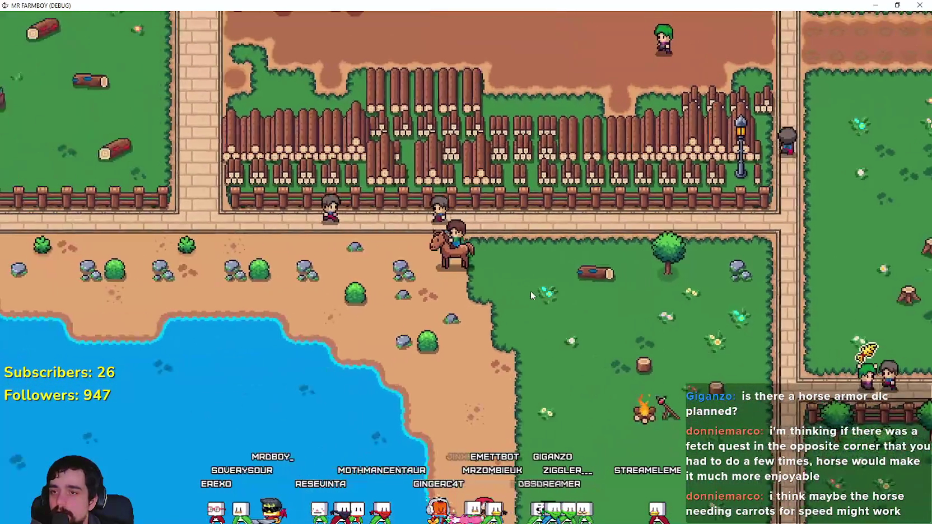
pyautogui.press('d')
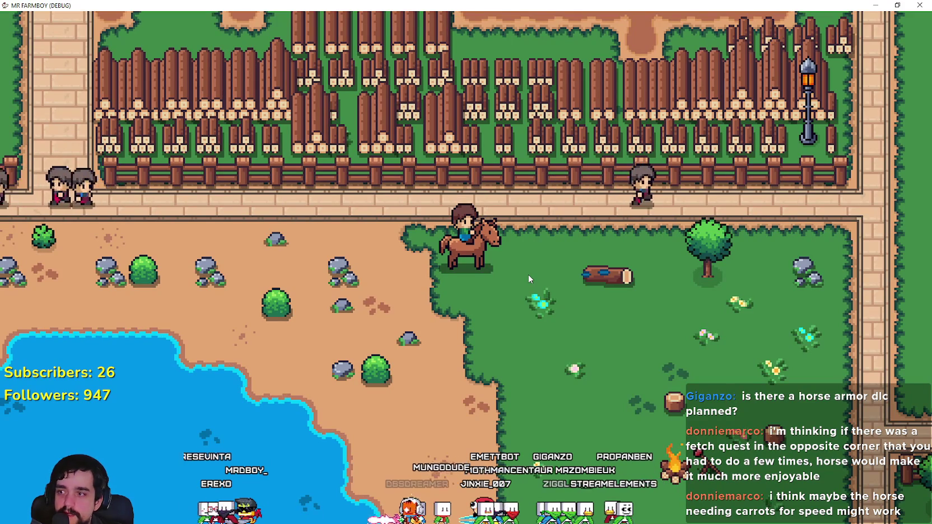
pyautogui.press('d')
pyautogui.press('w')
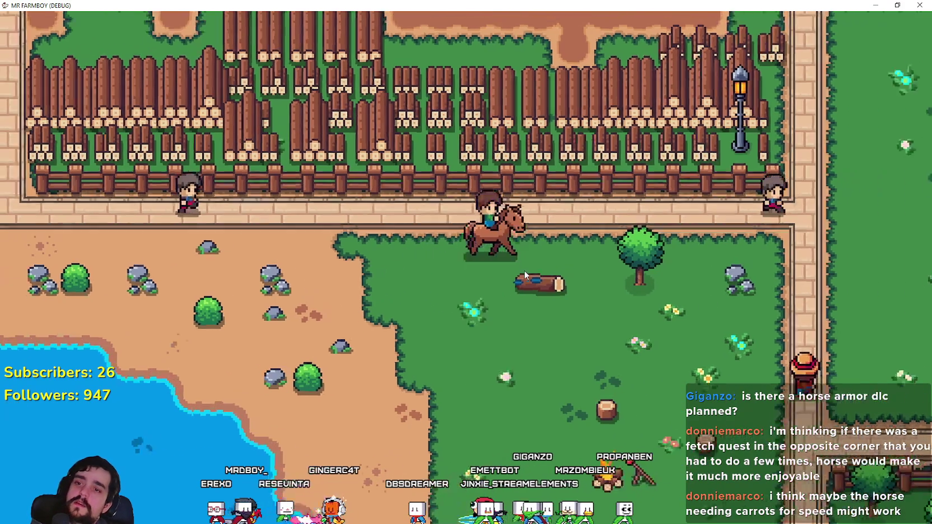
pyautogui.press('d')
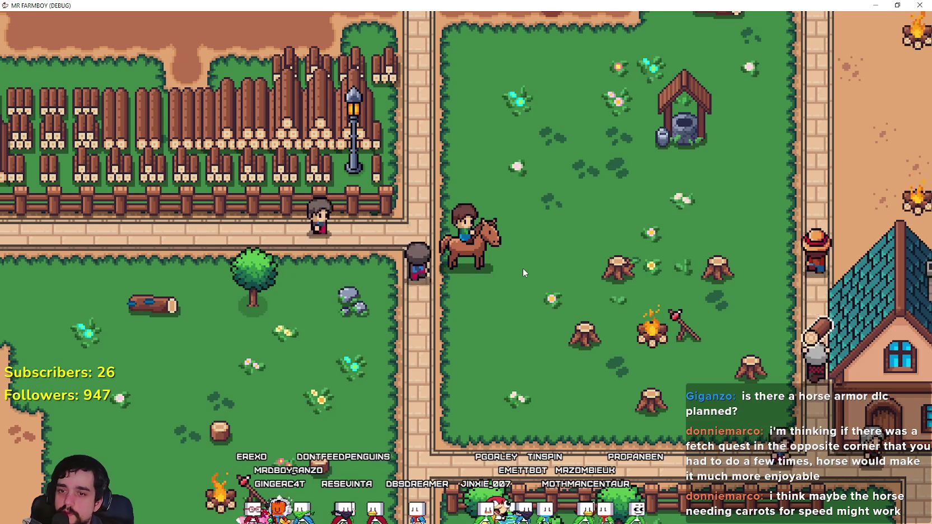
# - Ride north-west through the dirt fields up to the path by the fountains
pyautogui.press('d')
pyautogui.press('w')
pyautogui.press('a')
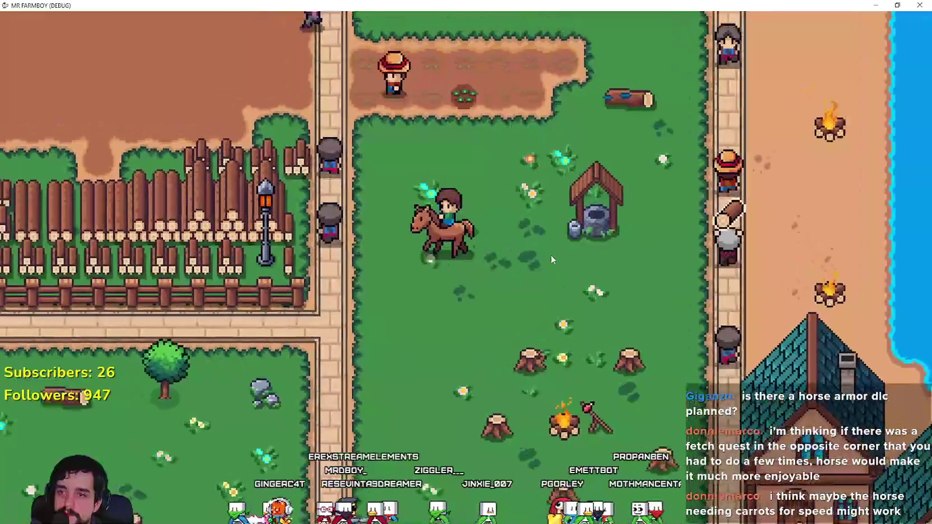
pyautogui.press('w')
pyautogui.press('a')
pyautogui.press('w')
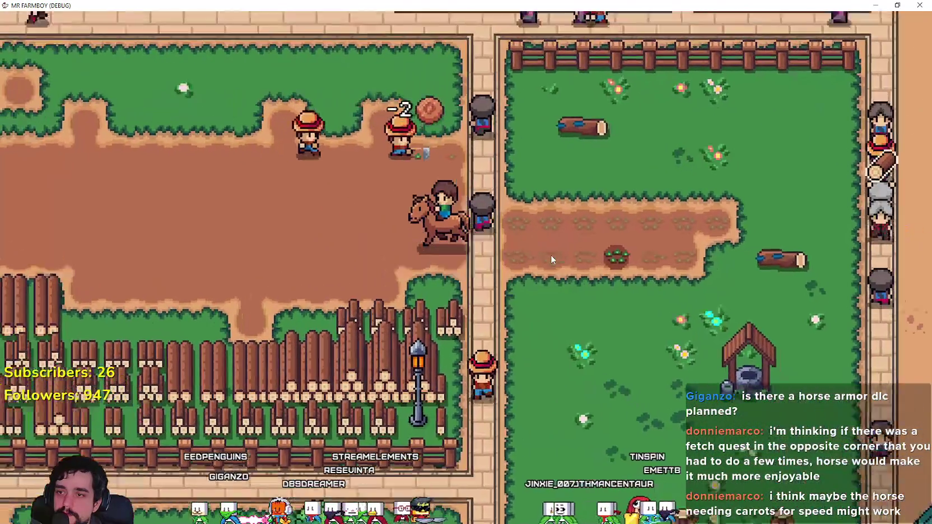
pyautogui.press('a')
pyautogui.press('w')
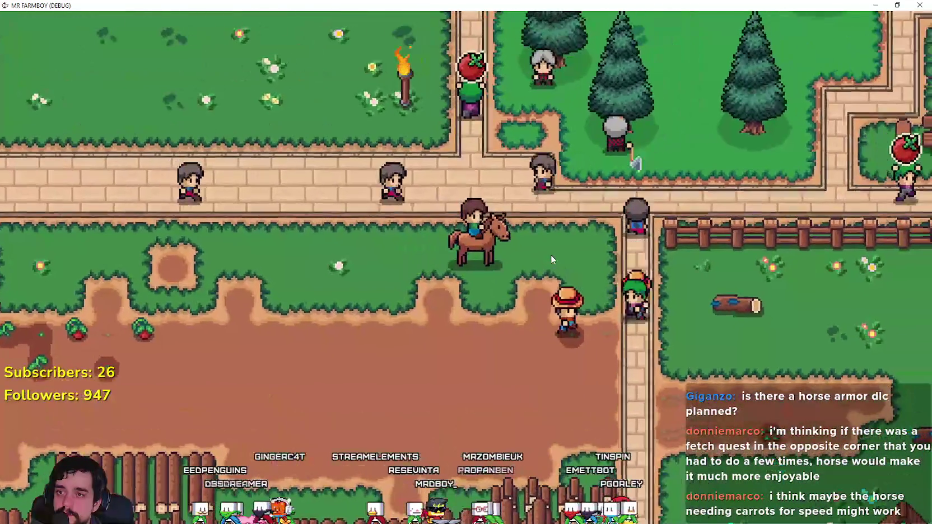
pyautogui.press('a')
pyautogui.press('w')
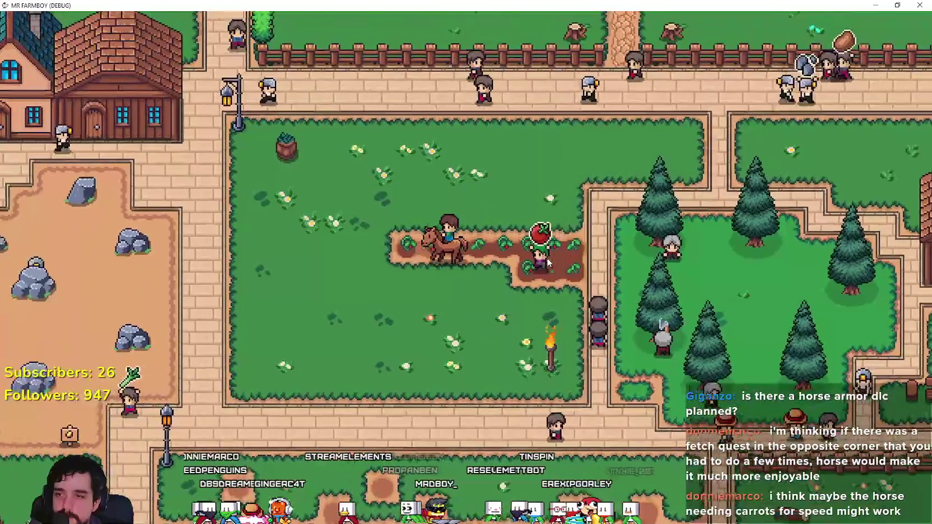
pyautogui.press('a')
pyautogui.press('w')
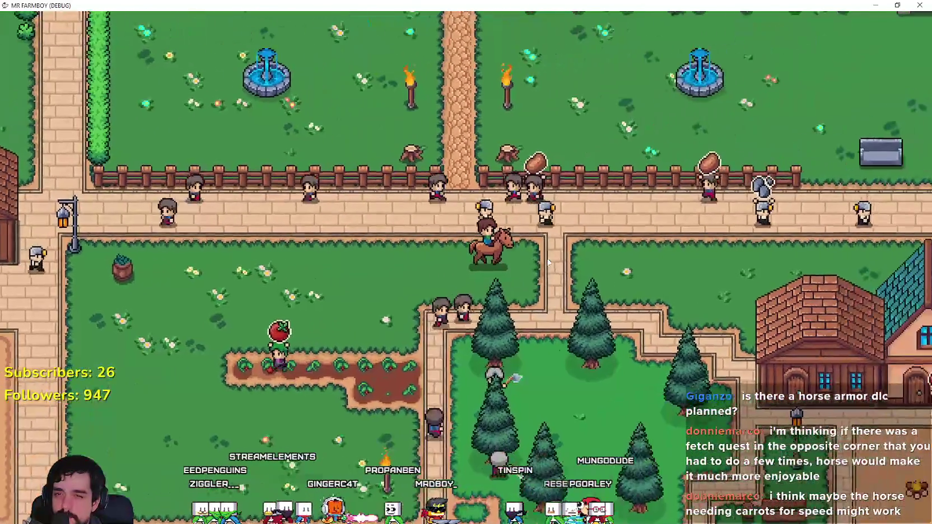
# - Ride east along the market street past the stalls, then back west toward the fountains
pyautogui.press('d')
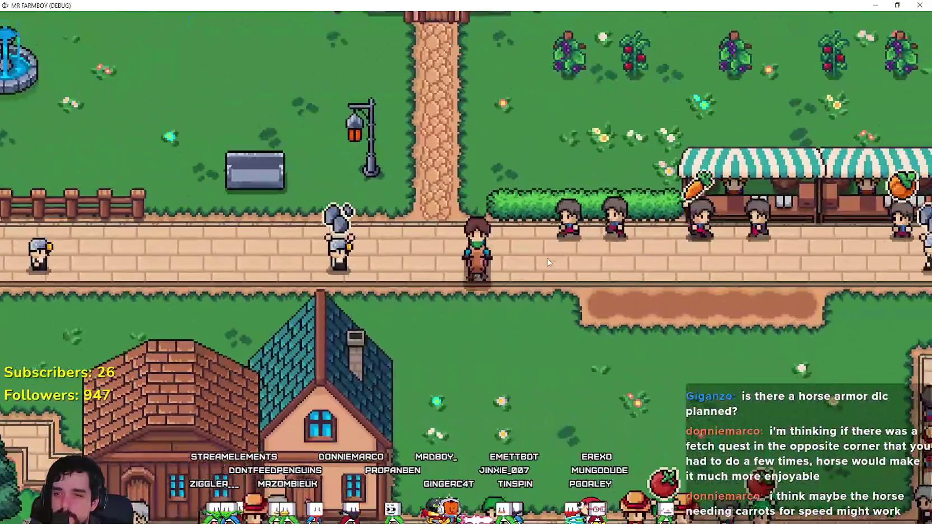
pyautogui.press('d')
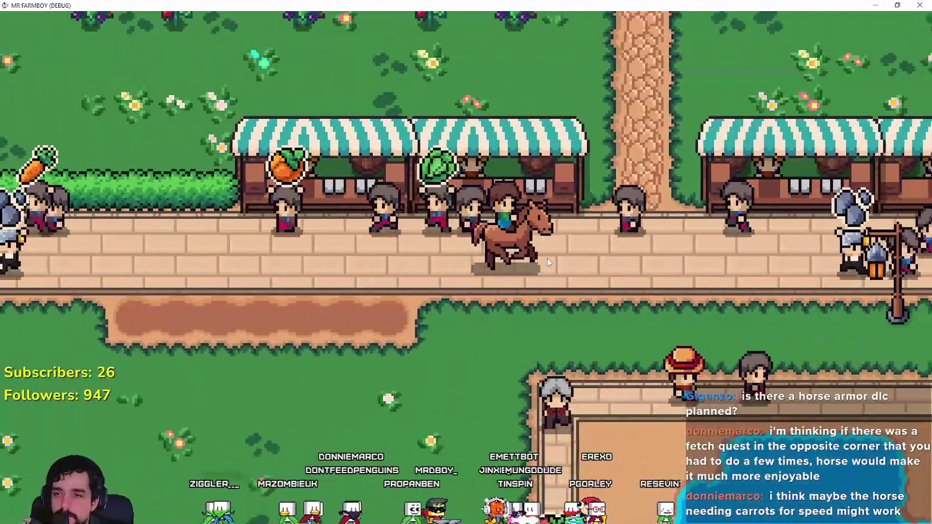
pyautogui.press('d')
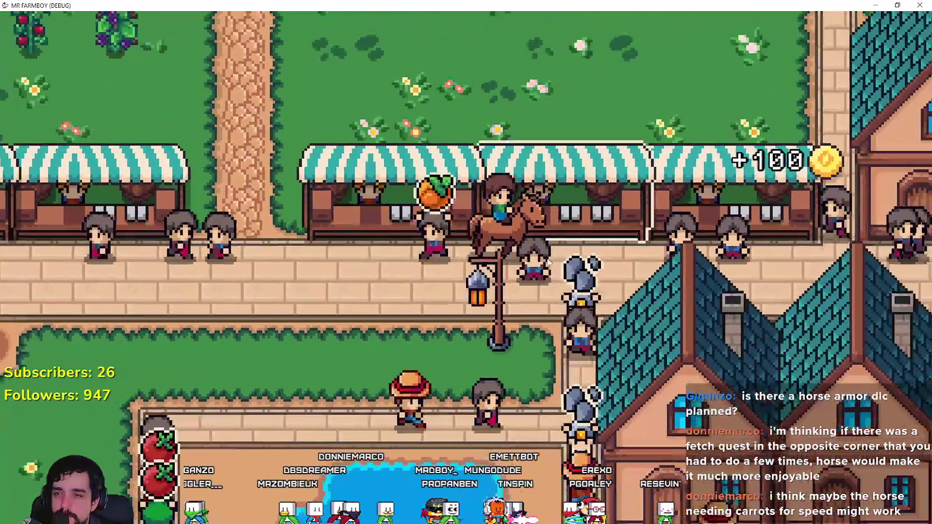
pyautogui.press('a')
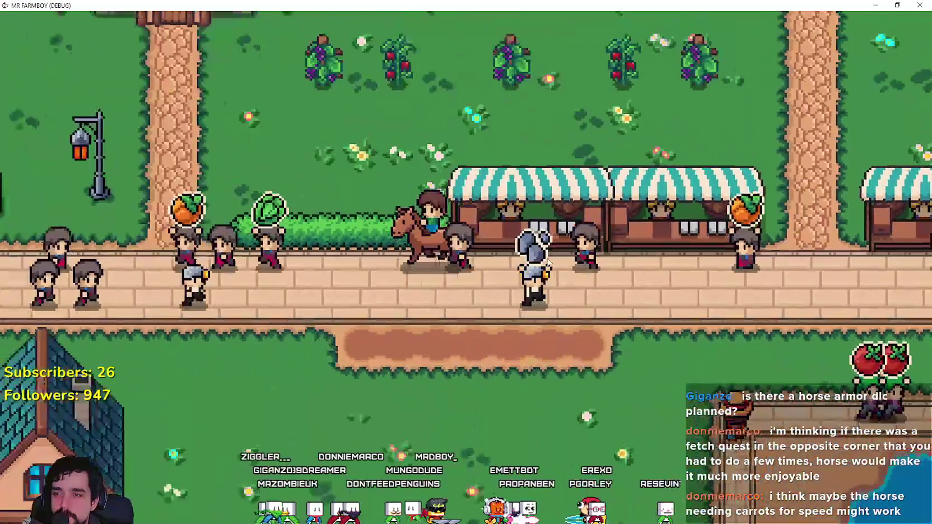
pyautogui.press('a')
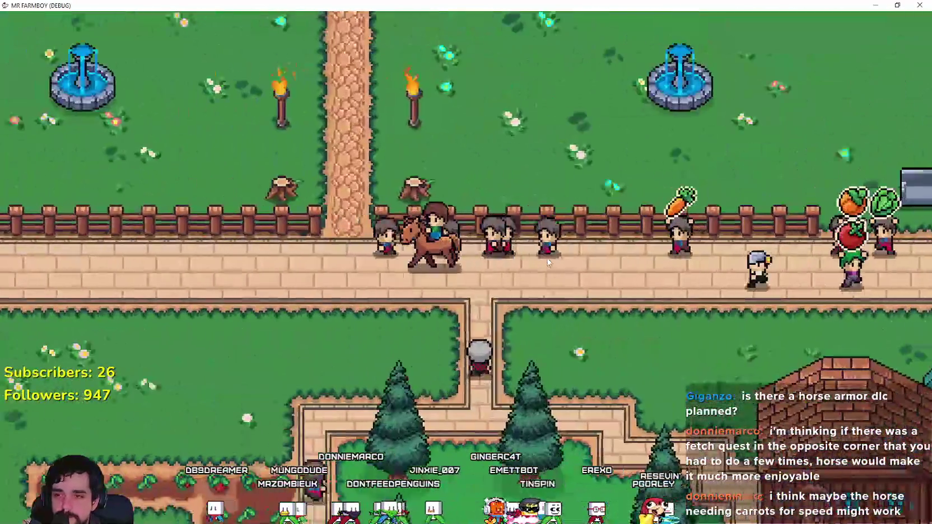
# - Zoom the camera out and in, then ride east across town and south through the quarry to the campfire plot
pyautogui.scroll(-10, 548, 262)
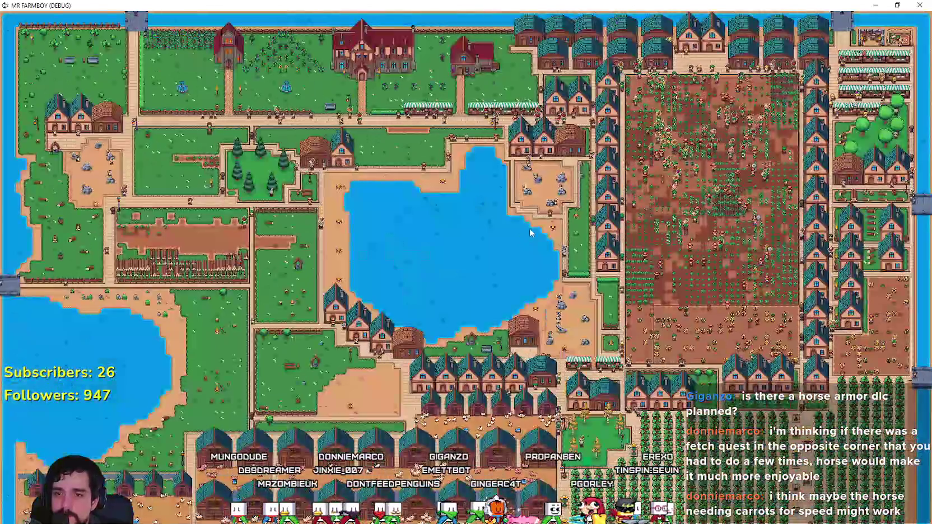
pyautogui.scroll(10, 531, 233)
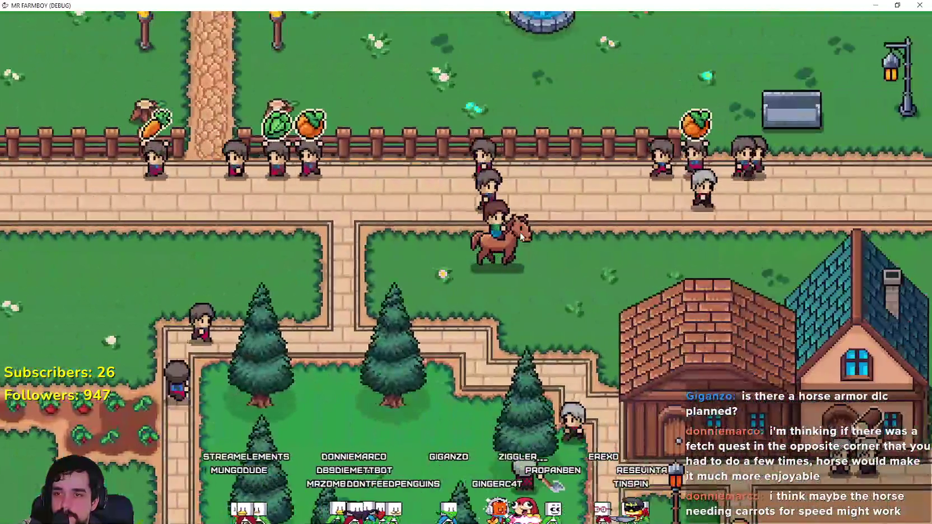
pyautogui.scroll(-4, 521, 237)
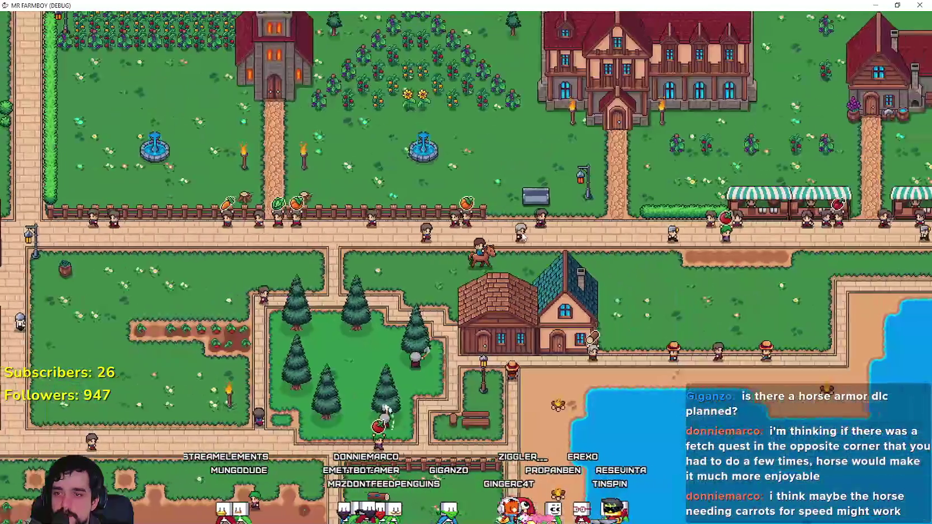
pyautogui.scroll(1, 522, 236)
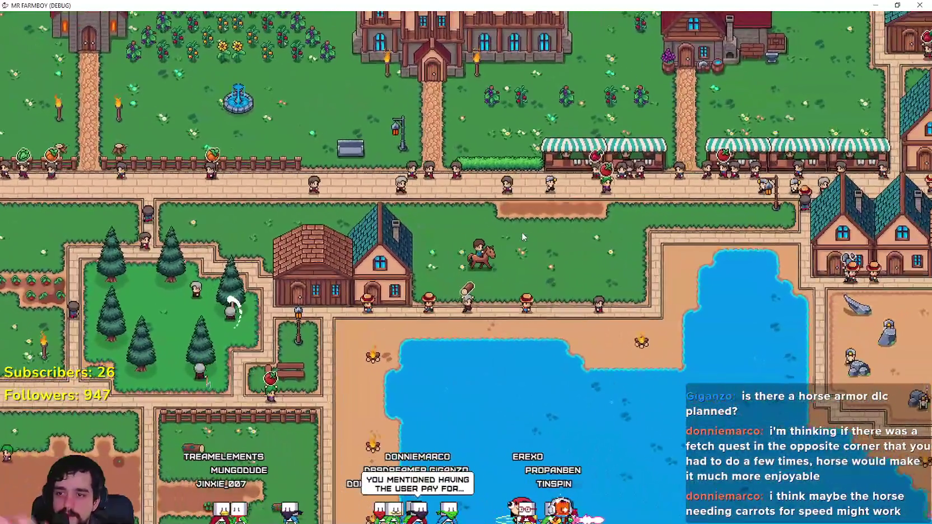
pyautogui.press('d')
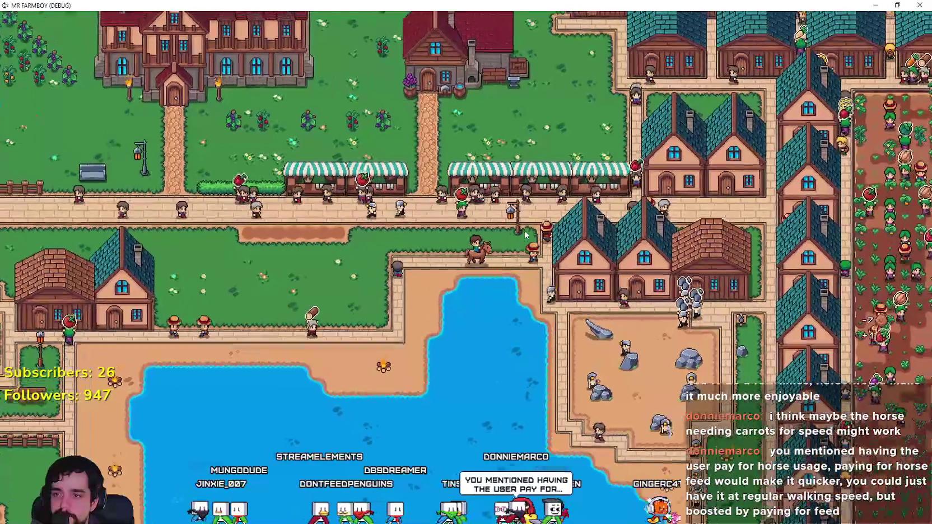
pyautogui.press('s')
pyautogui.scroll(-3, 524, 235)
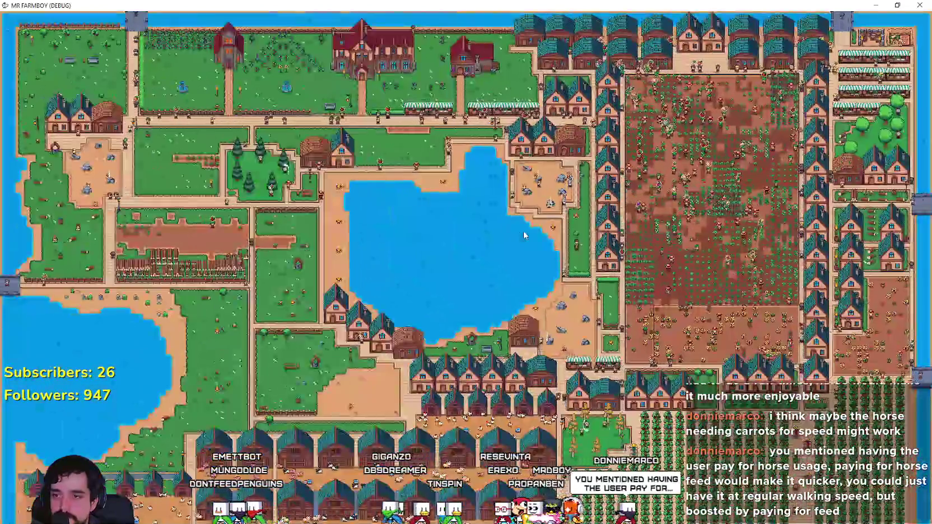
pyautogui.scroll(3, 523, 235)
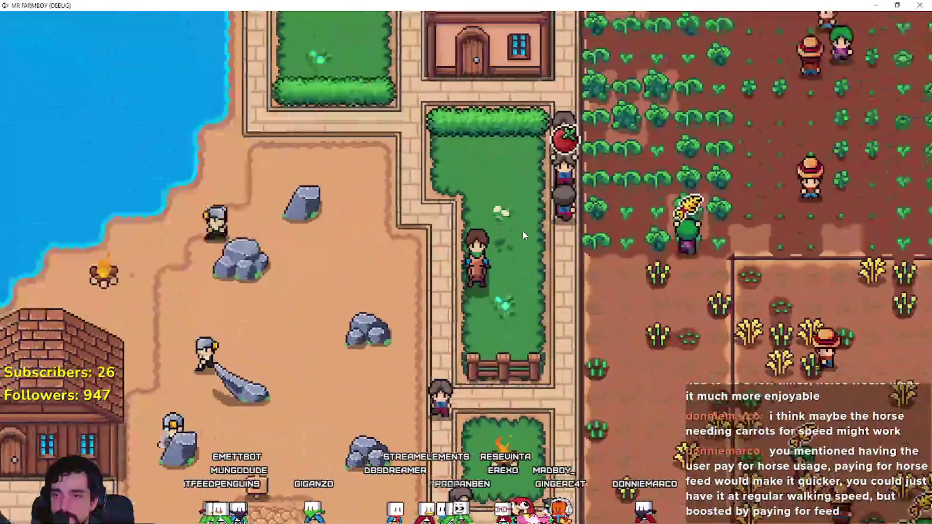
pyautogui.press('s')
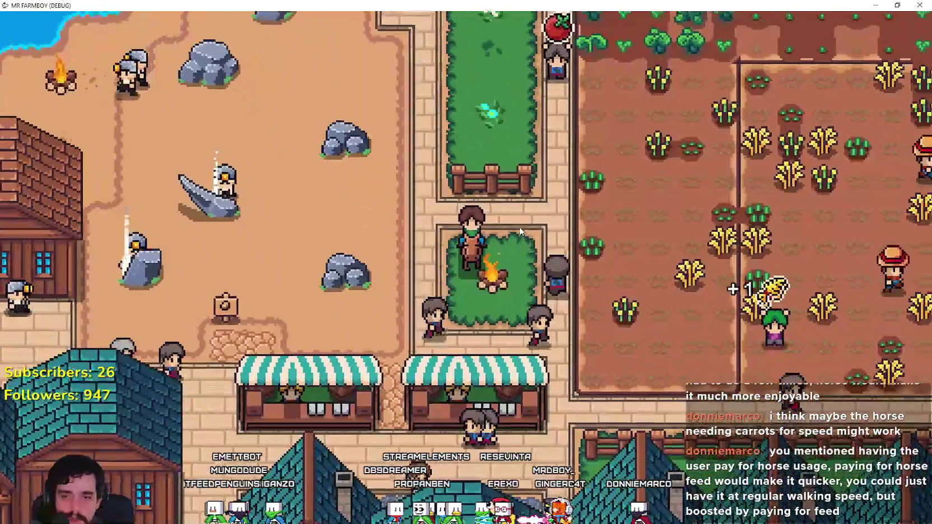
# - Ride to the market stalls, west past the chicken coops, and out of the plaza onto the lakeside grass
pyautogui.press('d')
pyautogui.press('s')
pyautogui.press('a')
pyautogui.press('a')
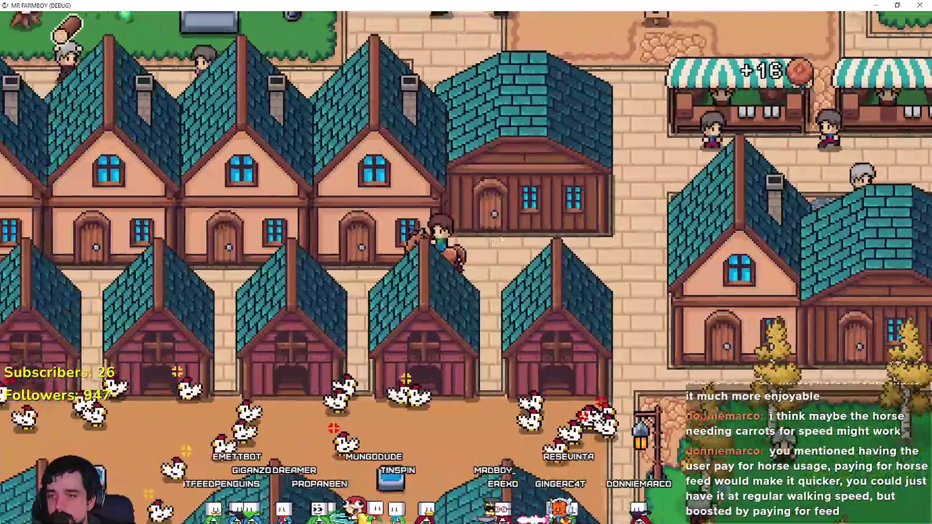
pyautogui.press('a')
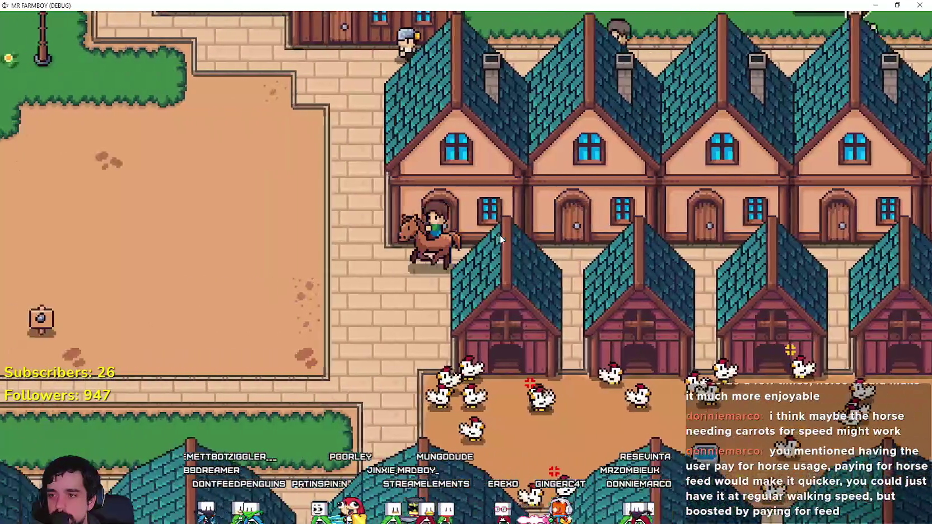
pyautogui.press('a')
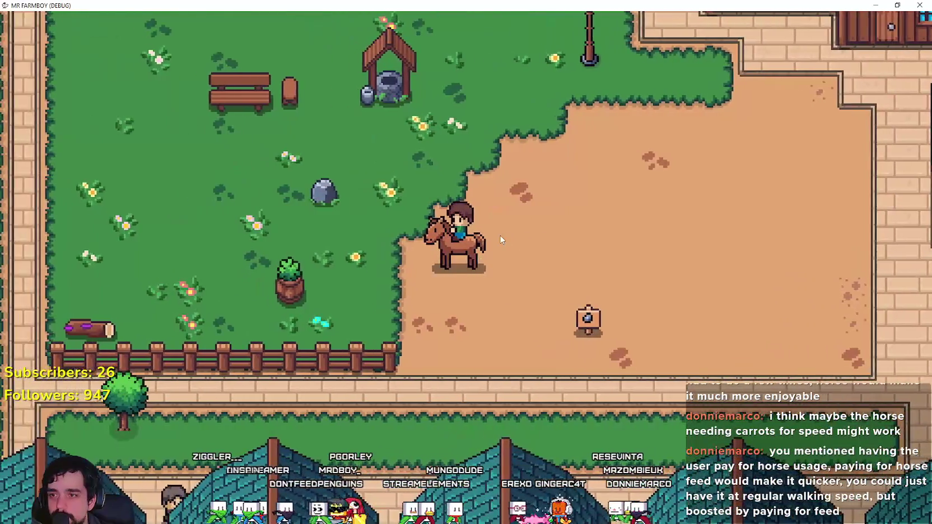
pyautogui.press('w')
pyautogui.press('a')
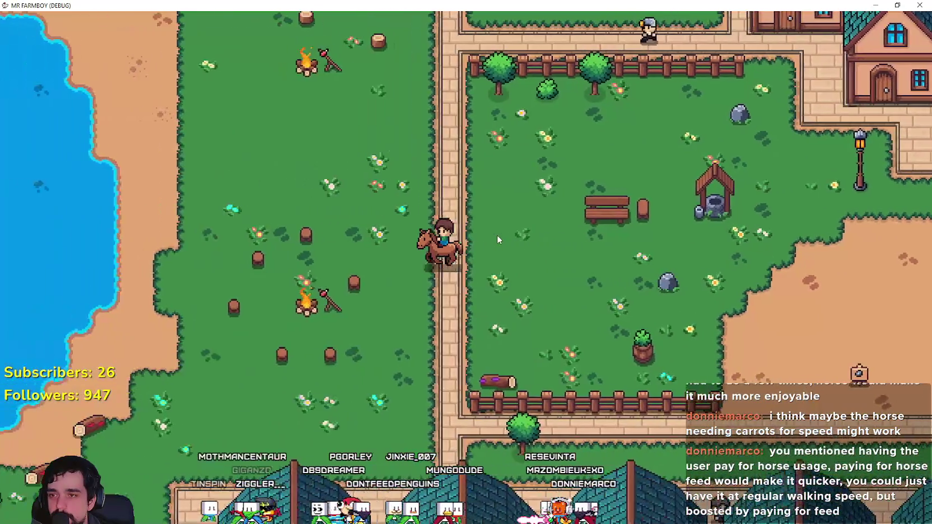
# - Ride north along the grassy paths to the planted crop plot by the timber stacks
pyautogui.press('w')
pyautogui.press('w')
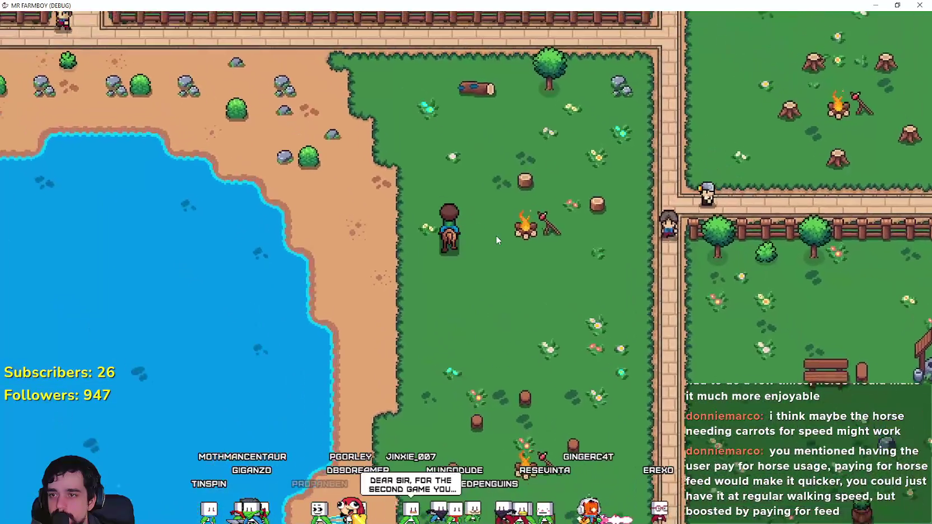
pyautogui.press('d')
pyautogui.press('s')
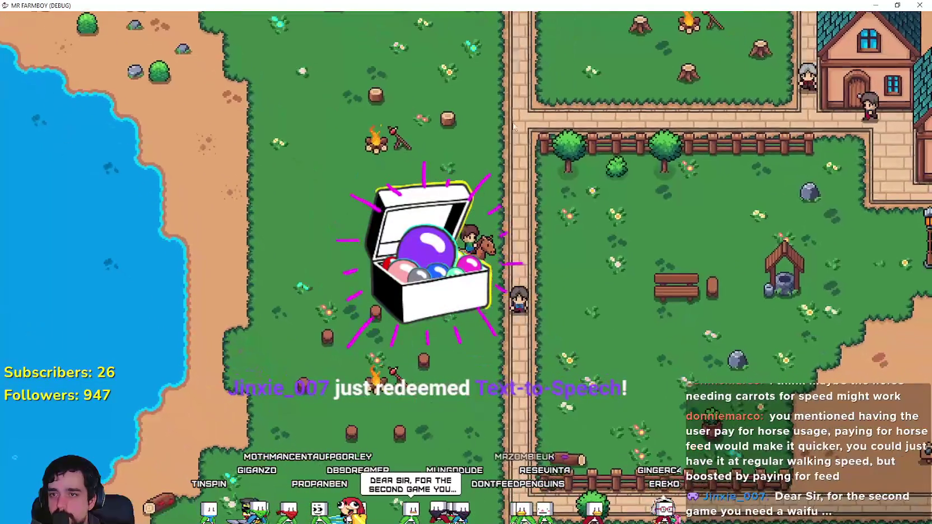
pyautogui.press('w')
pyautogui.press('w')
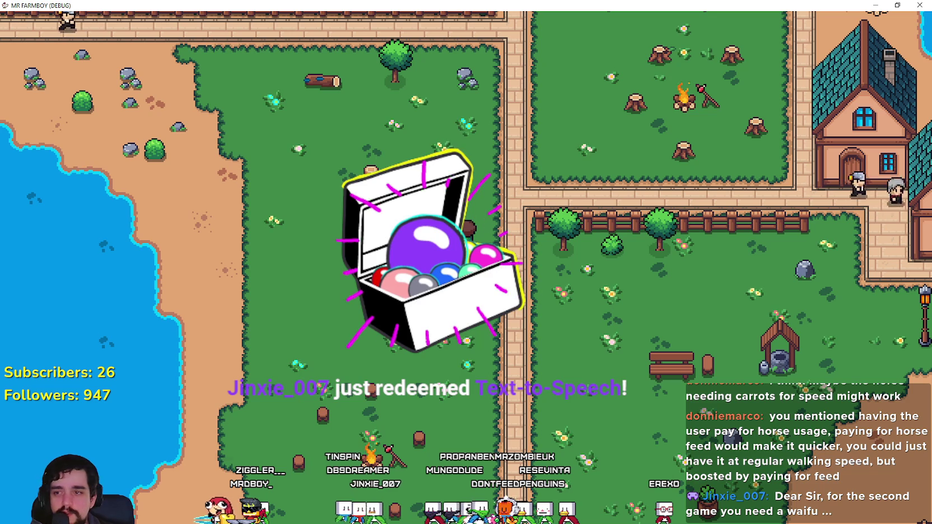
# - Ride north onto the tilled tomato field and west across it
pyautogui.press('w')
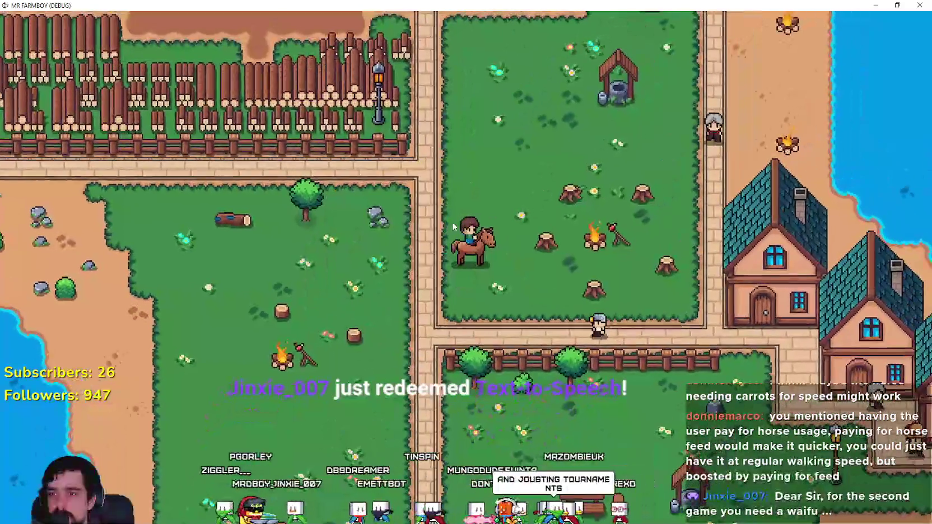
pyautogui.press('w')
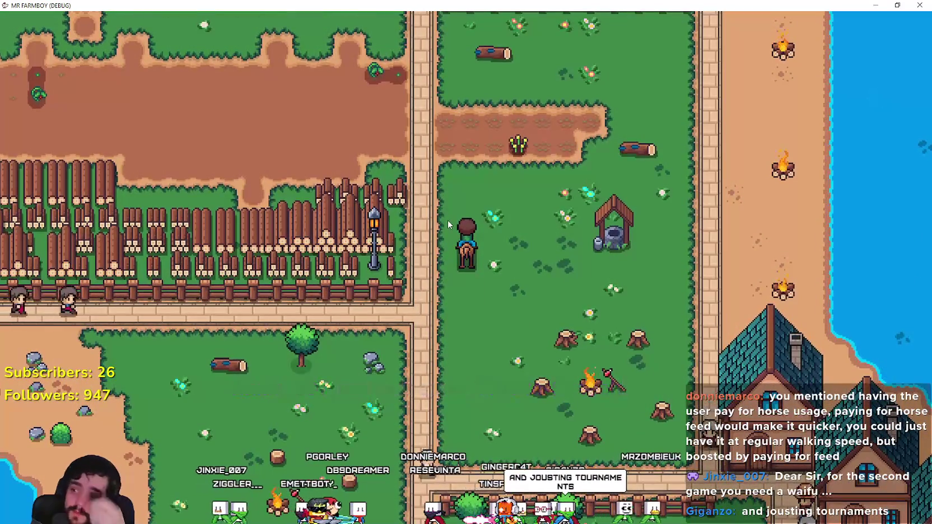
pyautogui.press('w')
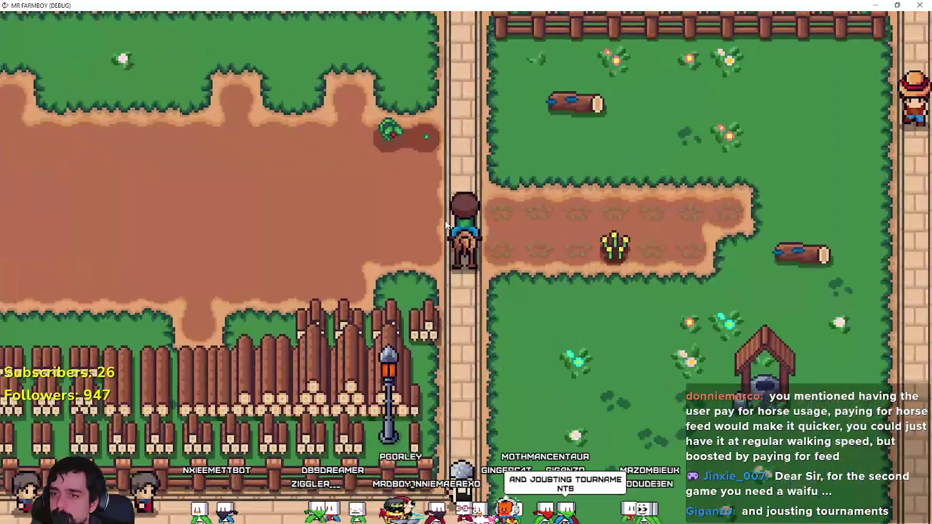
pyautogui.press('a')
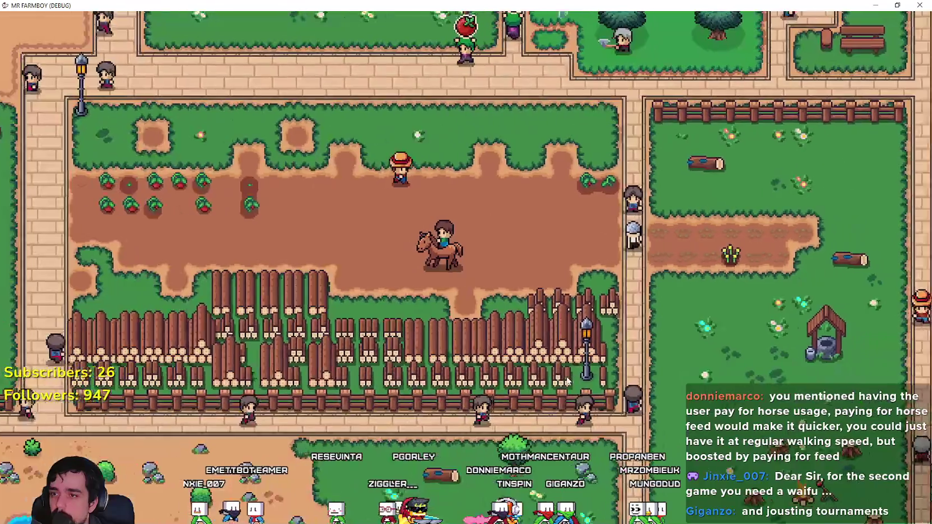
# - Harvest the ripe tomatoes, dismounting to walk along the field
pyautogui.press('a')
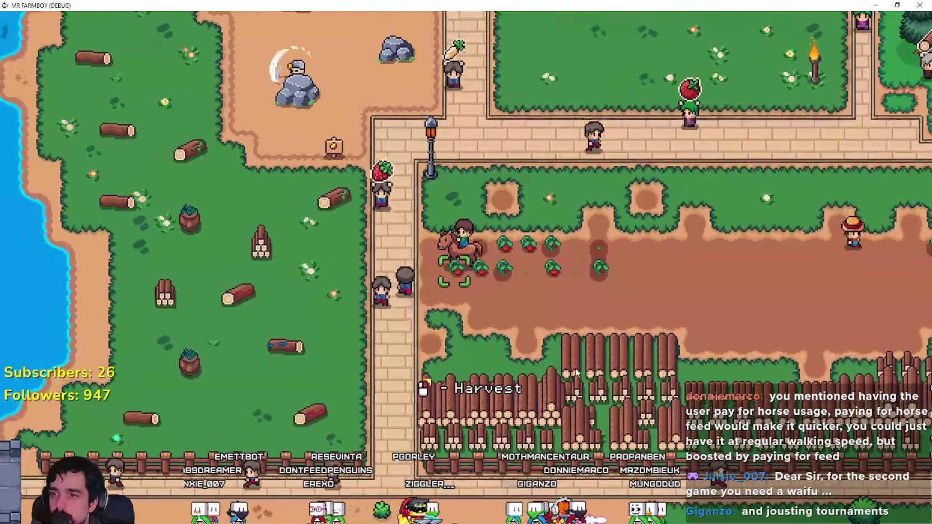
pyautogui.press('e')
pyautogui.press('d')
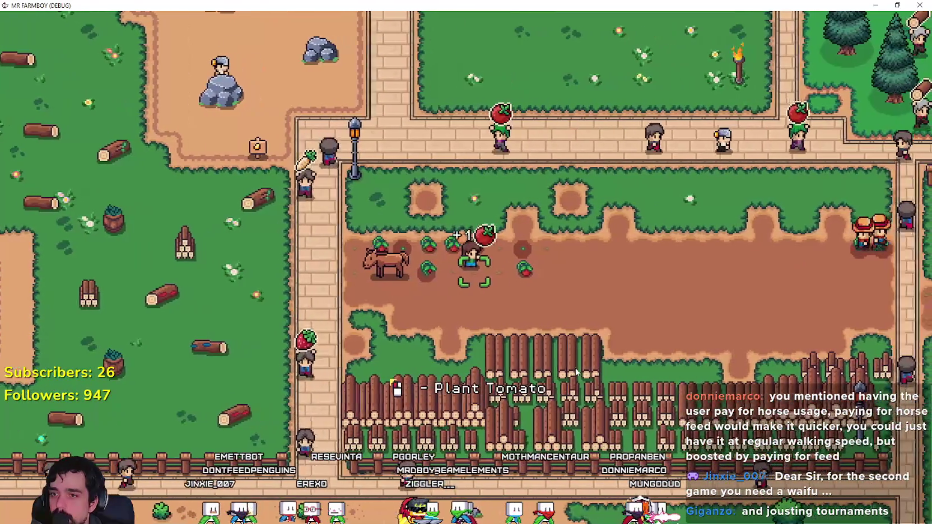
pyautogui.press('e')
pyautogui.press('a')
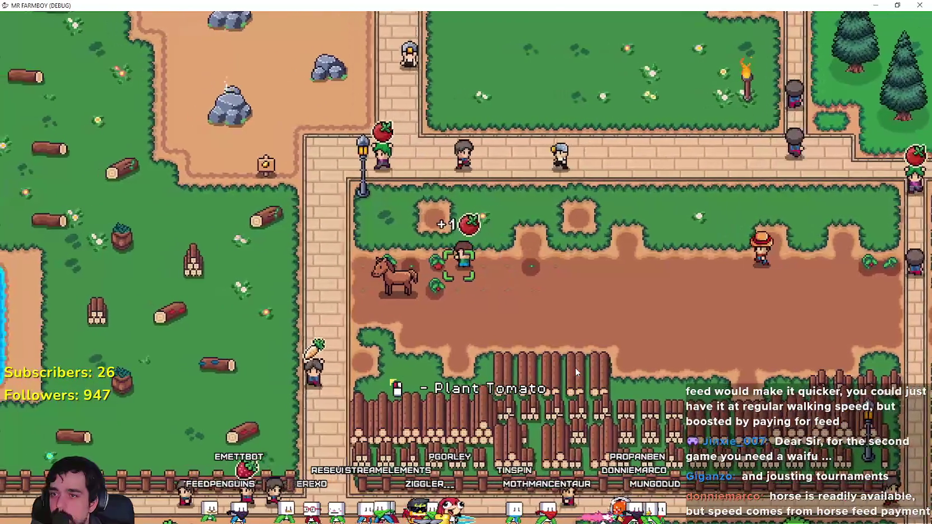
# - Remount the horse and ride south, then east to the path by the lakeside houses
pyautogui.press('e')
pyautogui.press('s')
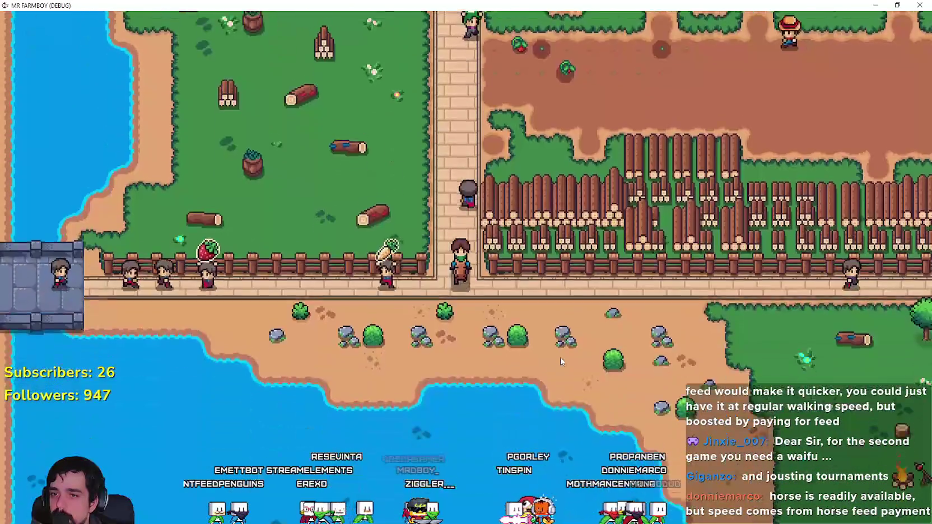
pyautogui.press('d')
pyautogui.press('s')
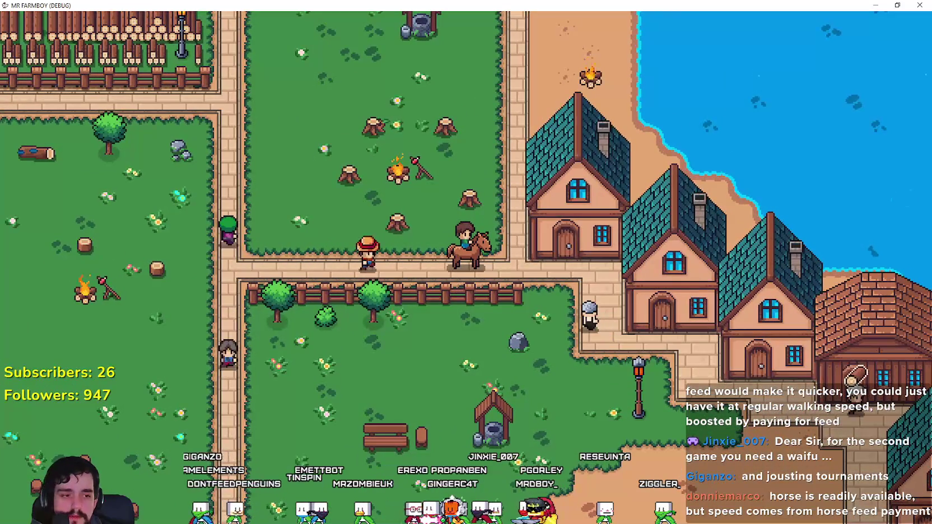
# - Search the Steam store for 'kingdom two' and open the Kingdom Two Crowns page
pyautogui.hotkey('alt', 'Tab')
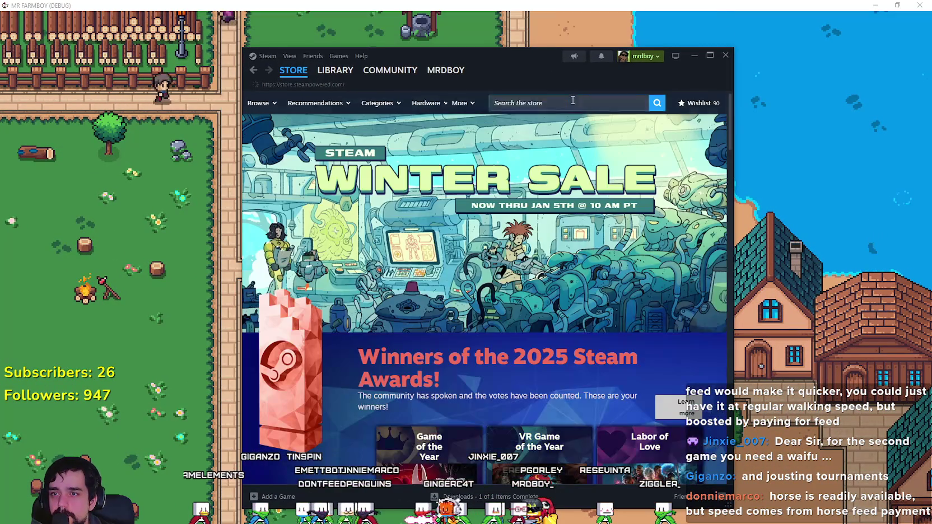
pyautogui.click(573, 101)
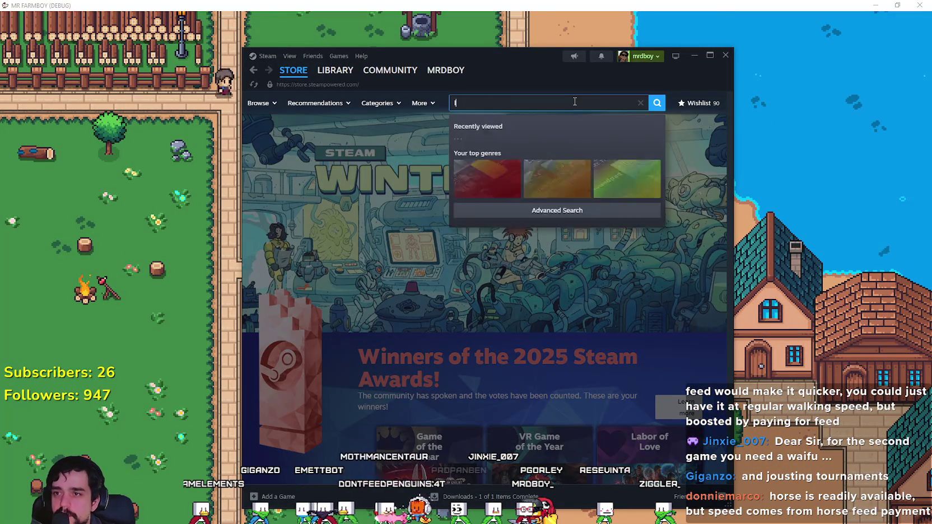
pyautogui.write('kingdo')
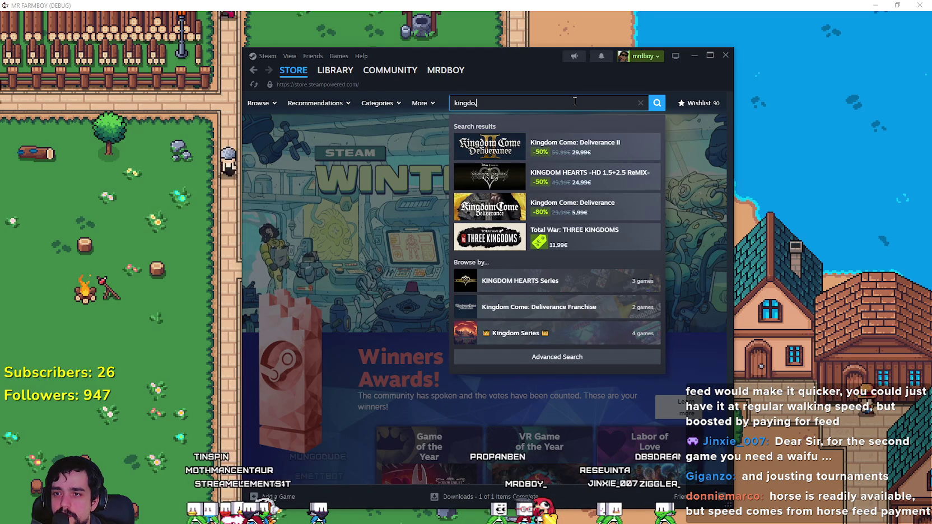
pyautogui.write('m, two')
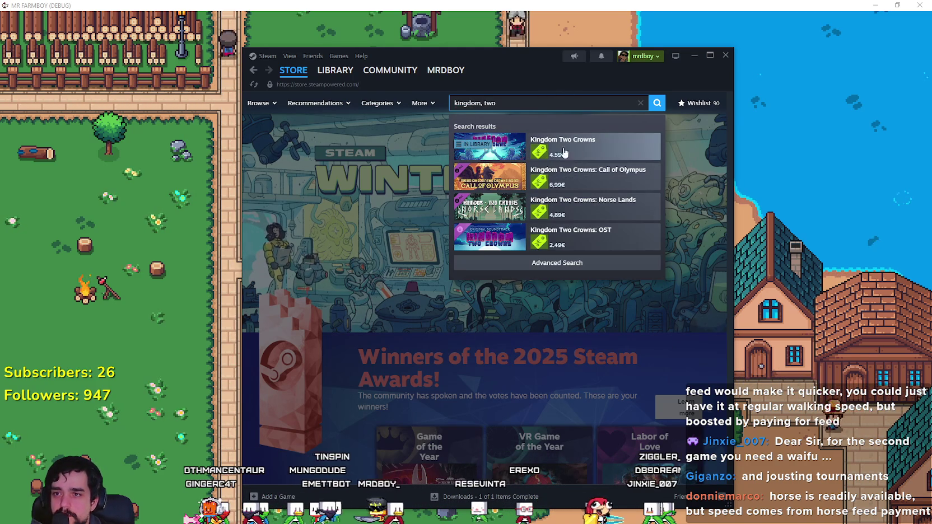
pyautogui.click(560, 147)
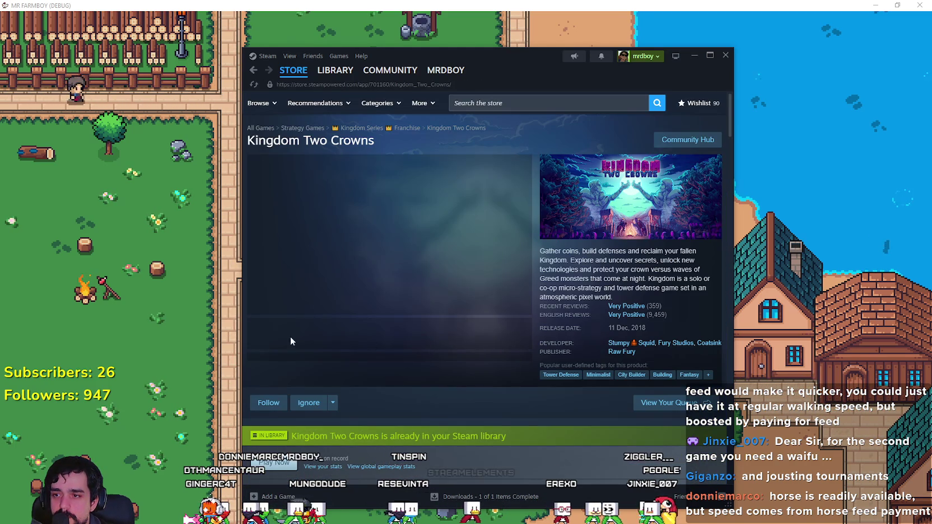
# - Play the gameplay trailer, skip ahead, pause at 0:18, and switch it to fullscreen
pyautogui.scroll(-2, 405, 354)
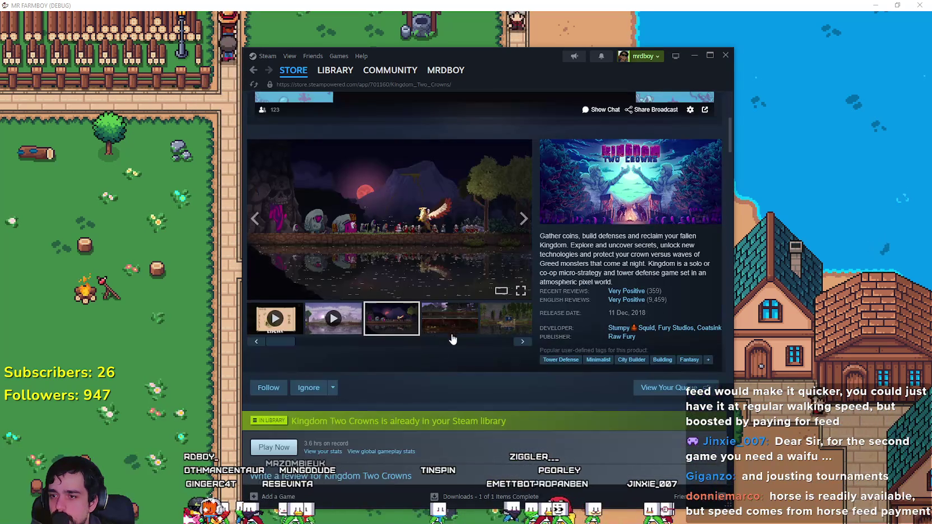
pyautogui.click(493, 322)
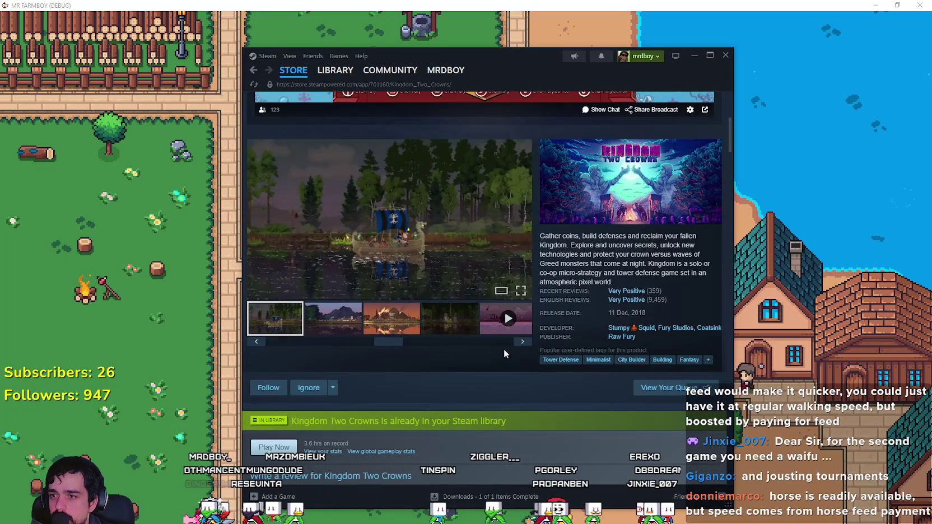
pyautogui.click(275, 318)
pyautogui.scroll(1, 355, 282)
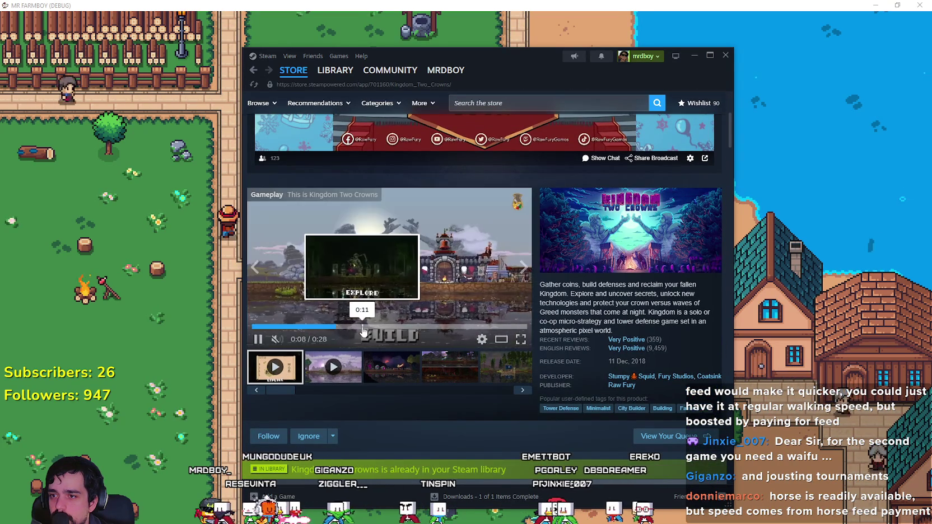
pyautogui.click(374, 328)
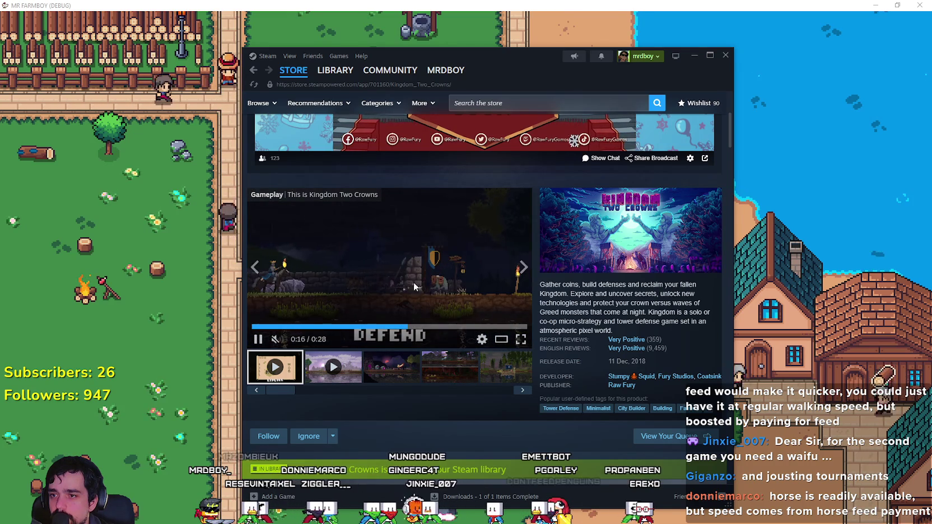
pyautogui.click(395, 297)
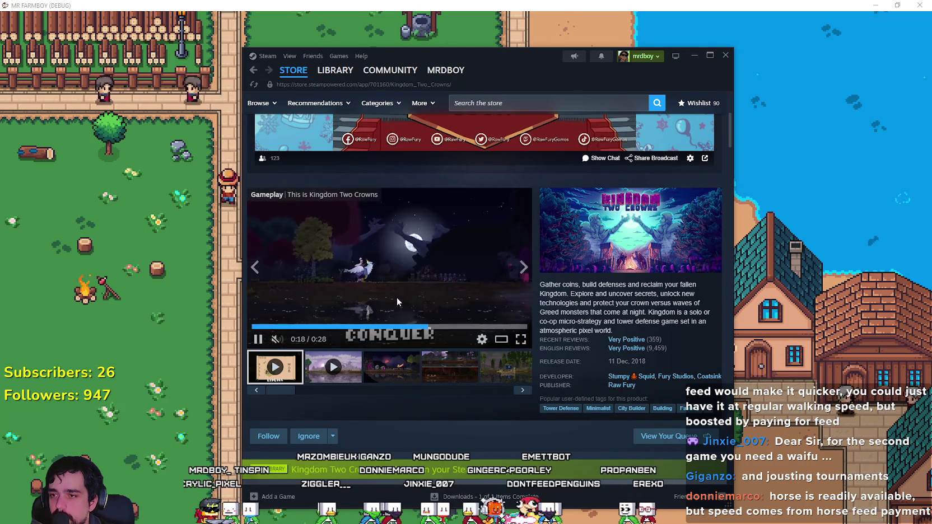
pyautogui.click(426, 327)
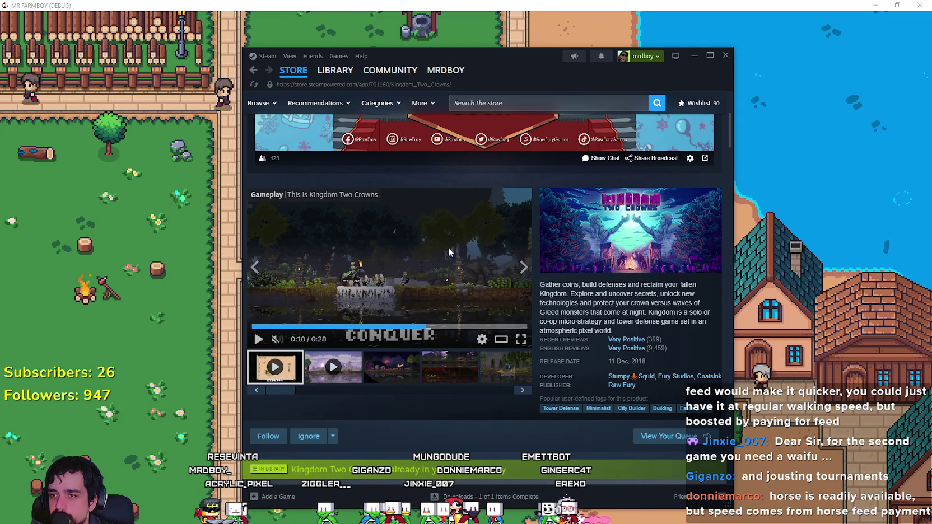
pyautogui.click(521, 339)
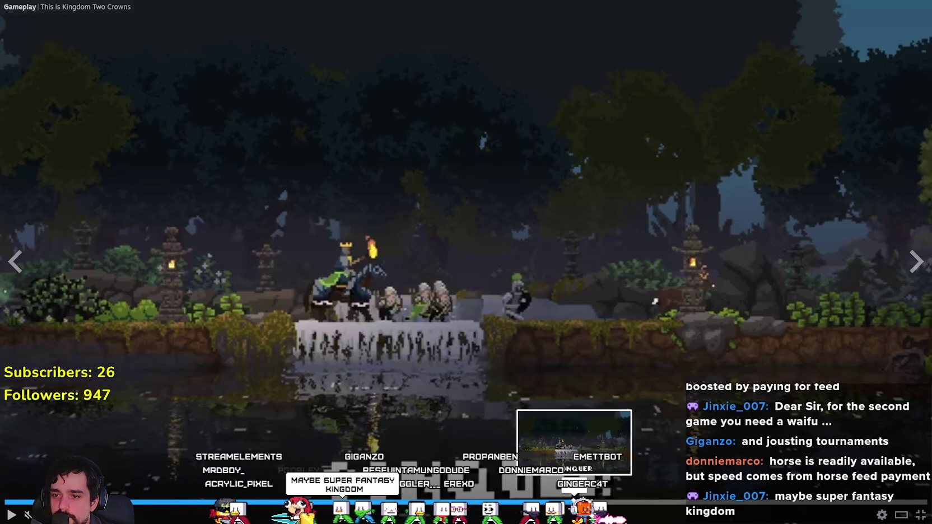
# - Jump between the forest and night scenes on the trailer's seek bar
pyautogui.click(577, 501)
pyautogui.click(601, 502)
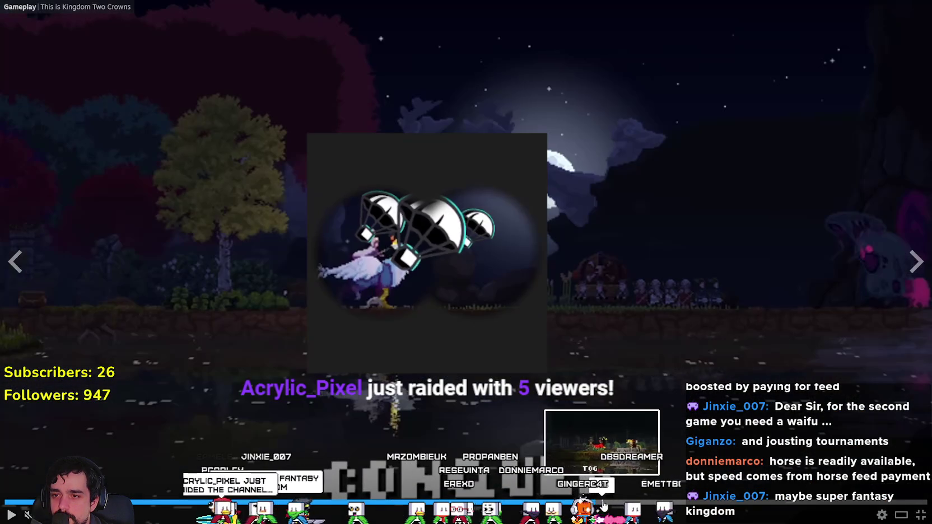
pyautogui.click(620, 503)
pyautogui.click(585, 502)
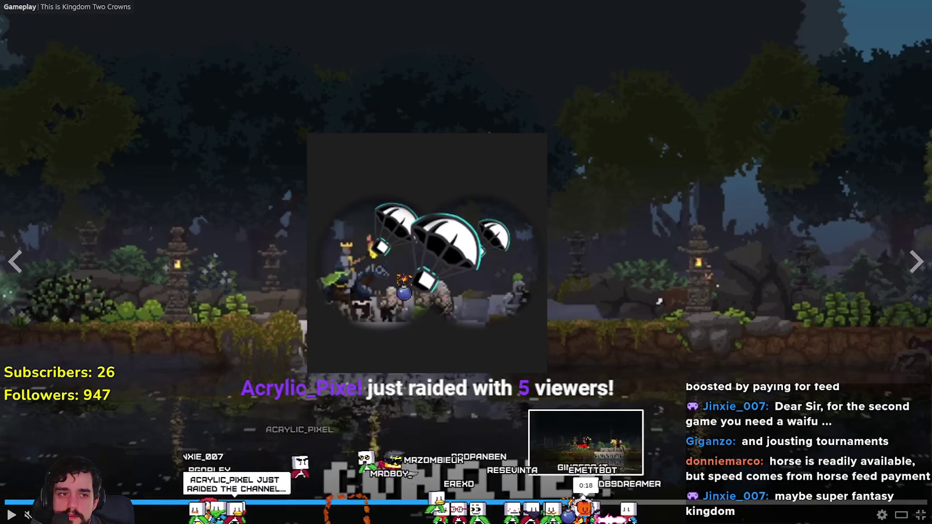
pyautogui.click(603, 507)
# - Scrub from 0:21 back to the castle scene at 0:08, then leave Steam for MR FARMBOY
pyautogui.moveTo(603, 507)
pyautogui.mouseDown()
pyautogui.moveTo(886, 507)
pyautogui.moveTo(591, 501)
pyautogui.mouseUp()
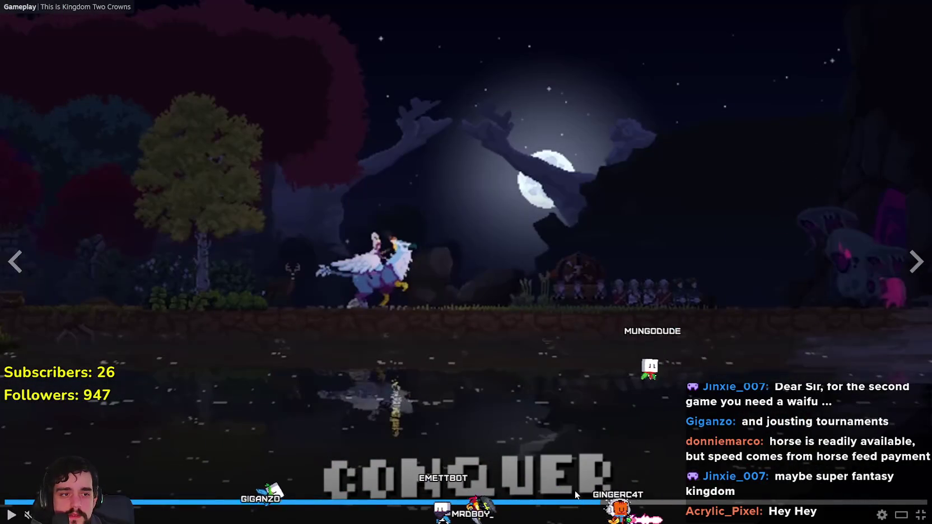
pyautogui.click(534, 507)
pyautogui.moveTo(450, 510); pyautogui.dragTo(358, 498)
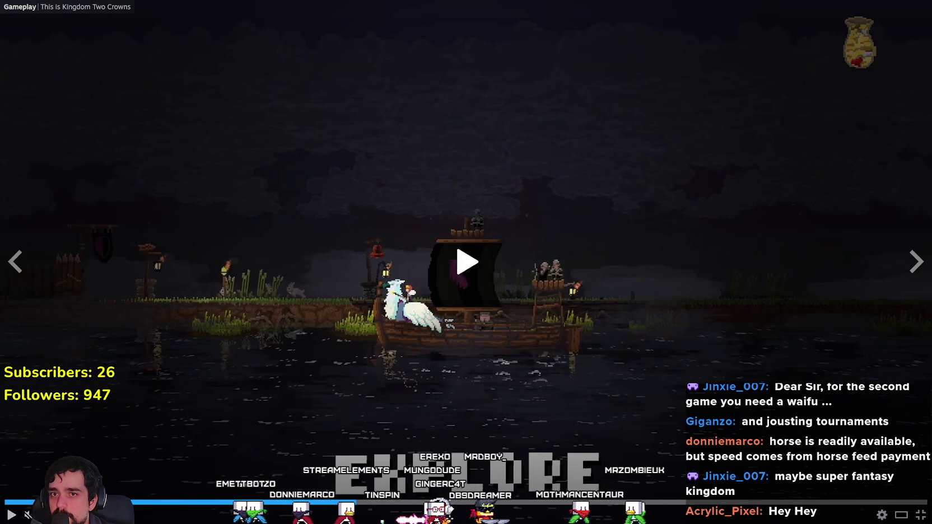
pyautogui.moveTo(344, 487)
pyautogui.mouseDown()
pyautogui.moveTo(326, 501)
pyautogui.moveTo(283, 505)
pyautogui.mouseUp()
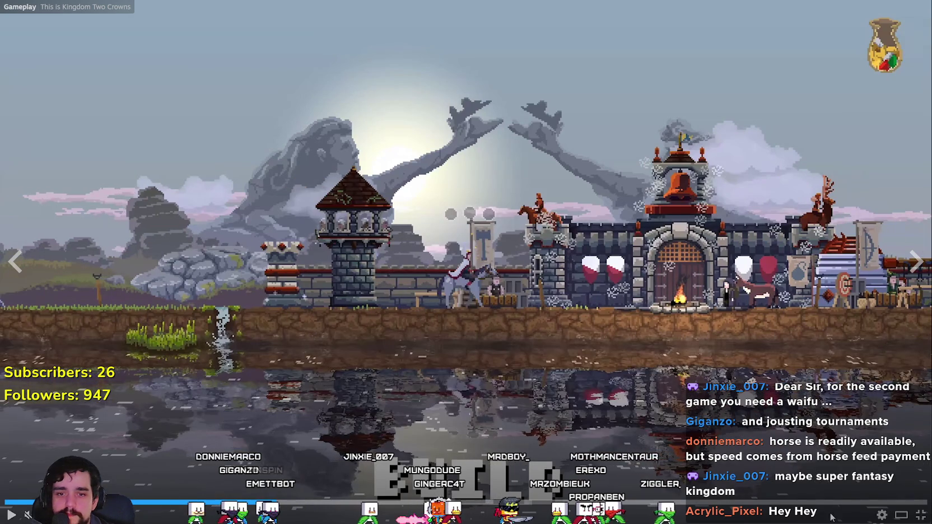
pyautogui.click(901, 515)
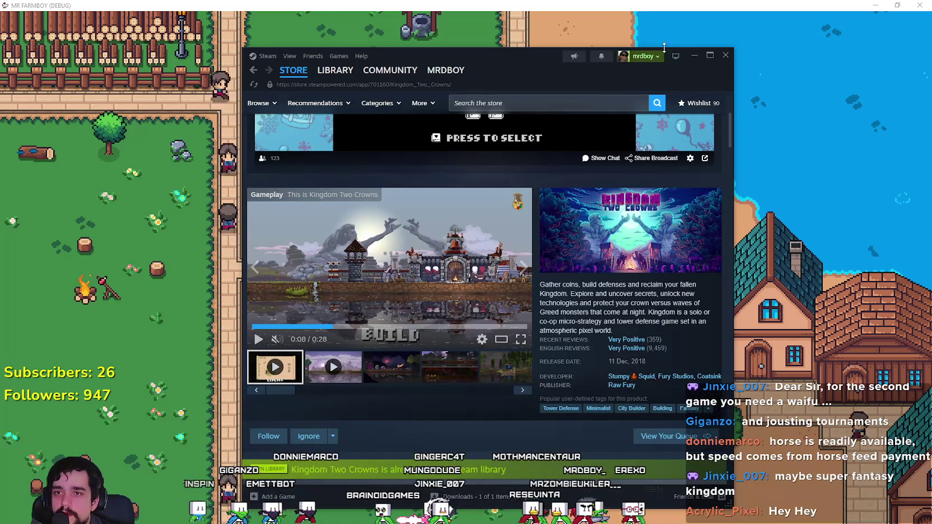
pyautogui.click(693, 56)
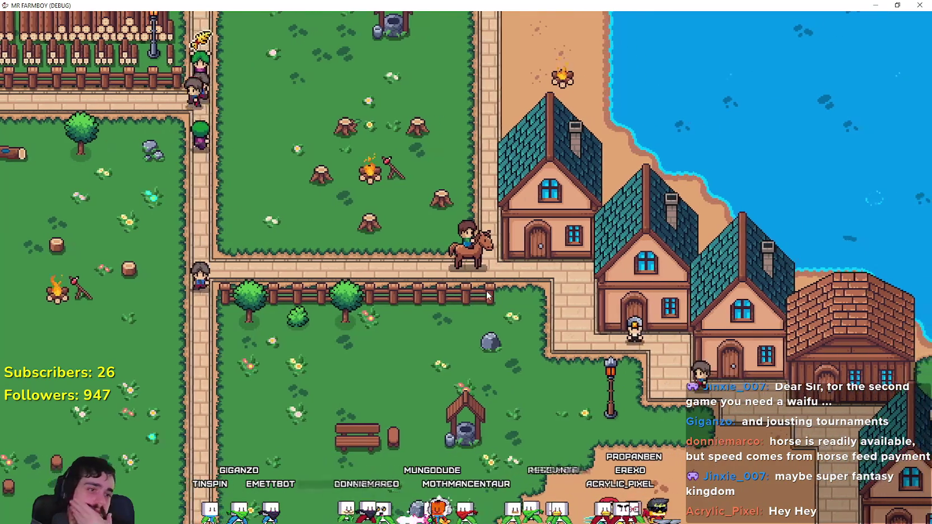
# - Ride to the small crop plot, harvest the ripe crop and replant wheat
pyautogui.hotkey('w', 'a')
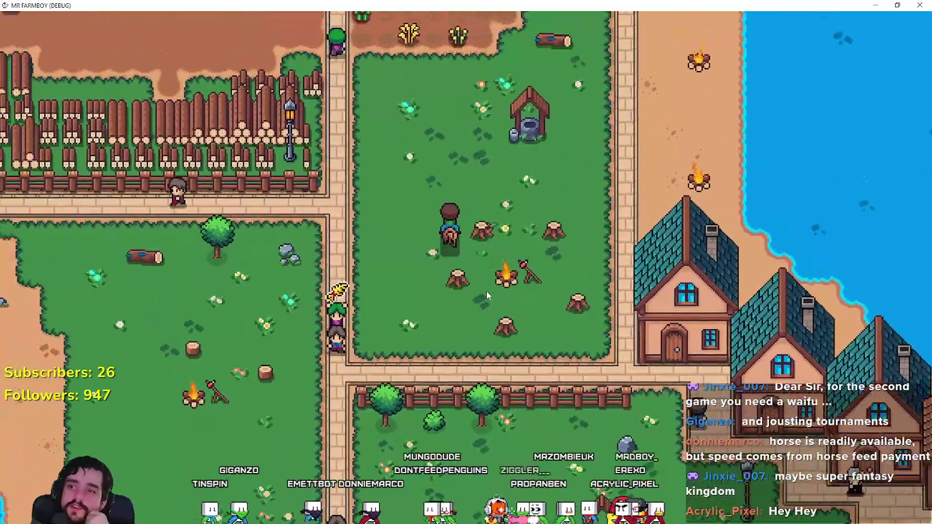
pyautogui.press('w')
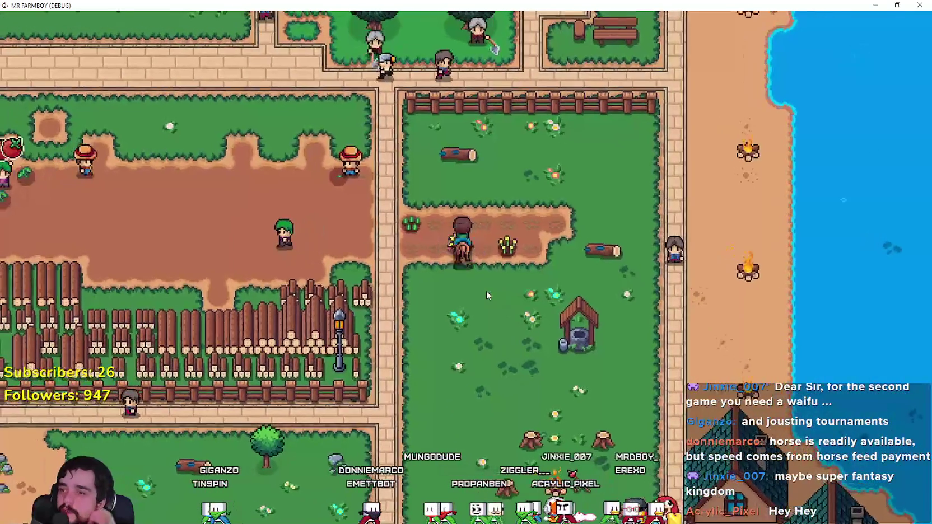
pyautogui.scroll(3, 486, 290)
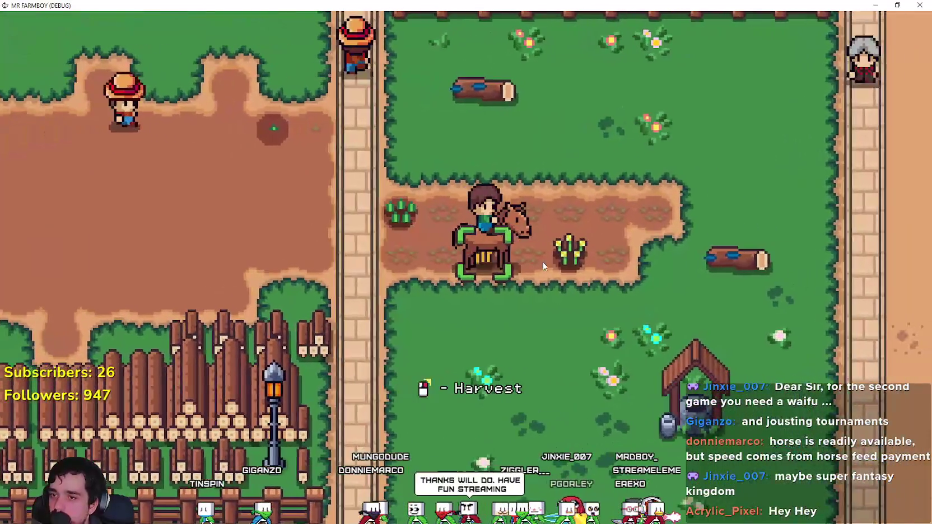
pyautogui.click(543, 266)
pyautogui.click(544, 266)
# - Walk south past the well and campfire, west into the left field, then back to the horse
pyautogui.press('d')
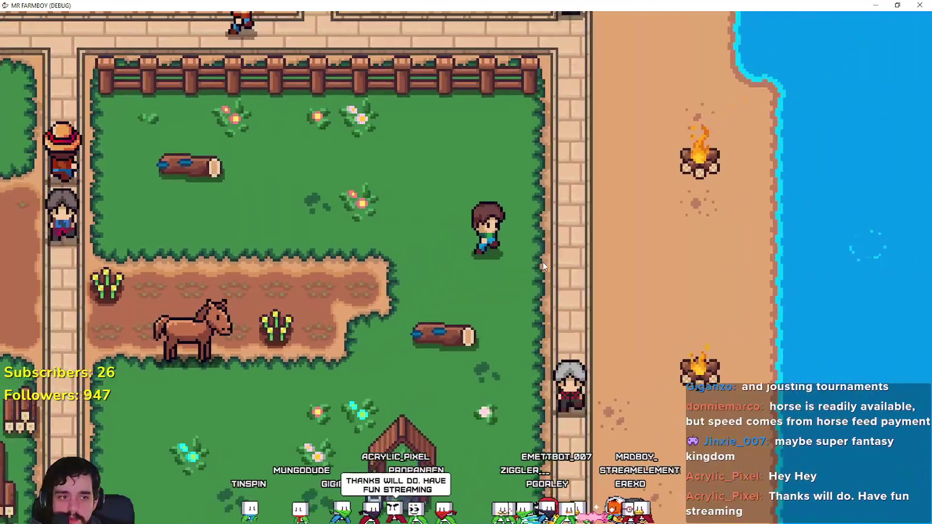
pyautogui.press('s')
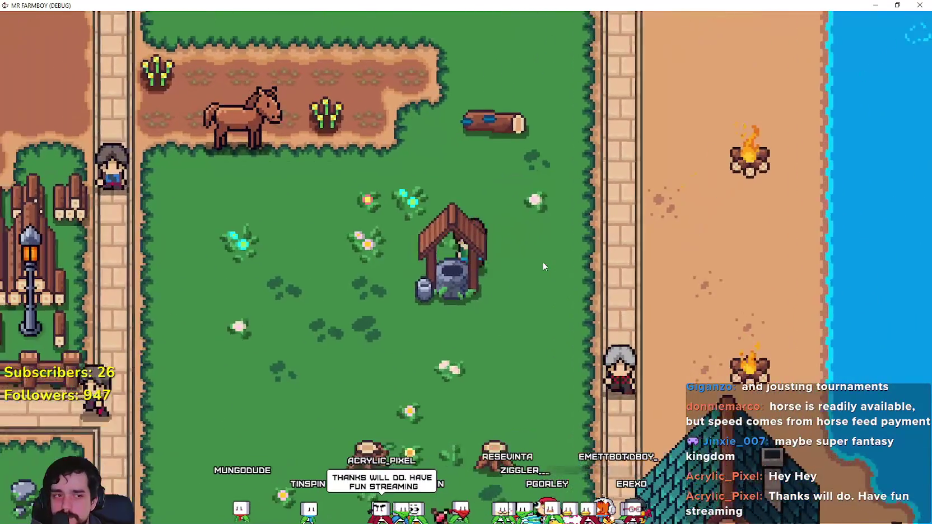
pyautogui.press('s')
pyautogui.press('a')
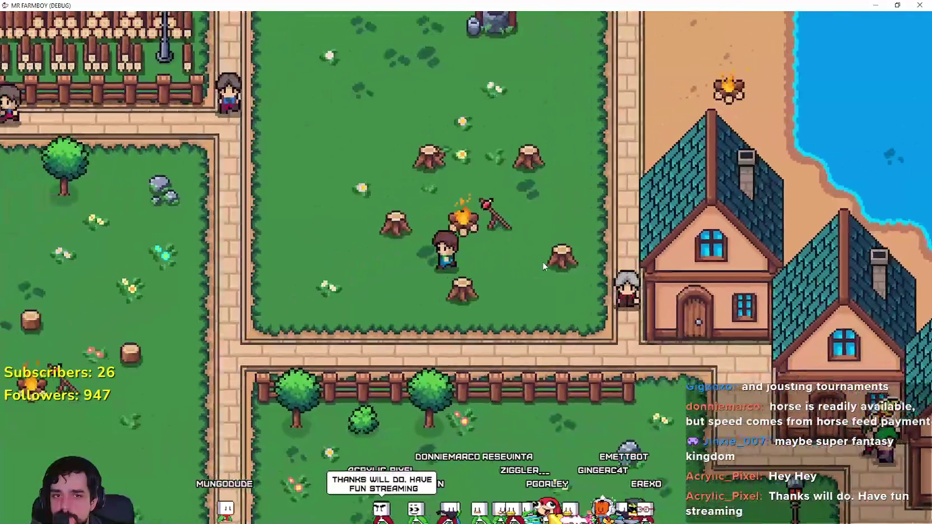
pyautogui.scroll(-5, 543, 266)
pyautogui.press('a')
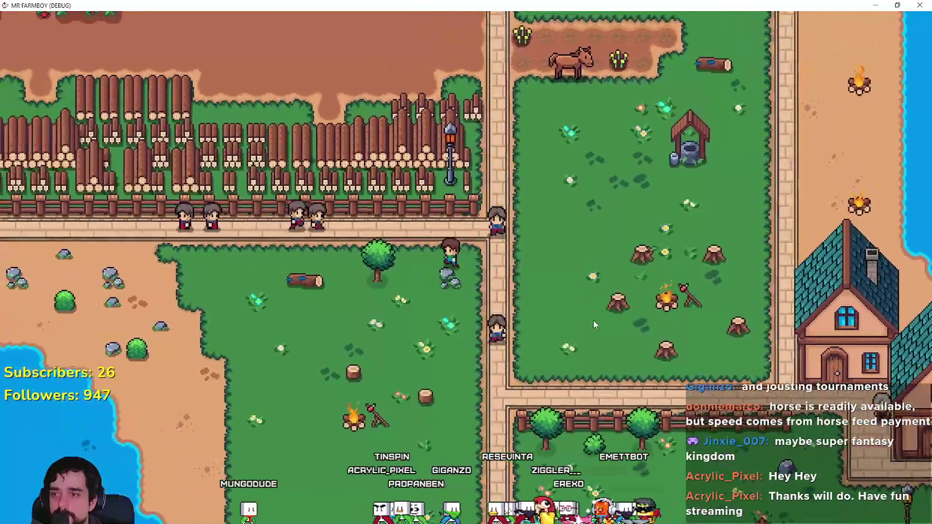
pyautogui.press('d')
pyautogui.press('w')
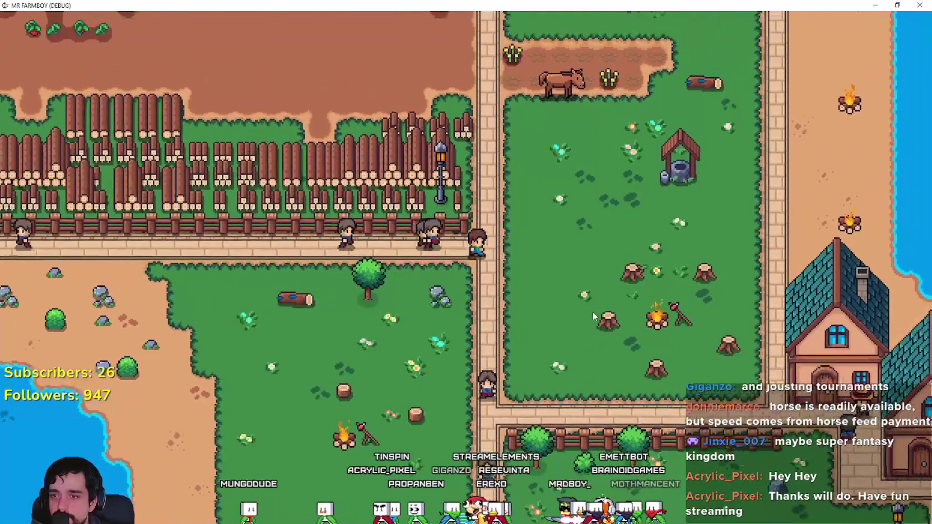
# - Remount and ride north, then east along the fenced path past the market stalls into town
pyautogui.press('w')
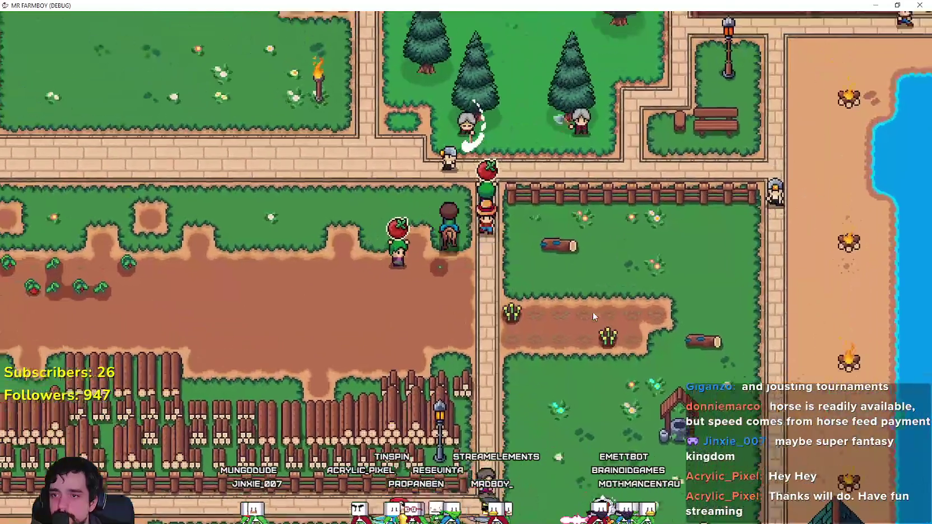
pyautogui.press('a')
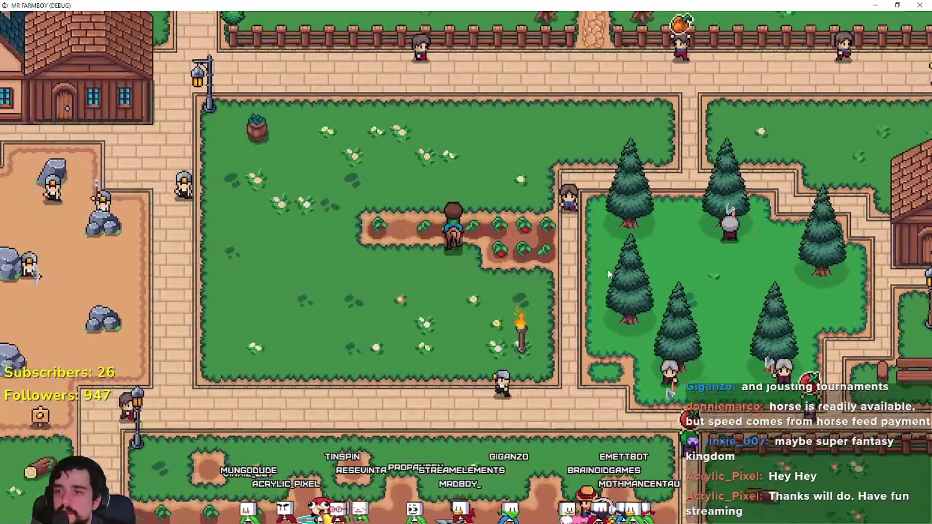
pyautogui.press('w')
pyautogui.press('d')
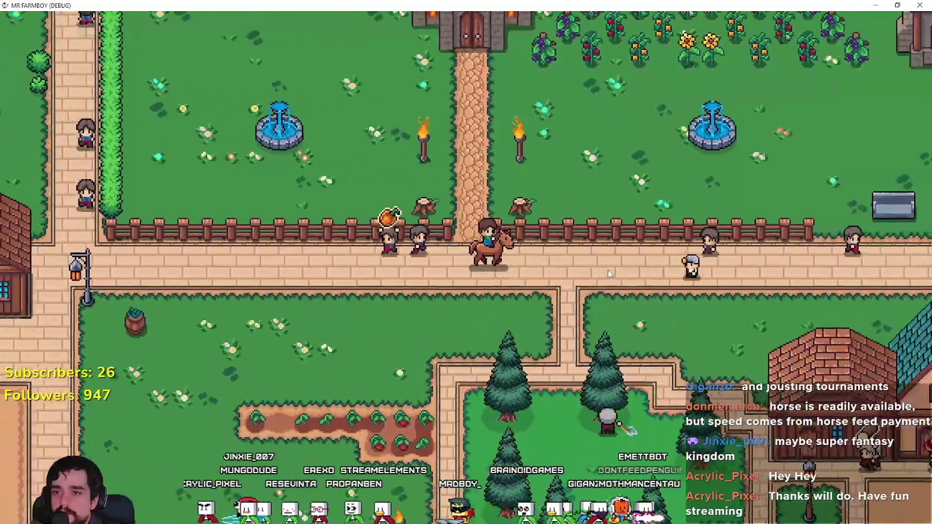
pyautogui.press('d')
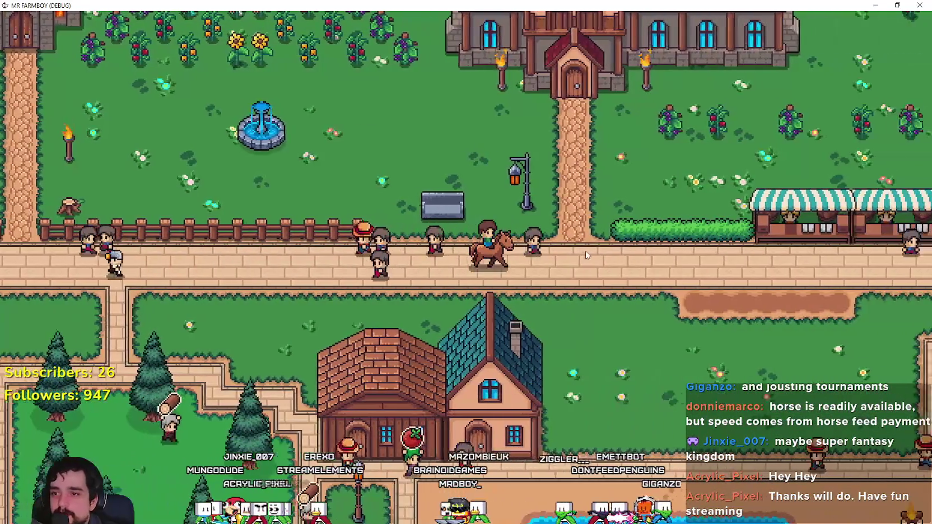
pyautogui.press('d')
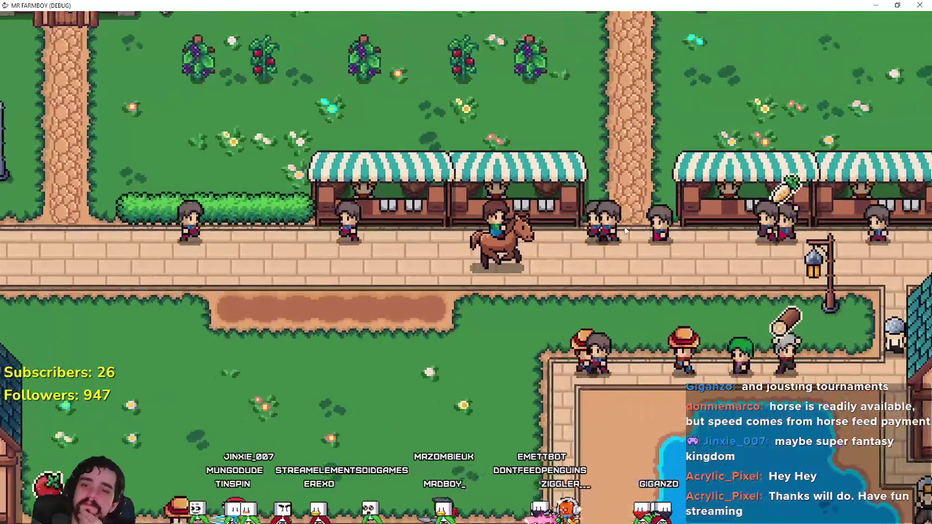
pyautogui.press('d')
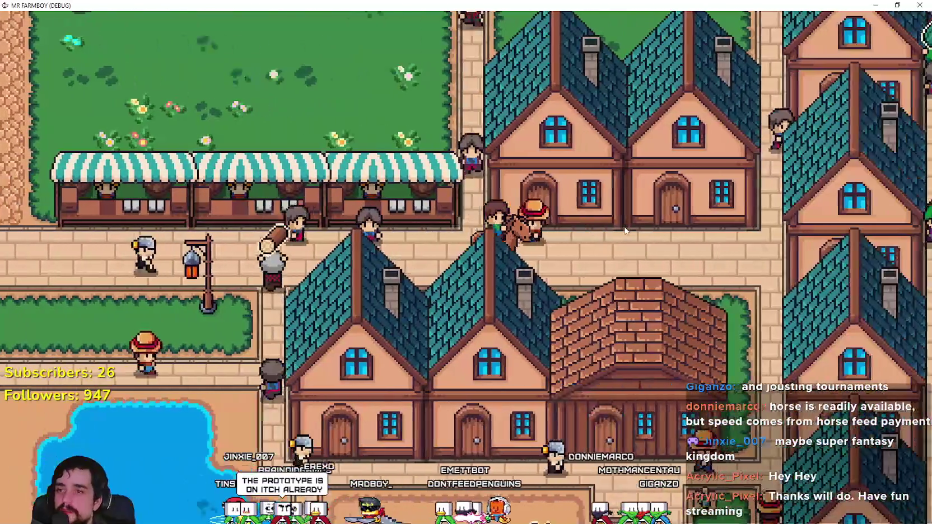
pyautogui.press('d')
# - Ride south along the waterside path, west past the houses, and north-west through the park
pyautogui.press('s')
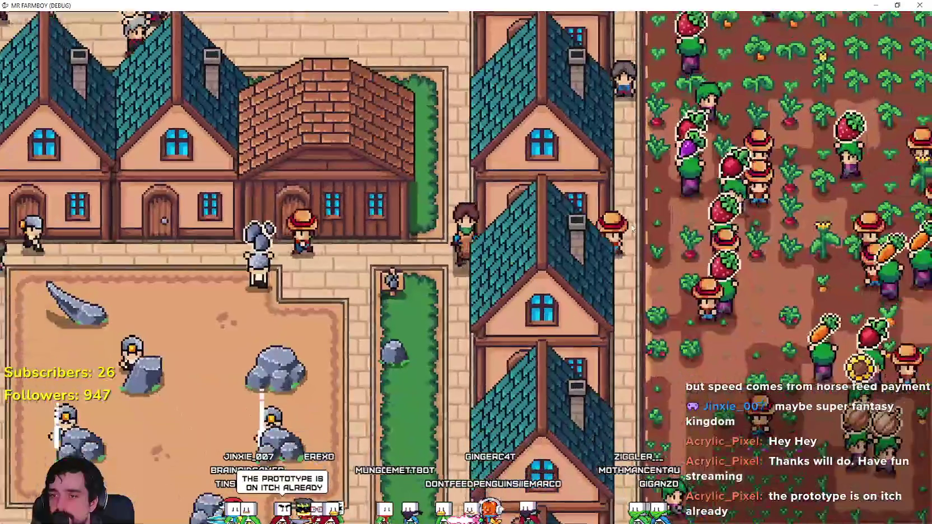
pyautogui.press('s')
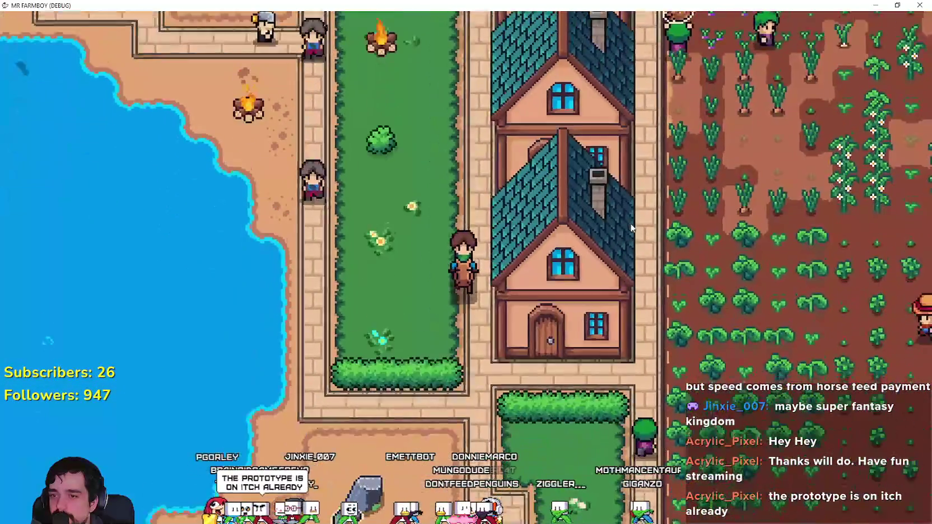
pyautogui.press('s')
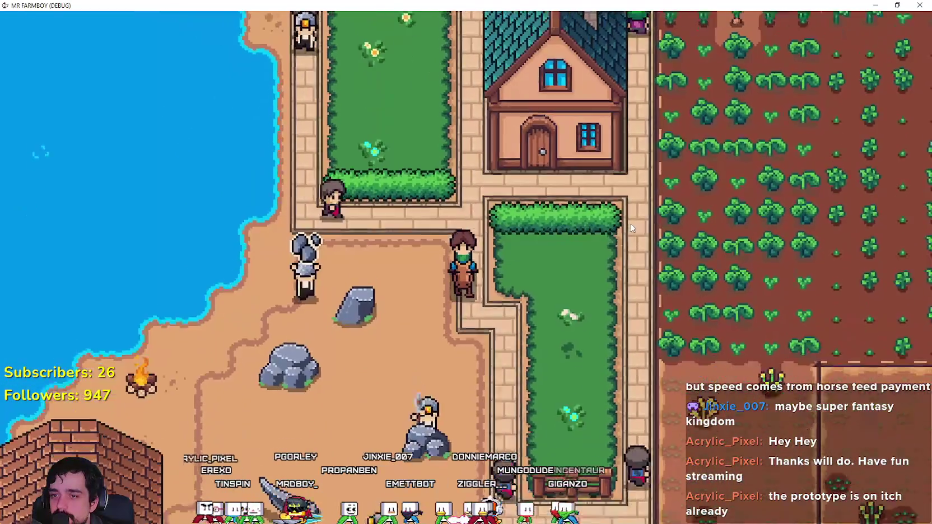
pyautogui.press('a')
pyautogui.press('a')
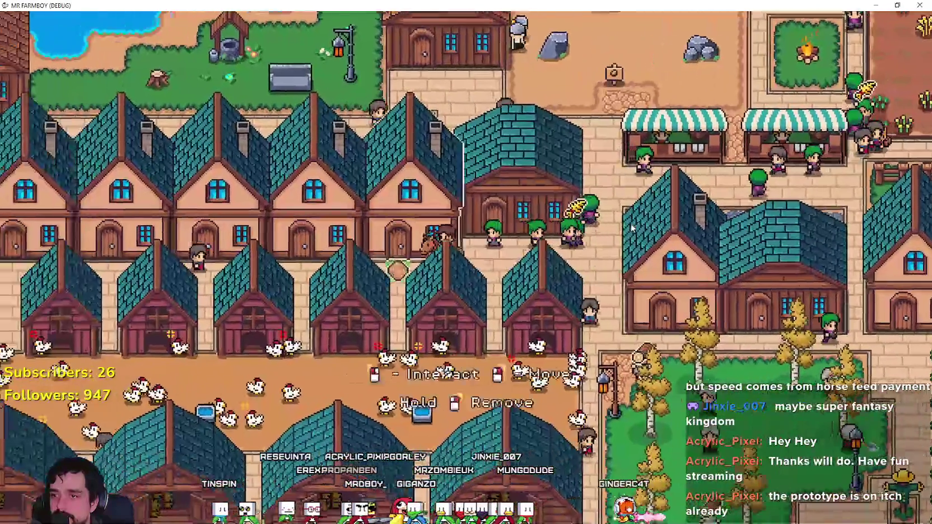
pyautogui.press('a')
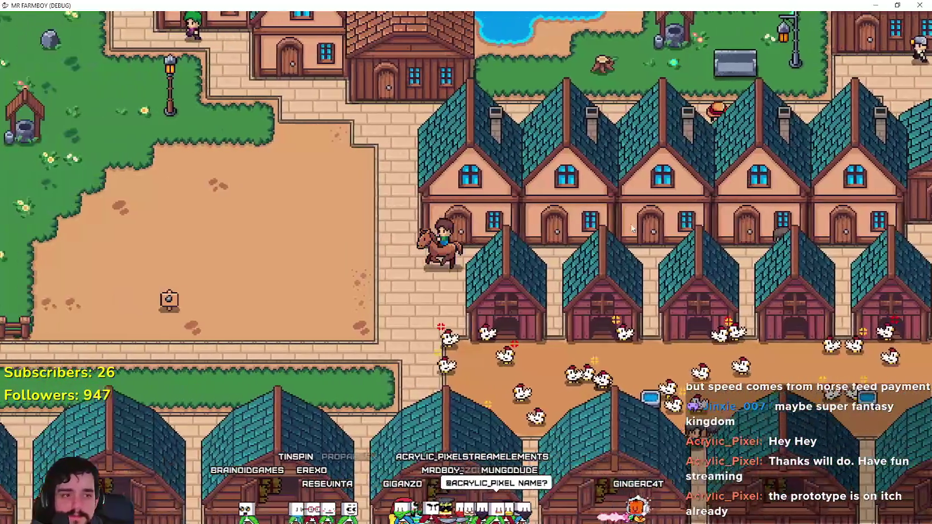
pyautogui.press('w')
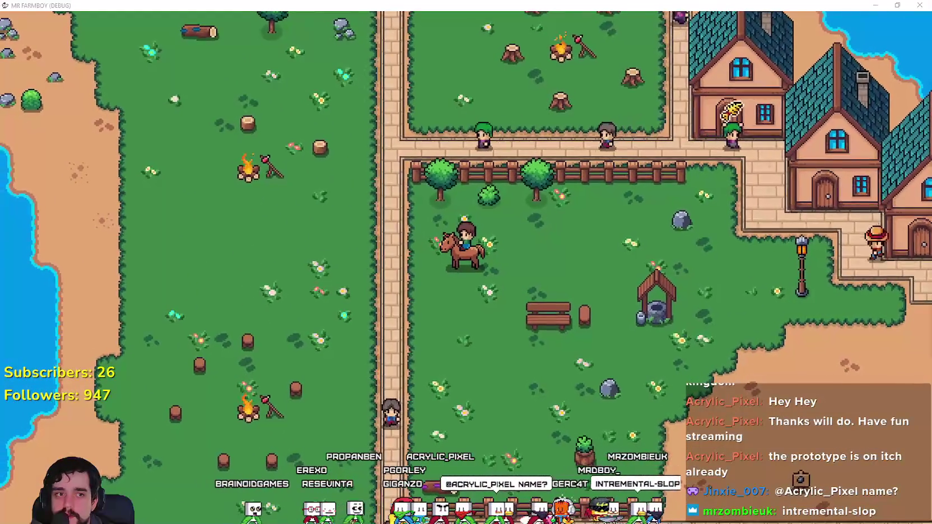
pyautogui.press('a')
pyautogui.press('w')
pyautogui.press('w')
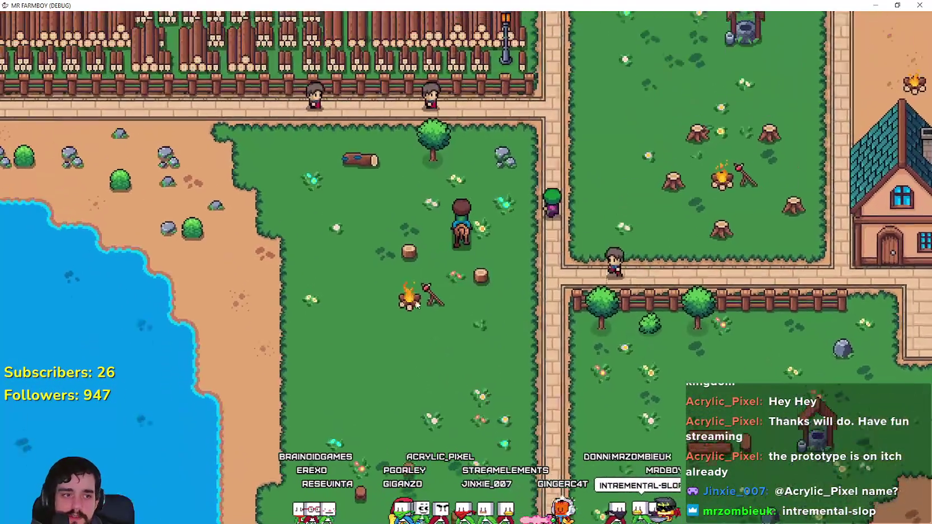
# - Ride south past the barns, through the chicken yard, then north to the campfire
pyautogui.press('s')
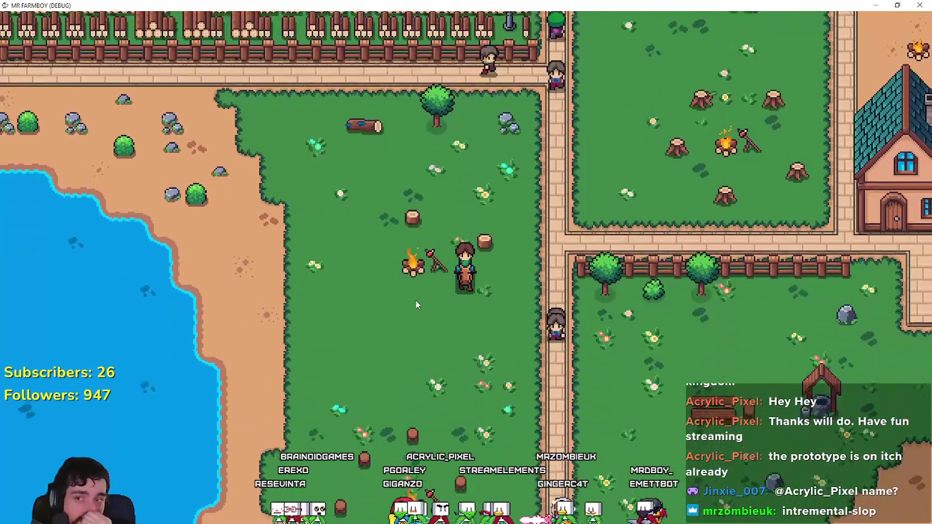
pyautogui.press('d')
pyautogui.press('s')
pyautogui.press('a')
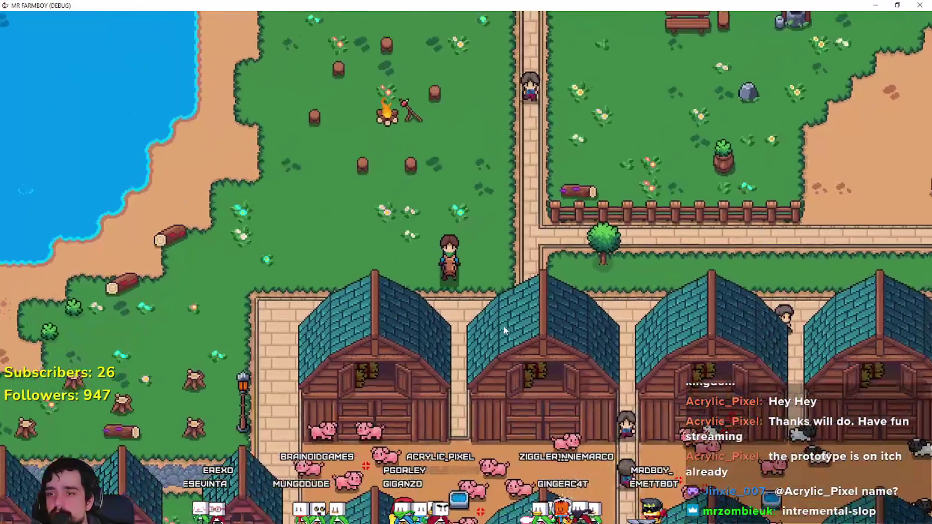
pyautogui.press('s')
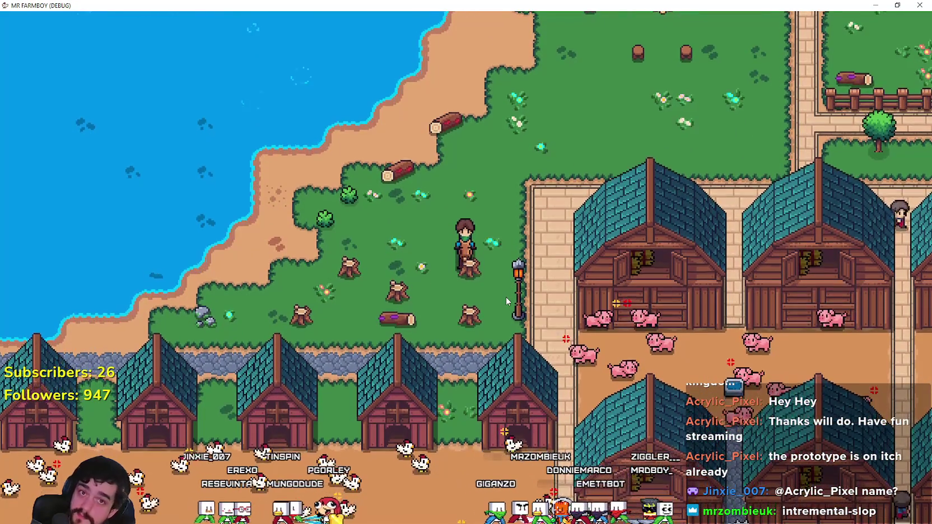
pyautogui.press('a')
pyautogui.press('s')
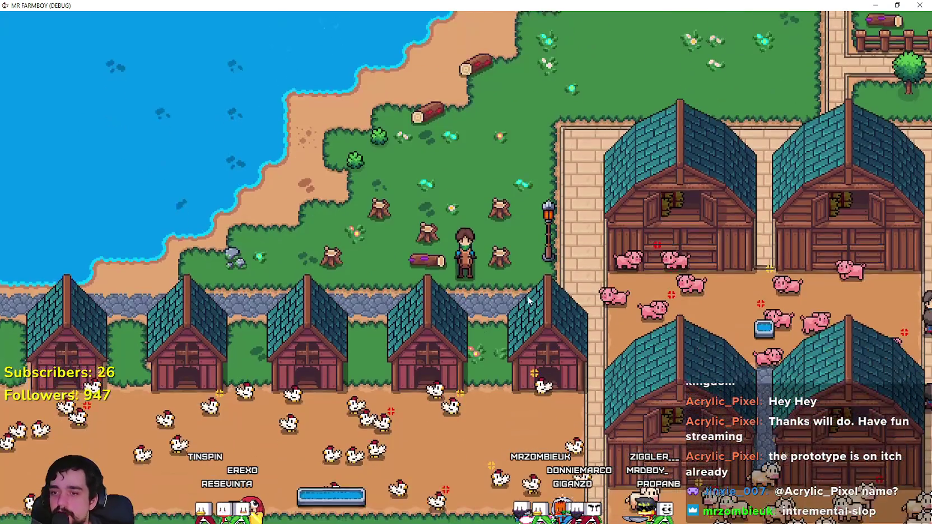
pyautogui.press('a')
pyautogui.press('s')
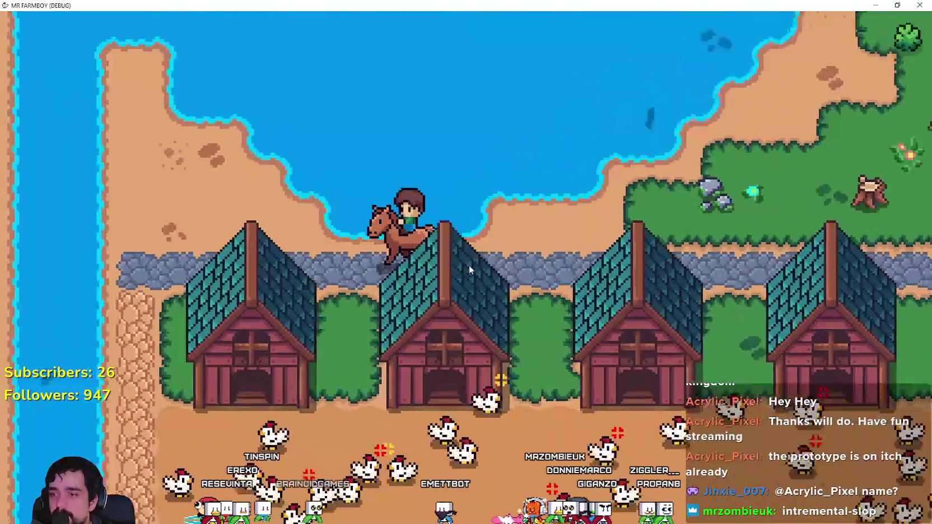
pyautogui.press('d')
pyautogui.press('w')
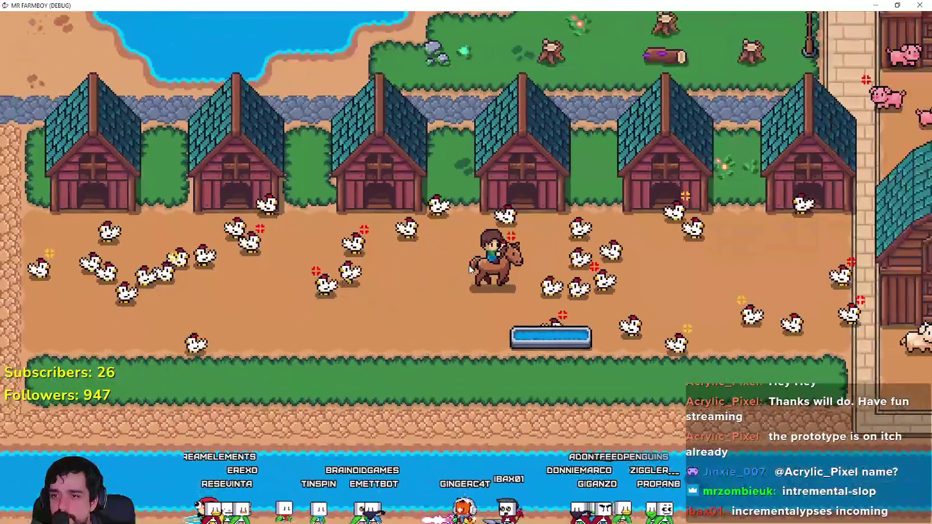
pyautogui.press('w')
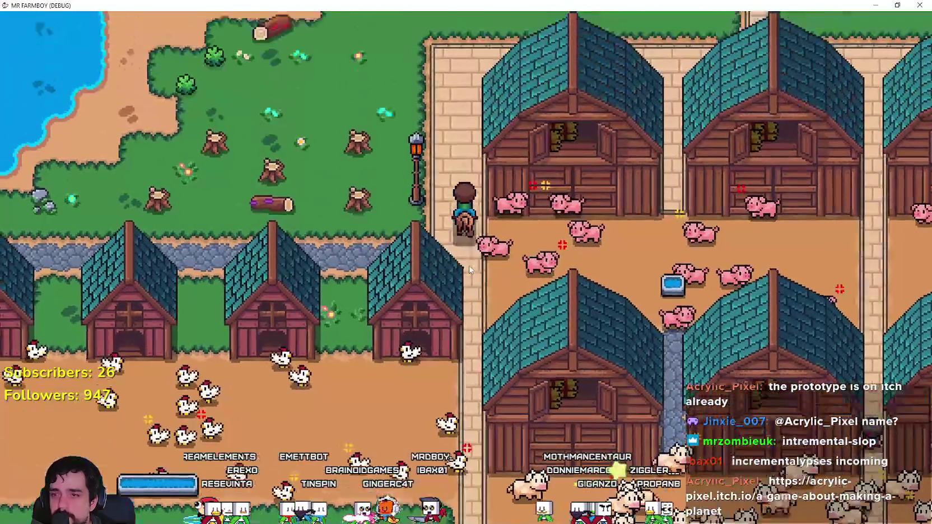
# - Ride north through the village past the market stalls, then west toward the field
pyautogui.press('d')
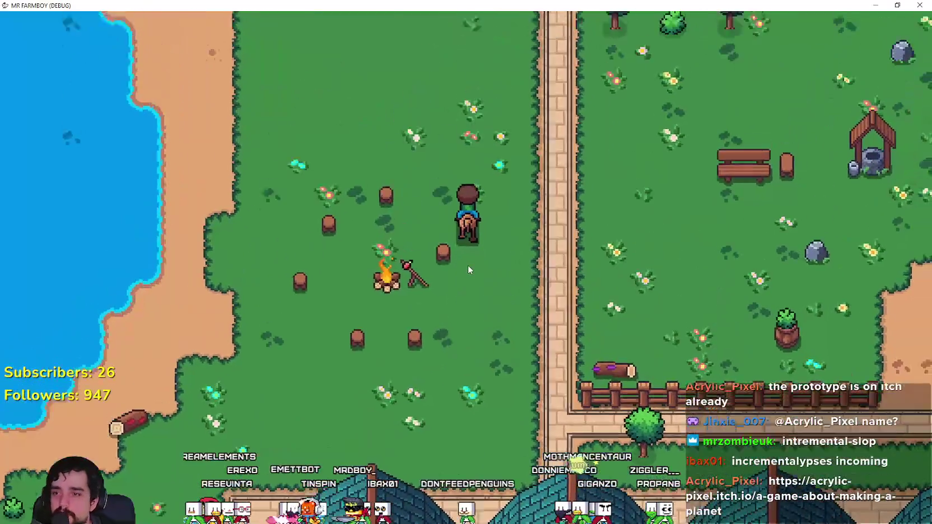
pyautogui.press('w')
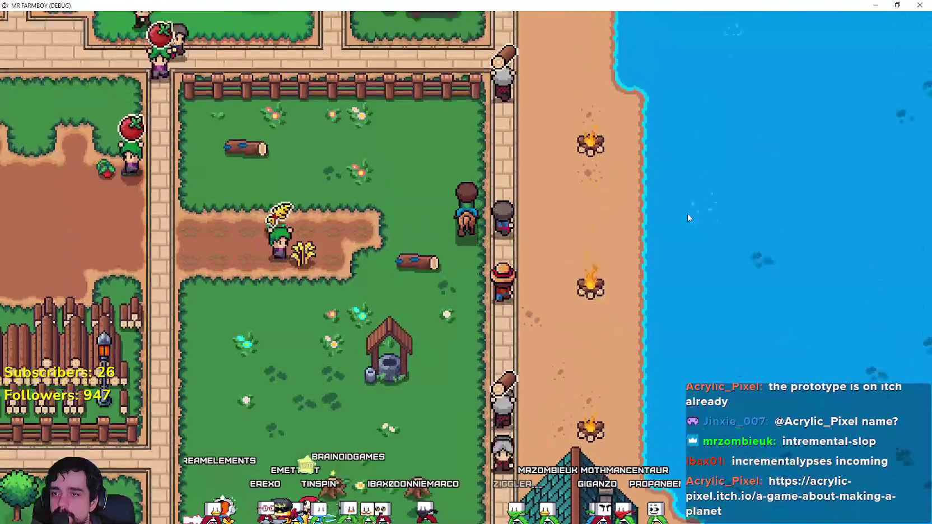
pyautogui.press('w')
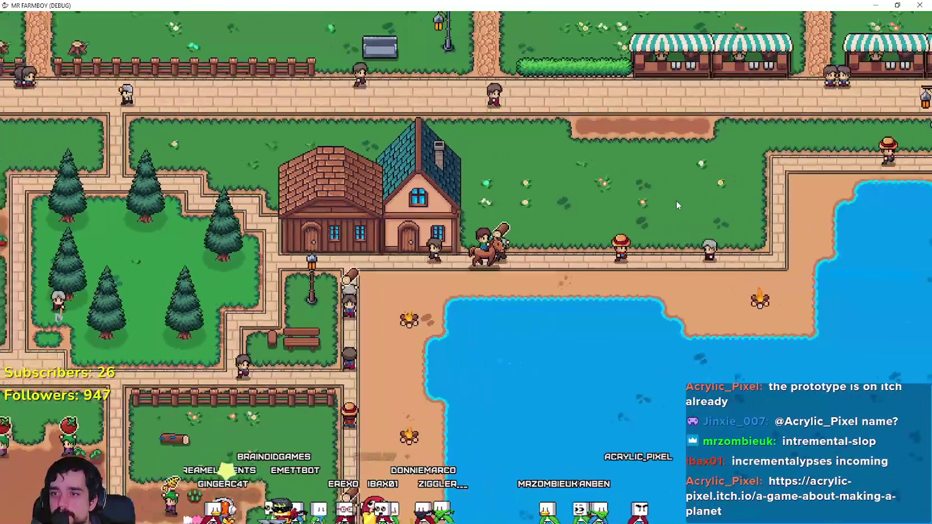
pyautogui.press('w')
pyautogui.press('w')
pyautogui.press('d')
pyautogui.press('a')
pyautogui.press('a')
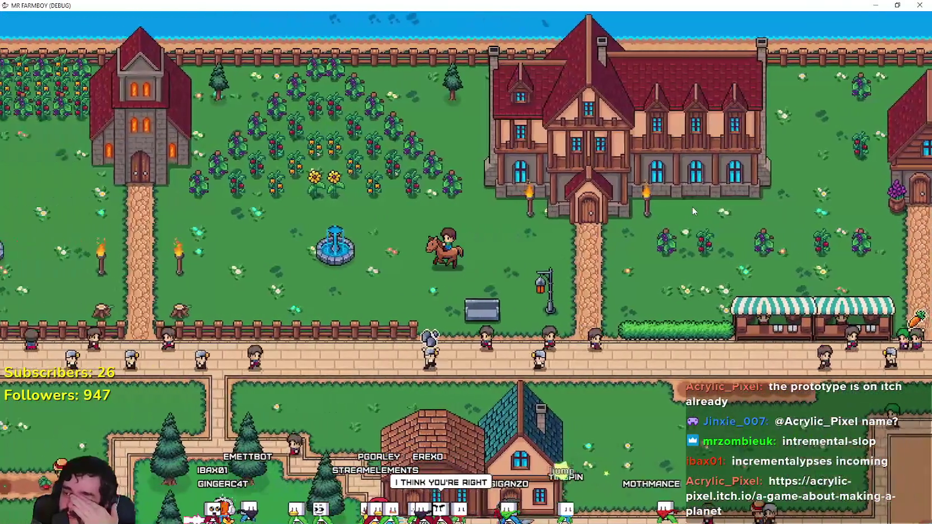
pyautogui.press('a')
pyautogui.press('a')
pyautogui.scroll(3, 689, 207)
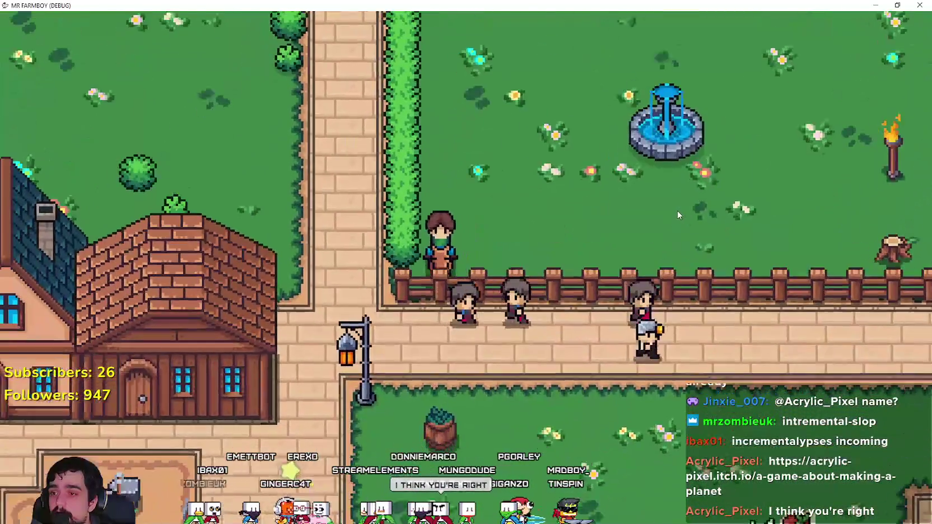
# - Ride east along the fence path and back onto the road beside the houses
pyautogui.press('d')
pyautogui.scroll(-2, 496, 189)
pyautogui.press('d')
pyautogui.scroll(3, 541, 209)
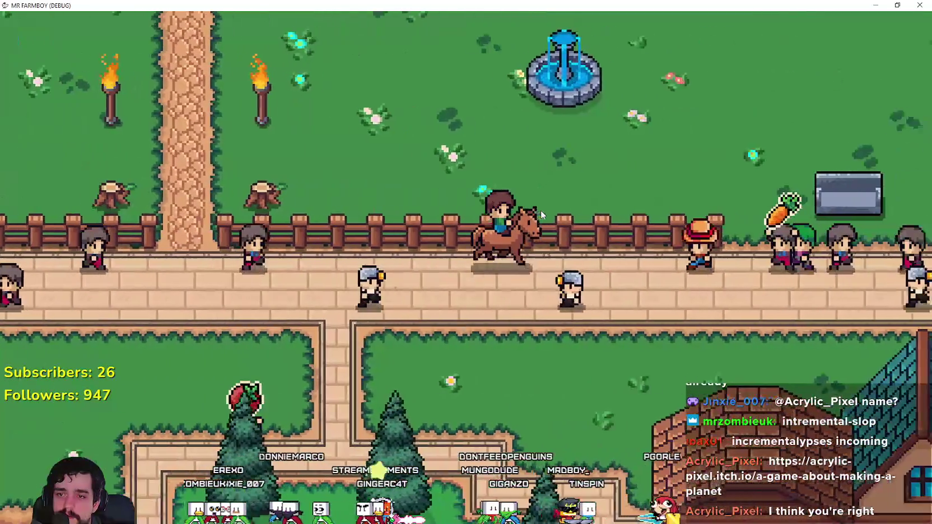
pyautogui.press('w')
pyautogui.press('s')
pyautogui.press('a')
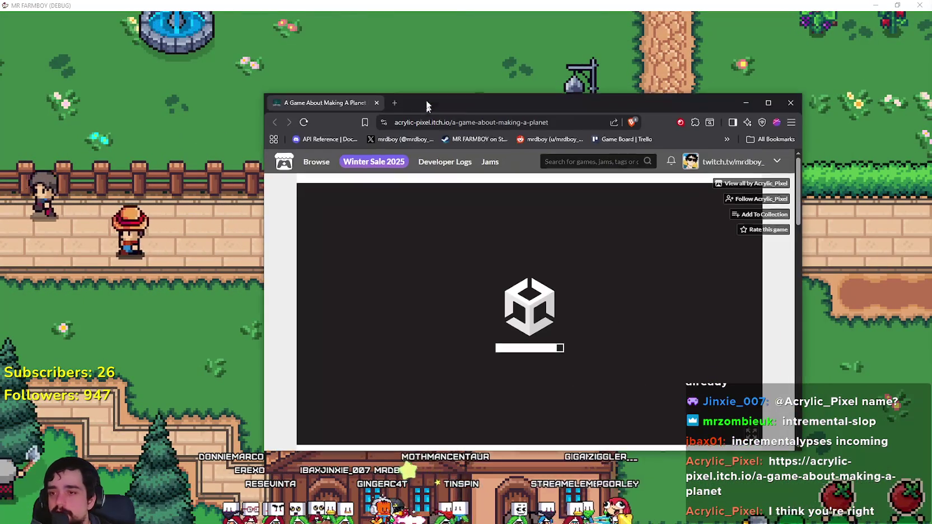
# - Move the browser window up-left and show the loaded planet game fullscreen
pyautogui.scroll(-2, 615, 386)
pyautogui.scroll(2, 615, 381)
pyautogui.scroll(-1, 615, 380)
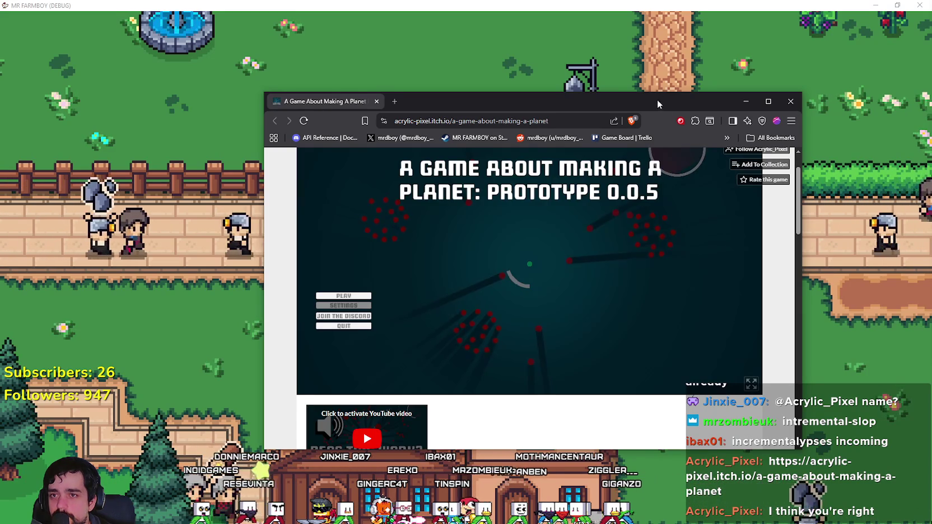
pyautogui.moveTo(660, 94); pyautogui.dragTo(538, 62)
pyautogui.click(629, 352)
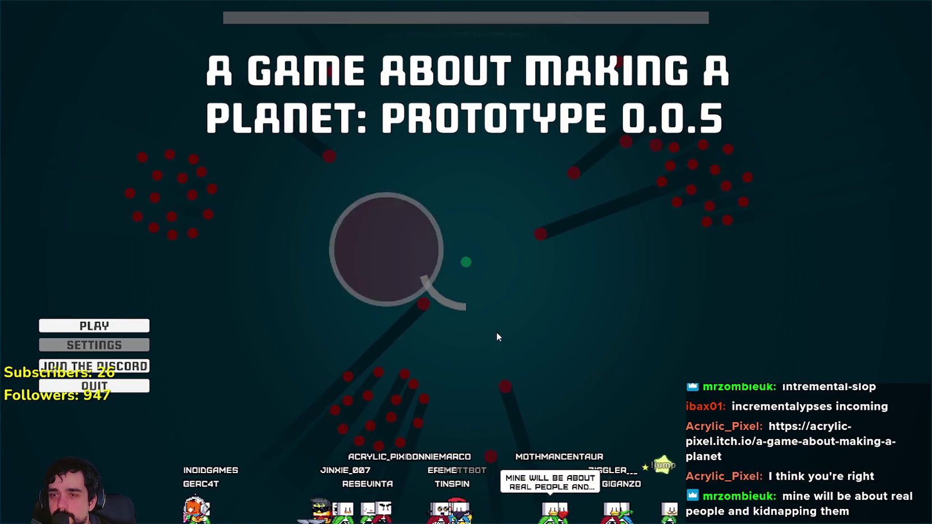
# - Play the first asteroid round, earning $47, and go to the upgrade screen
pyautogui.click(100, 330)
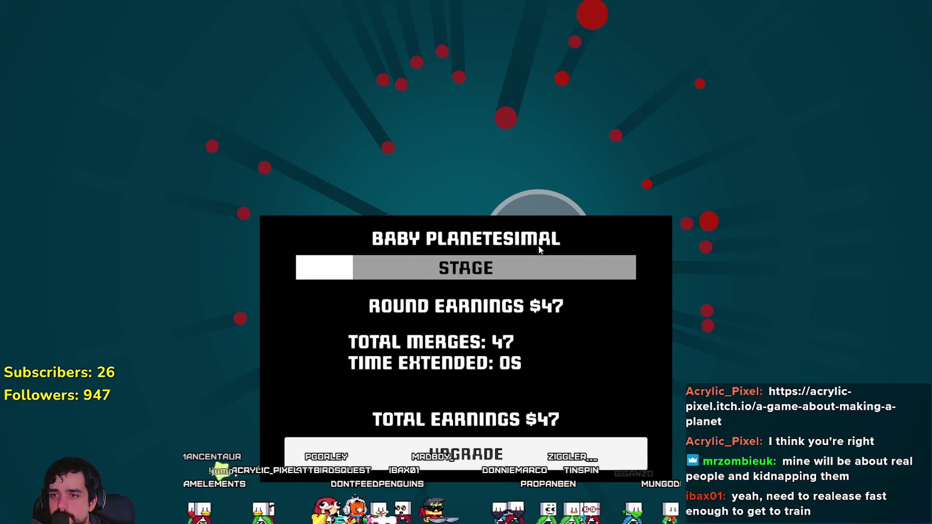
pyautogui.click(476, 451)
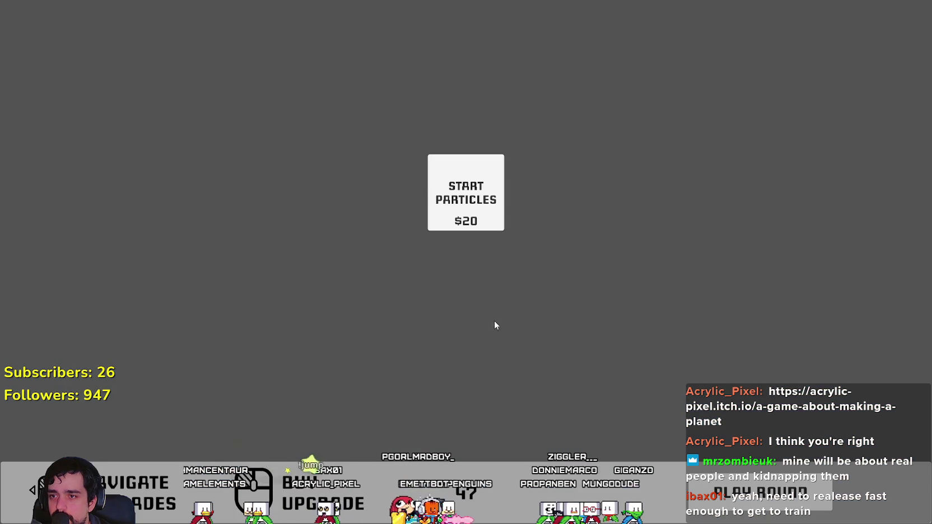
# - Buy Start Particles and the $10 Pull Time upgrade, then start the second round
pyautogui.click(476, 202)
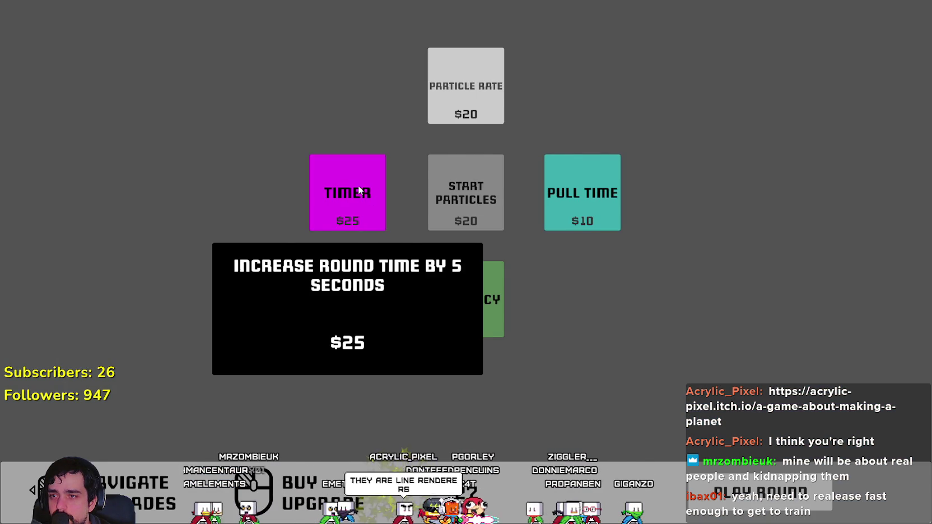
pyautogui.moveTo(624, 220)
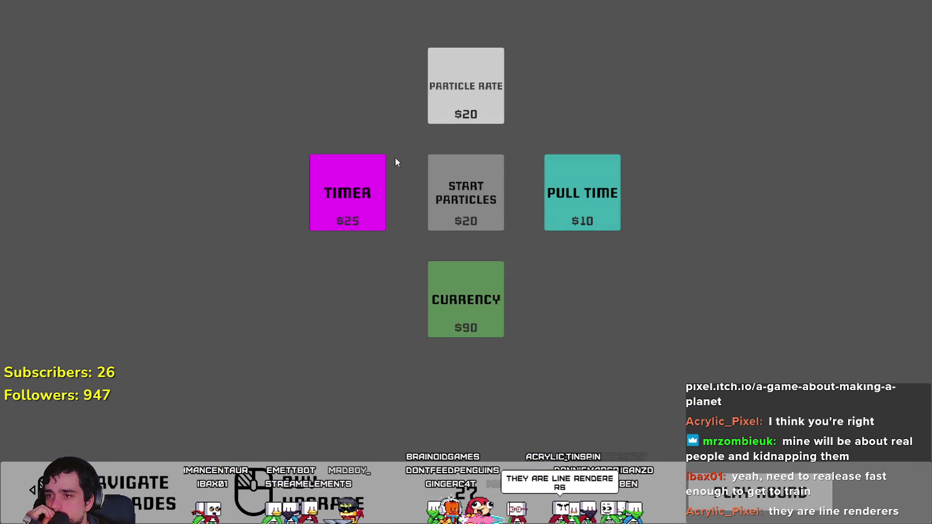
pyautogui.click(582, 191)
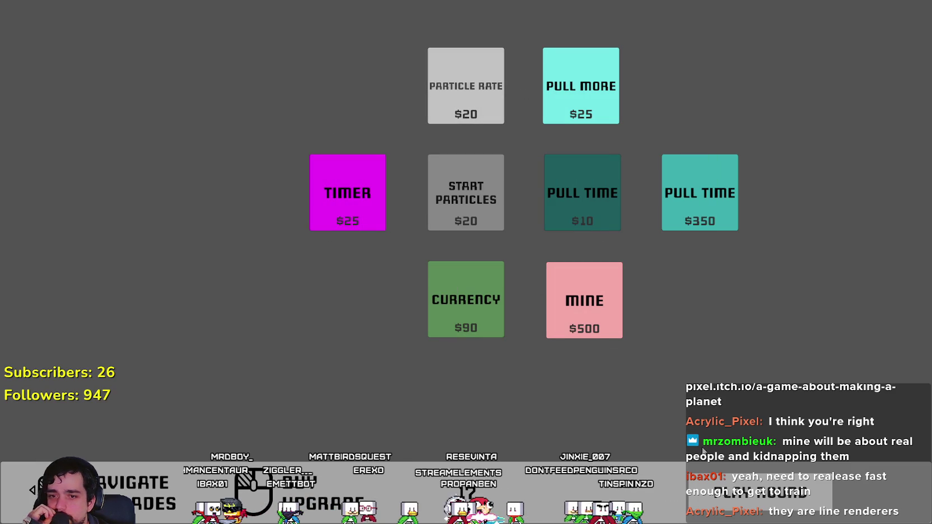
pyautogui.press('space')
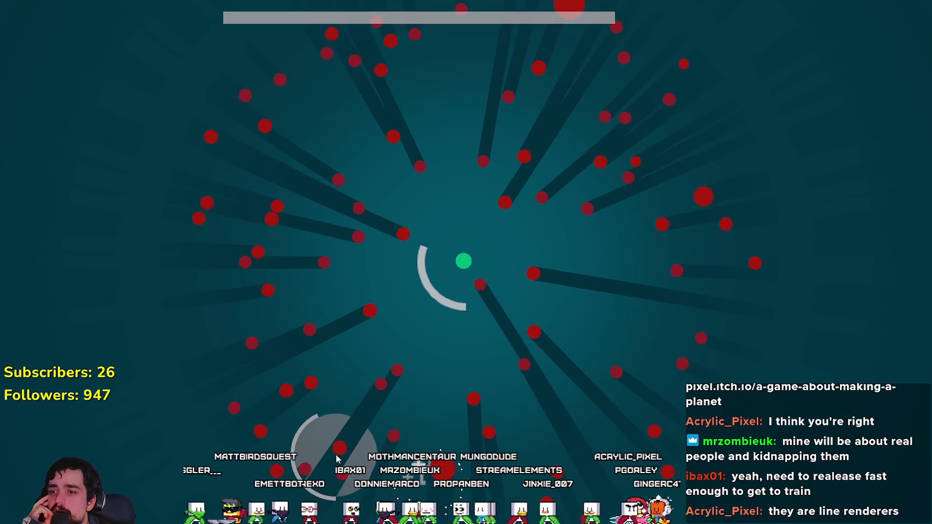
# - Pull and merge asteroids into the planet, then go to the upgrade shop
pyautogui.moveTo(337, 452)
pyautogui.mouseDown()
pyautogui.moveTo(453, 420)
pyautogui.moveTo(463, 438)
pyautogui.moveTo(456, 371)
pyautogui.moveTo(437, 362)
pyautogui.moveTo(437, 277)
pyautogui.mouseUp()
pyautogui.moveTo(359, 373)
pyautogui.mouseDown()
pyautogui.moveTo(366, 263)
pyautogui.moveTo(243, 256)
pyautogui.moveTo(277, 409)
pyautogui.moveTo(319, 456)
pyautogui.mouseUp()
pyautogui.moveTo(405, 476)
pyautogui.mouseDown()
pyautogui.moveTo(418, 478)
pyautogui.moveTo(466, 384)
pyautogui.moveTo(551, 489)
pyautogui.moveTo(579, 489)
pyautogui.moveTo(506, 230)
pyautogui.moveTo(466, 147)
pyautogui.mouseUp()
pyautogui.click(474, 474)
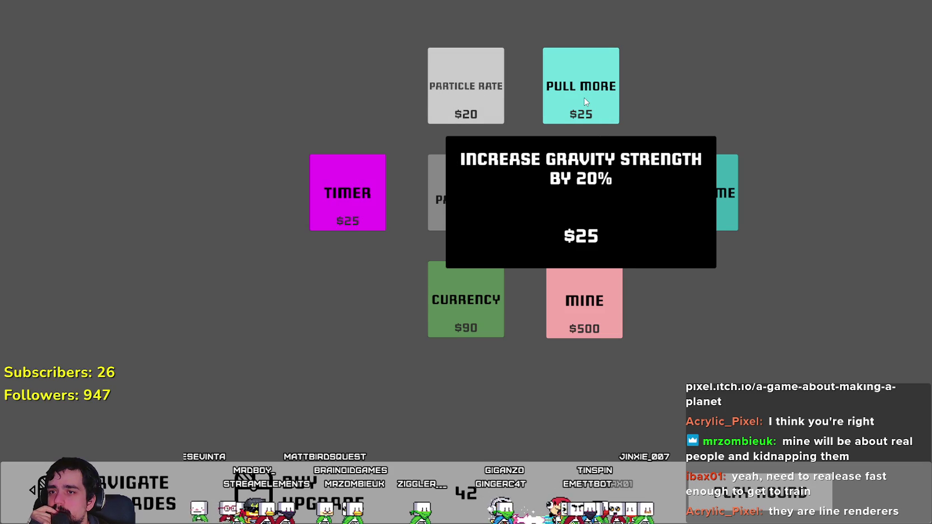
# - Buy the $25 Pull More upgrade, pan to view Mine and Pull Radius, and start a round
pyautogui.click(586, 100)
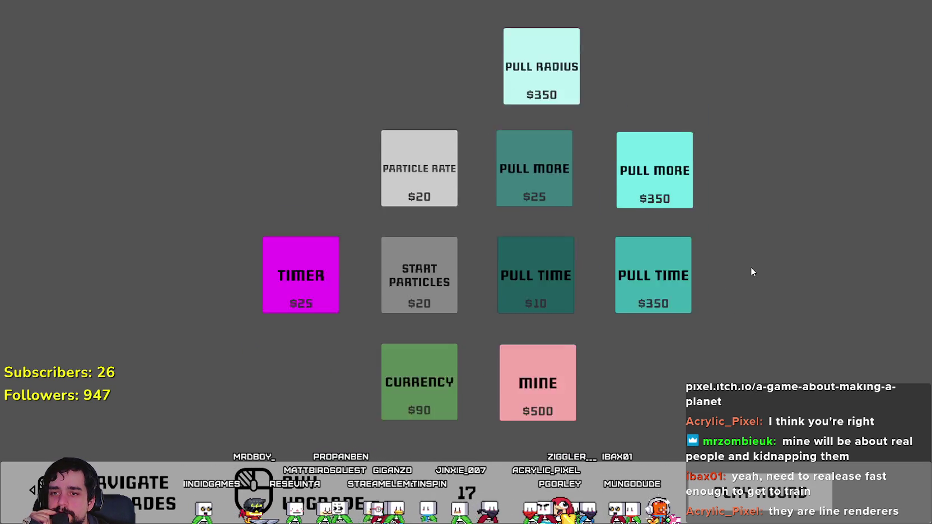
pyautogui.scroll(-2, 713, 293)
pyautogui.scroll(2, 608, 250)
pyautogui.scroll(-2, 608, 242)
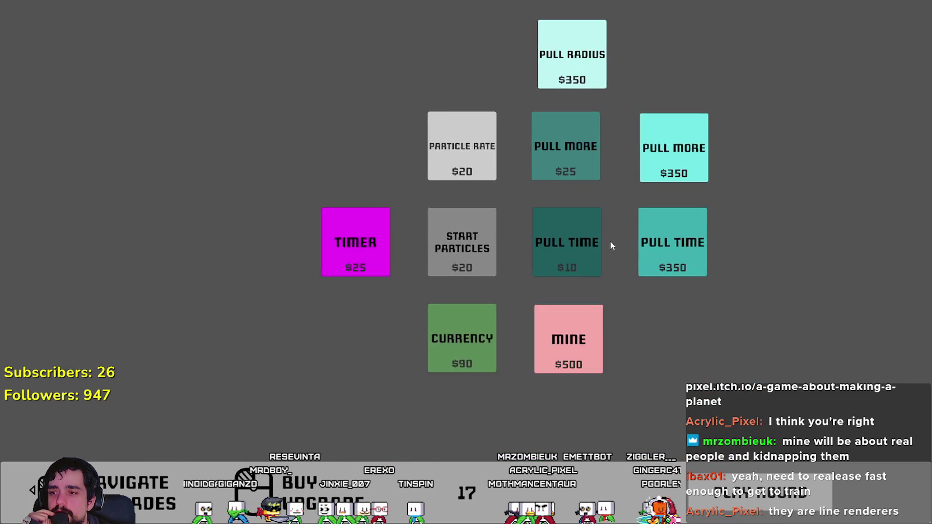
pyautogui.scroll(2, 560, 362)
pyautogui.moveTo(524, 351); pyautogui.dragTo(473, 283)
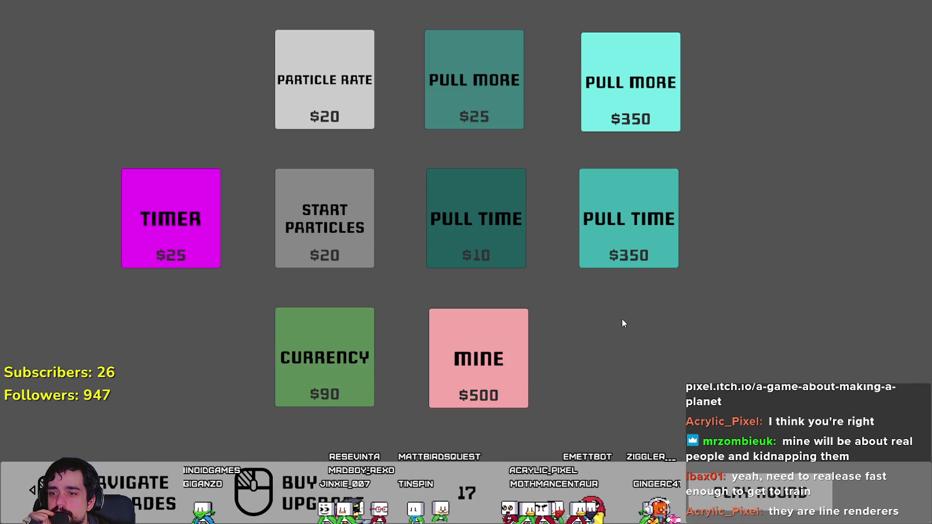
pyautogui.moveTo(595, 331); pyautogui.dragTo(585, 383)
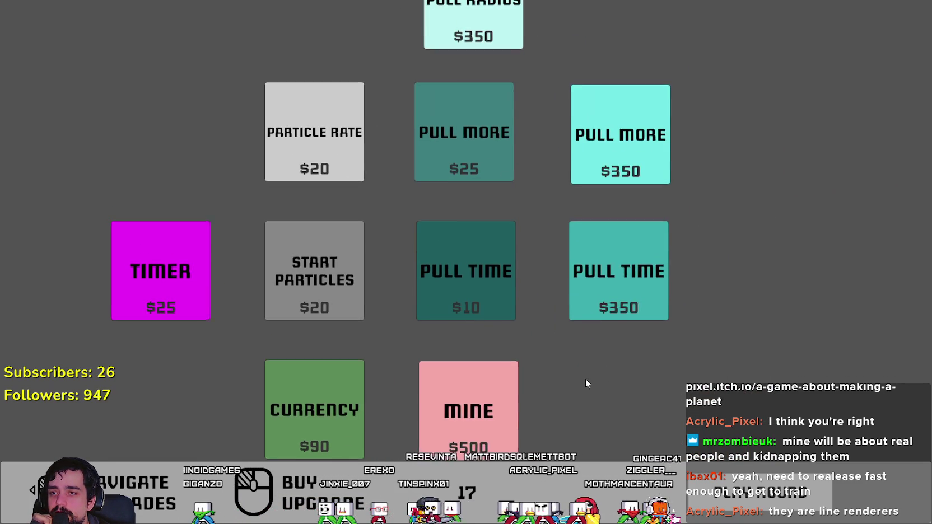
pyautogui.moveTo(543, 338); pyautogui.dragTo(528, 332)
pyautogui.press('space')
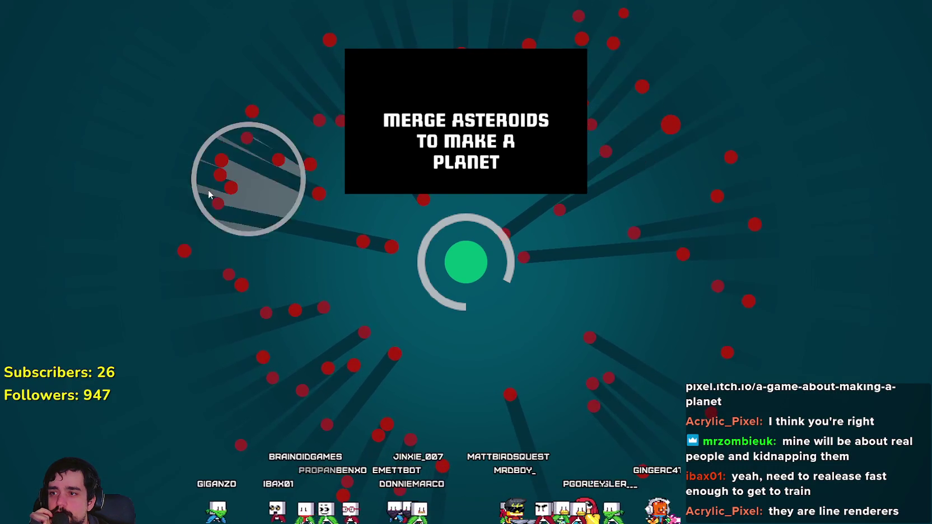
# - Sweep the pull circle to merge asteroids into the planet for $34, reaching $51 total
pyautogui.click(273, 199)
pyautogui.moveTo(244, 270)
pyautogui.mouseDown()
pyautogui.moveTo(281, 348)
pyautogui.moveTo(299, 352)
pyautogui.mouseUp()
pyautogui.moveTo(361, 420)
pyautogui.mouseDown()
pyautogui.moveTo(380, 379)
pyautogui.moveTo(322, 426)
pyautogui.moveTo(360, 388)
pyautogui.moveTo(353, 332)
pyautogui.moveTo(308, 239)
pyautogui.moveTo(319, 250)
pyautogui.moveTo(427, 184)
pyautogui.moveTo(442, 140)
pyautogui.moveTo(456, 136)
pyautogui.moveTo(443, 118)
pyautogui.moveTo(462, 159)
pyautogui.moveTo(528, 114)
pyautogui.moveTo(526, 122)
pyautogui.mouseUp()
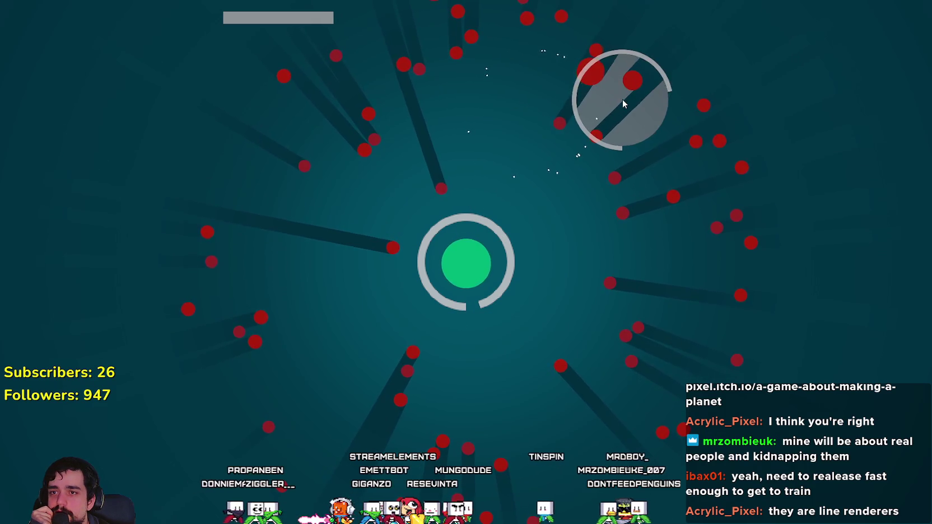
pyautogui.moveTo(614, 89)
pyautogui.mouseDown()
pyautogui.moveTo(589, 174)
pyautogui.moveTo(623, 187)
pyautogui.moveTo(667, 165)
pyautogui.moveTo(671, 151)
pyautogui.moveTo(644, 180)
pyautogui.moveTo(629, 168)
pyautogui.mouseUp()
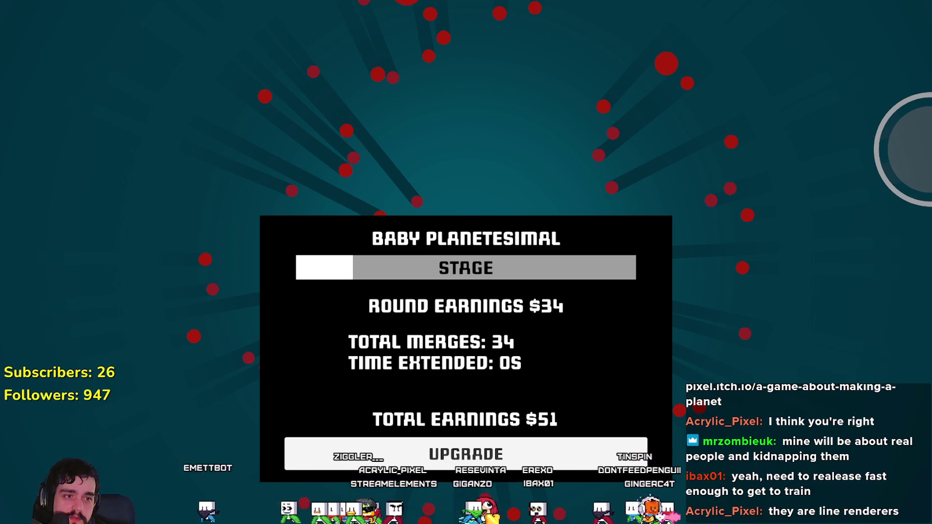
pyautogui.click(469, 462)
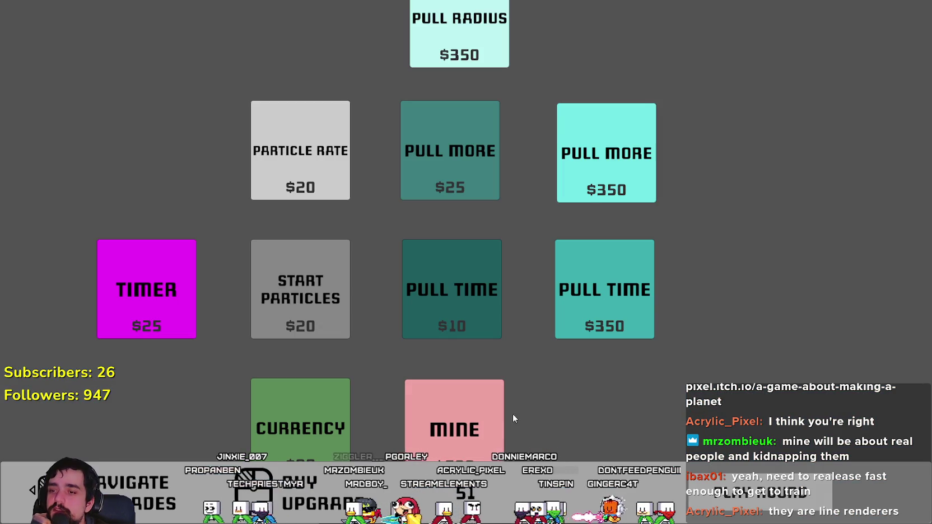
# - Buy the $20 and $25 Particle Rate upgrades in the upgrade tree
pyautogui.moveTo(621, 366)
pyautogui.mouseDown()
pyautogui.moveTo(744, 262)
pyautogui.moveTo(628, 332)
pyautogui.moveTo(562, 387)
pyautogui.moveTo(595, 376)
pyautogui.mouseUp()
pyautogui.moveTo(347, 171)
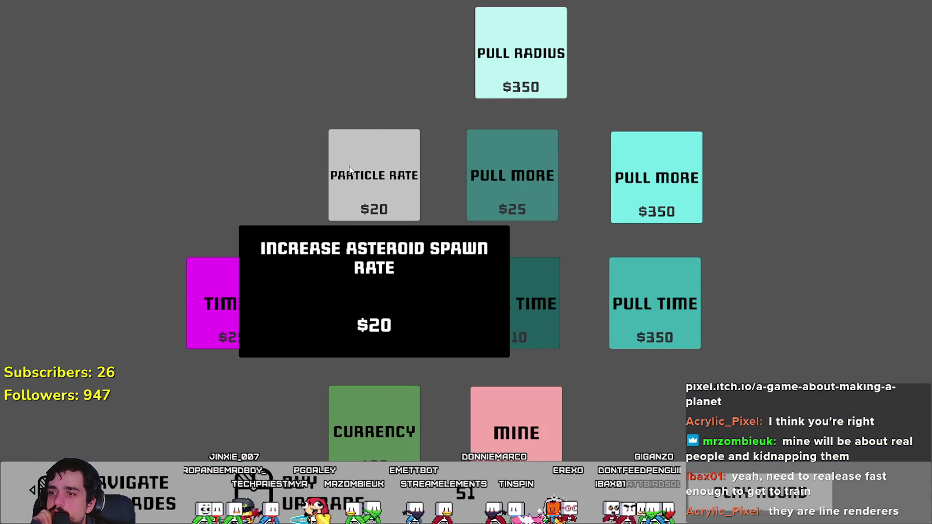
pyautogui.moveTo(634, 46); pyautogui.dragTo(621, 66)
pyautogui.click(388, 234)
pyautogui.moveTo(711, 433); pyautogui.dragTo(749, 379)
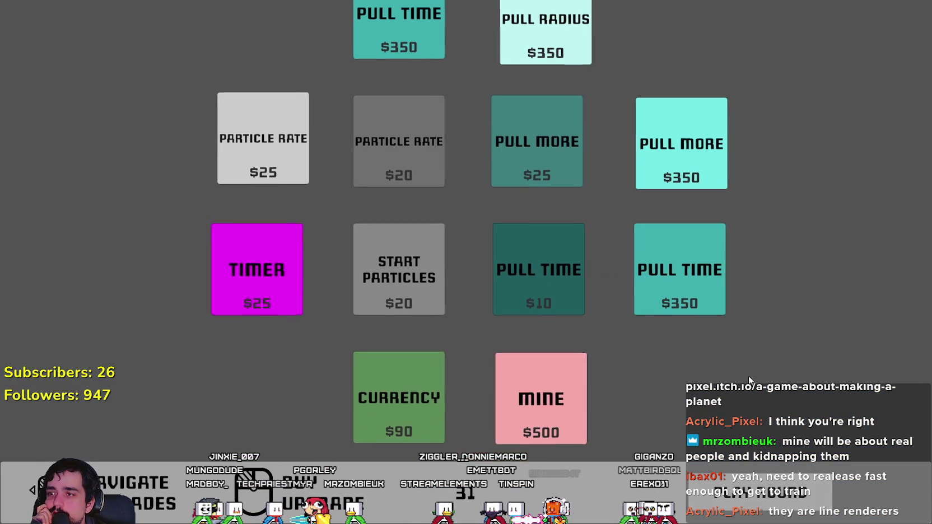
pyautogui.click(261, 157)
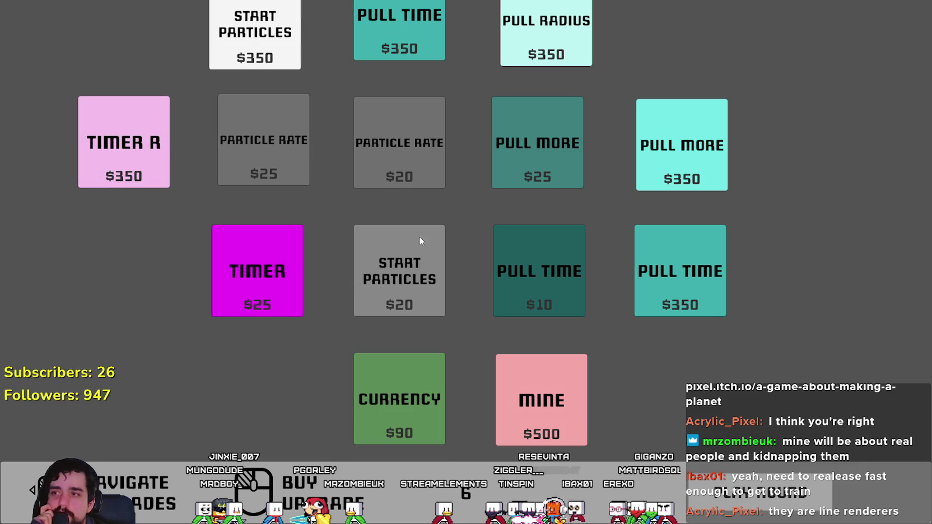
# - Start a round and merge asteroid clusters toward the planet until time runs out
pyautogui.press('space')
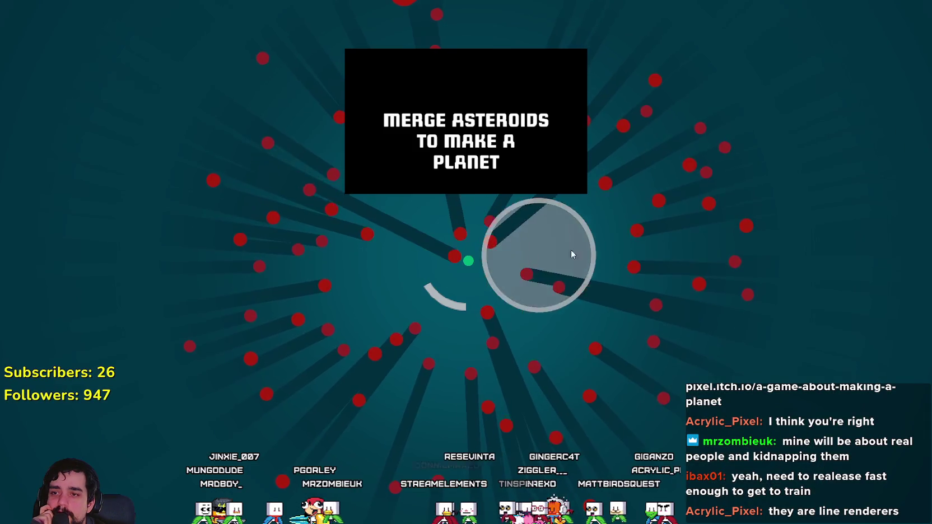
pyautogui.click(657, 160)
pyautogui.moveTo(657, 160)
pyautogui.mouseDown()
pyautogui.moveTo(638, 189)
pyautogui.moveTo(604, 169)
pyautogui.moveTo(599, 129)
pyautogui.moveTo(538, 118)
pyautogui.moveTo(576, 285)
pyautogui.moveTo(621, 241)
pyautogui.mouseUp()
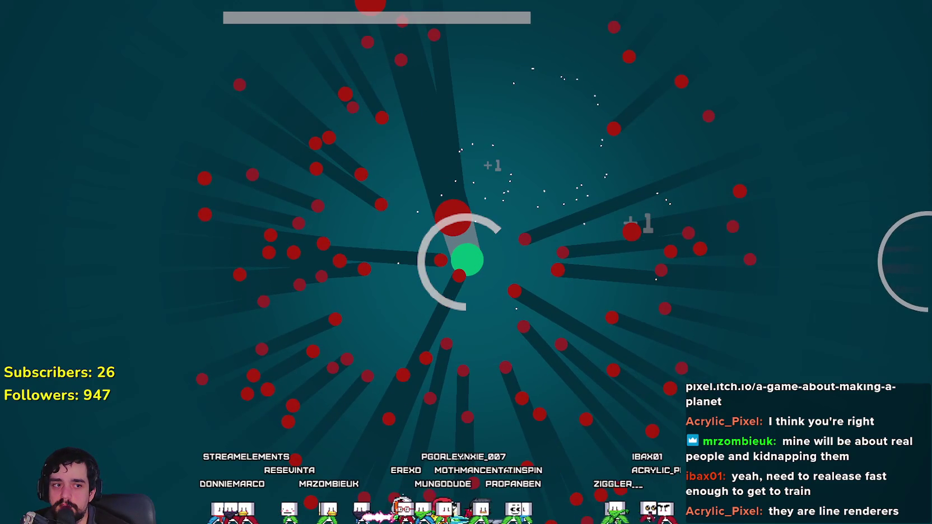
pyautogui.moveTo(432, 395)
pyautogui.mouseDown()
pyautogui.moveTo(419, 380)
pyautogui.moveTo(379, 375)
pyautogui.moveTo(412, 382)
pyautogui.moveTo(330, 304)
pyautogui.mouseUp()
pyautogui.moveTo(339, 222)
pyautogui.mouseDown()
pyautogui.moveTo(338, 245)
pyautogui.moveTo(347, 246)
pyautogui.moveTo(323, 244)
pyautogui.moveTo(385, 227)
pyautogui.mouseUp()
pyautogui.moveTo(473, 186)
pyautogui.mouseDown()
pyautogui.moveTo(609, 201)
pyautogui.moveTo(585, 207)
pyautogui.mouseUp()
pyautogui.moveTo(565, 328)
pyautogui.mouseDown()
pyautogui.moveTo(568, 301)
pyautogui.moveTo(532, 291)
pyautogui.moveTo(550, 311)
pyautogui.moveTo(548, 295)
pyautogui.moveTo(307, 392)
pyautogui.mouseUp()
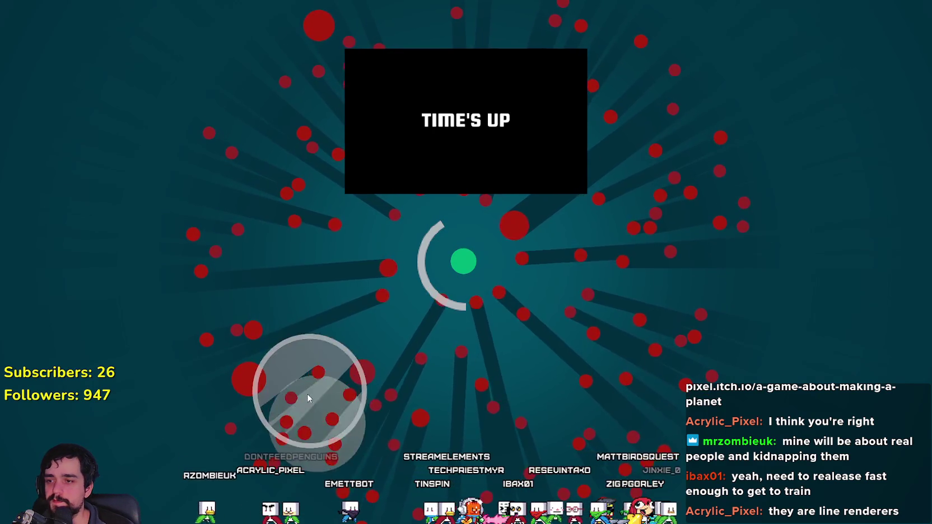
pyautogui.click(493, 503)
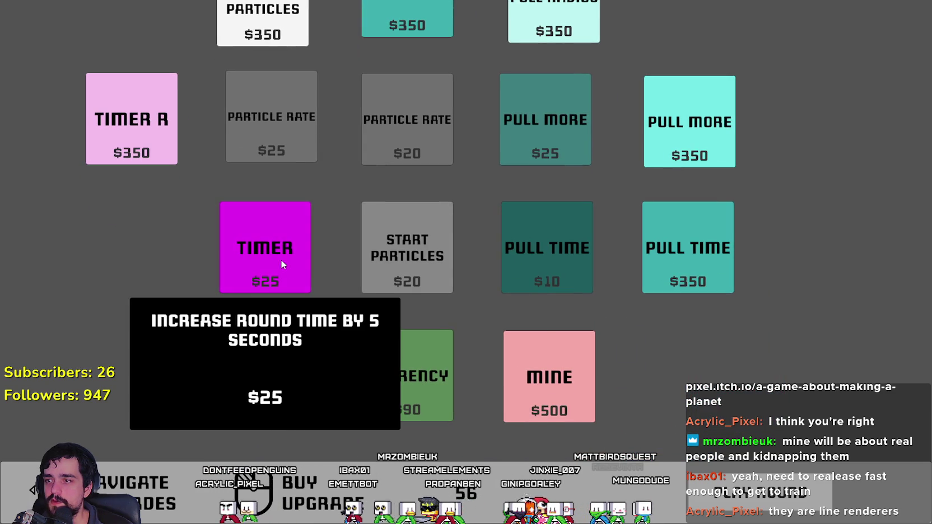
# - Buy two $25 Timer upgrades, leaving $6, and start a new round
pyautogui.click(281, 261)
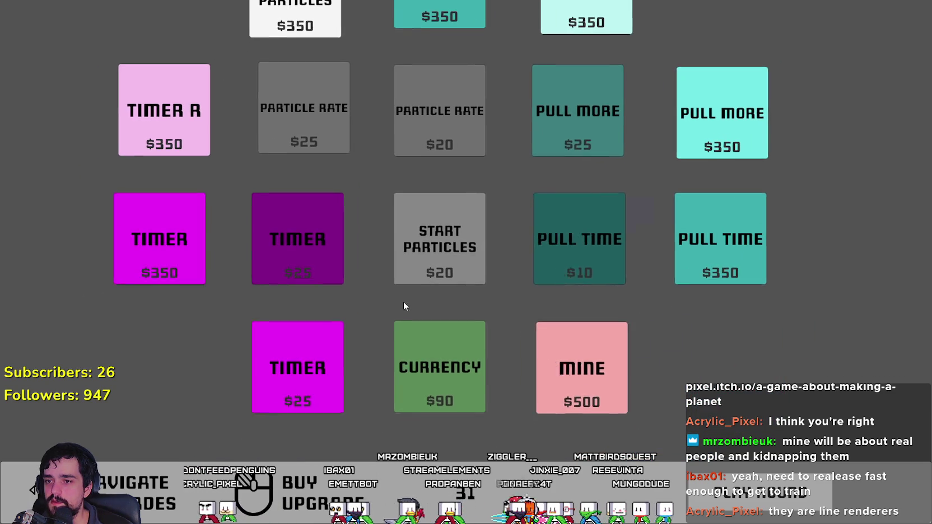
pyautogui.click(330, 339)
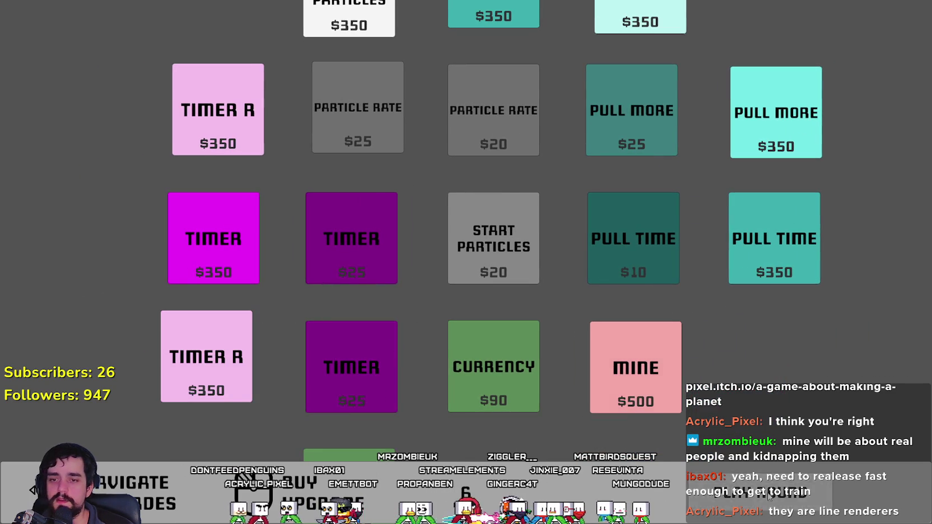
pyautogui.press('space')
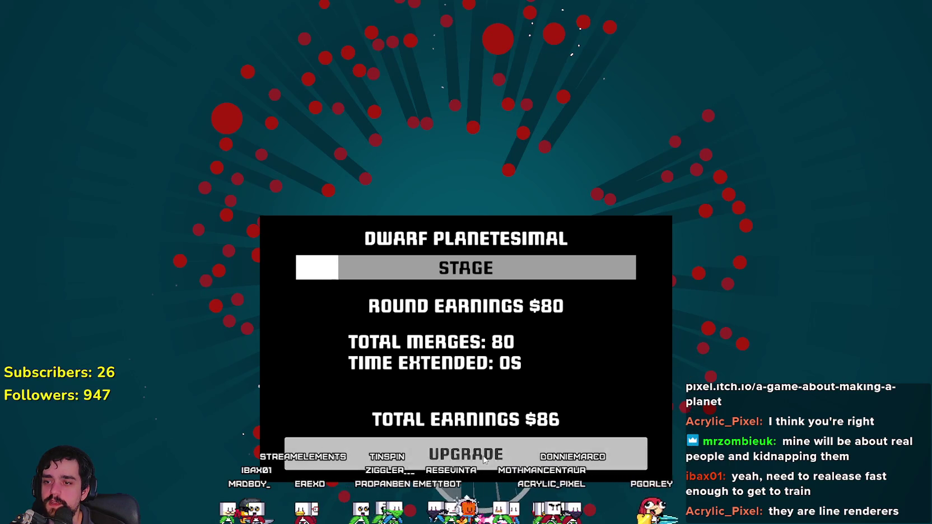
# - Start the next round and pull asteroids into the planet for $64, totalling $150
pyautogui.click(484, 456)
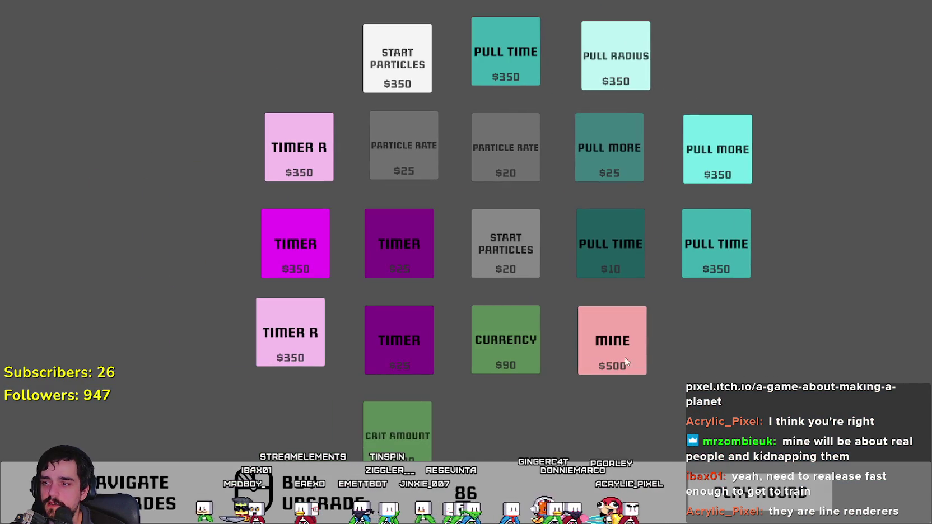
pyautogui.moveTo(355, 324); pyautogui.dragTo(345, 381)
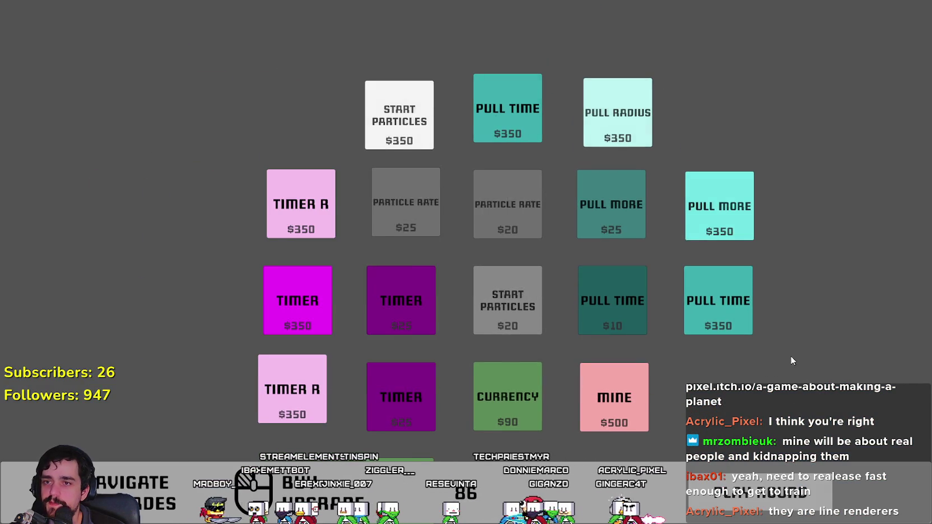
pyautogui.click(765, 492)
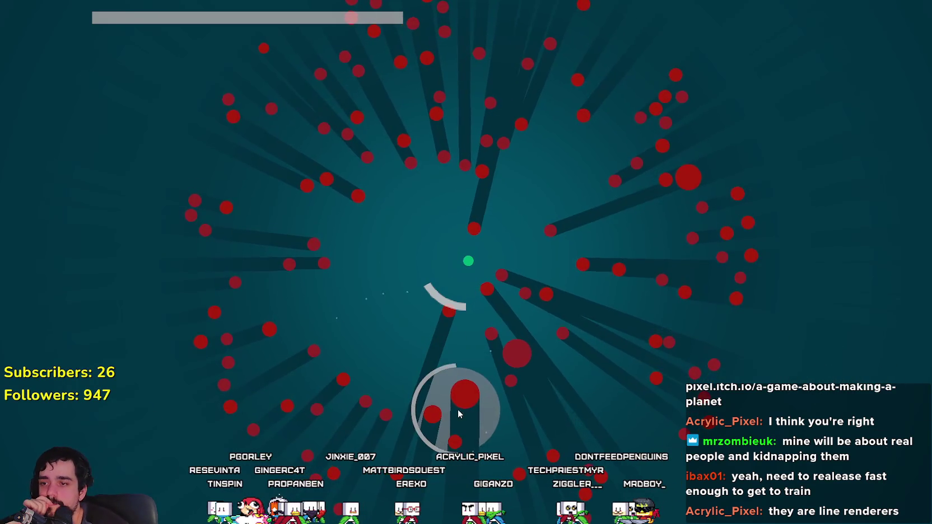
pyautogui.moveTo(466, 419)
pyautogui.mouseDown()
pyautogui.moveTo(492, 434)
pyautogui.moveTo(507, 339)
pyautogui.moveTo(530, 312)
pyautogui.moveTo(530, 287)
pyautogui.moveTo(544, 281)
pyautogui.moveTo(555, 187)
pyautogui.moveTo(510, 166)
pyautogui.moveTo(436, 167)
pyautogui.moveTo(542, 189)
pyautogui.moveTo(531, 189)
pyautogui.moveTo(513, 224)
pyautogui.moveTo(557, 236)
pyautogui.moveTo(492, 307)
pyautogui.moveTo(500, 302)
pyautogui.mouseUp()
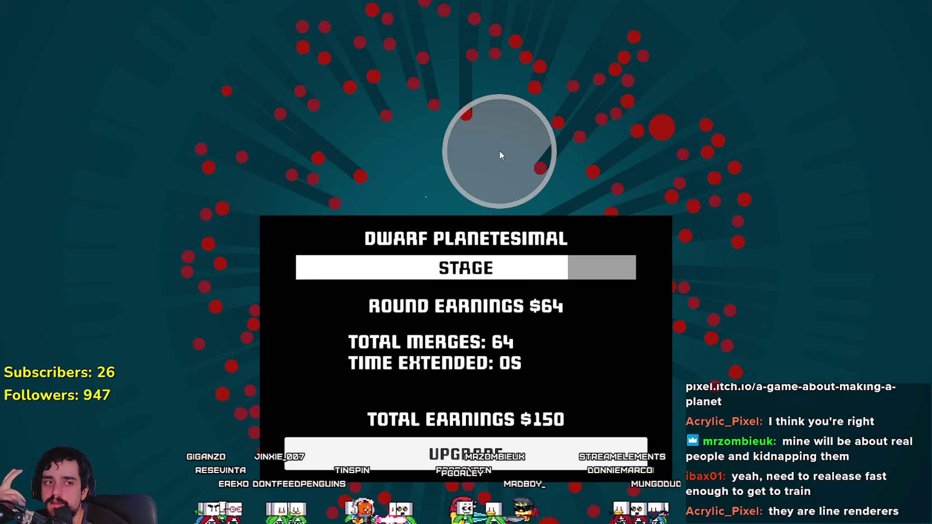
pyautogui.click(529, 450)
# - Check the Mine and Timer cards, try the extra round time upgrade, and start a round
pyautogui.moveTo(610, 343)
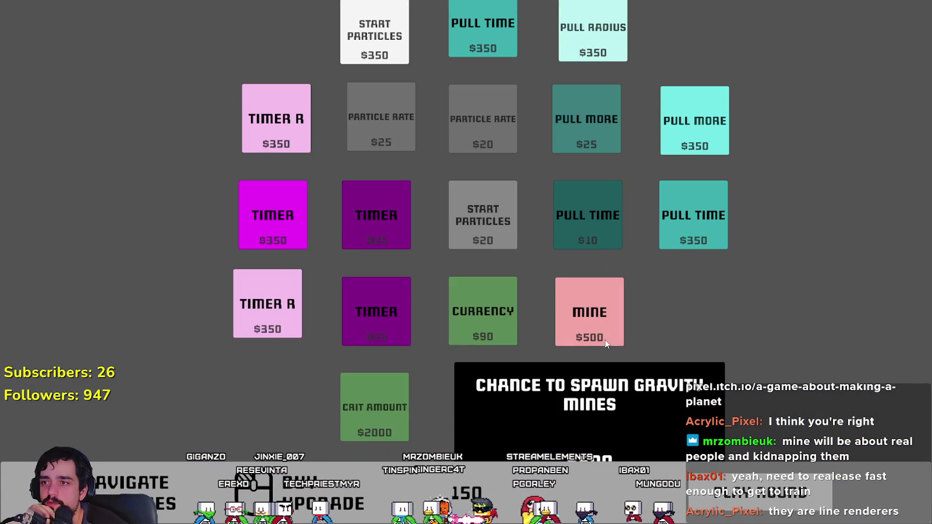
pyautogui.scroll(-2, 473, 364)
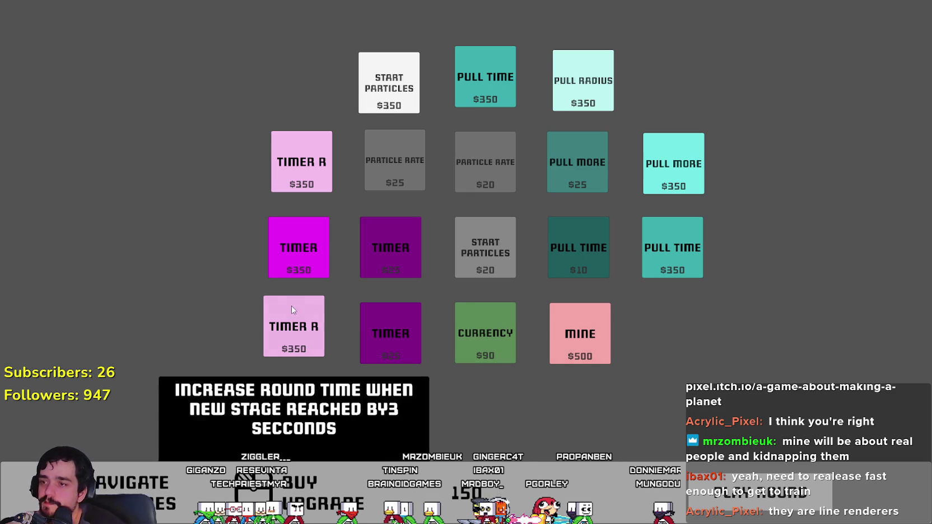
pyautogui.moveTo(298, 258)
pyautogui.click(294, 238)
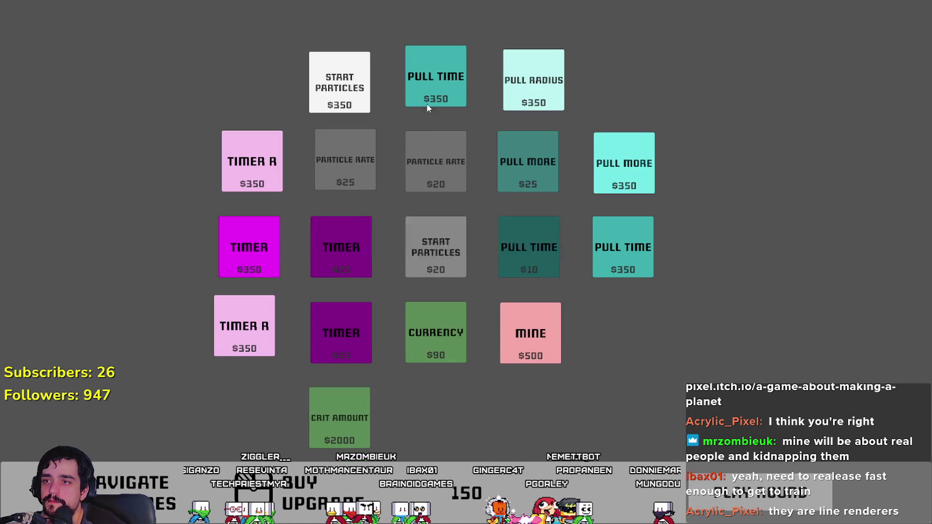
pyautogui.press('space')
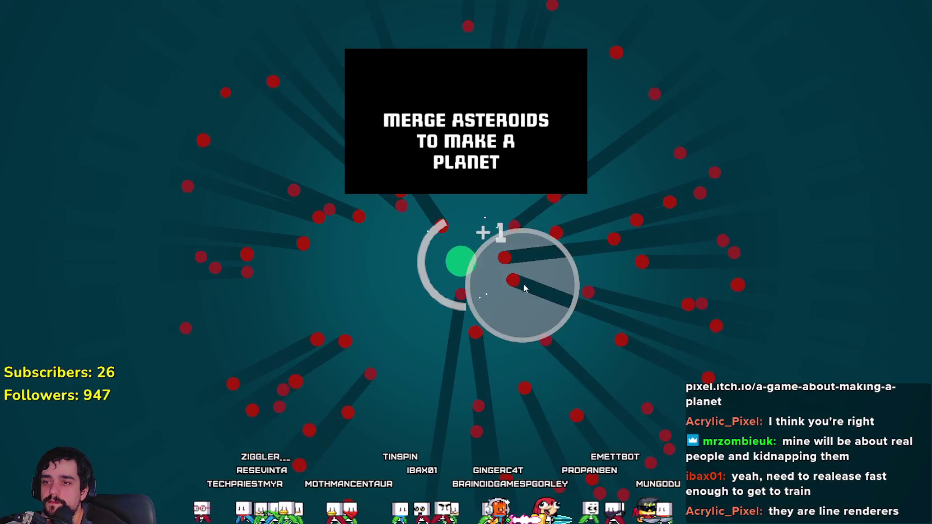
# - Capture and merge asteroid groups around the planet until time runs out, earning $105
pyautogui.click(550, 247)
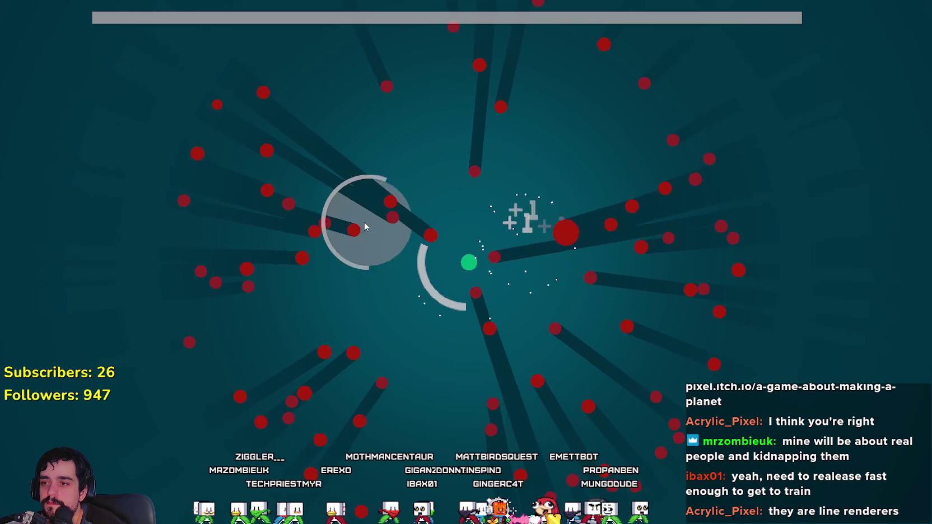
pyautogui.click(336, 226)
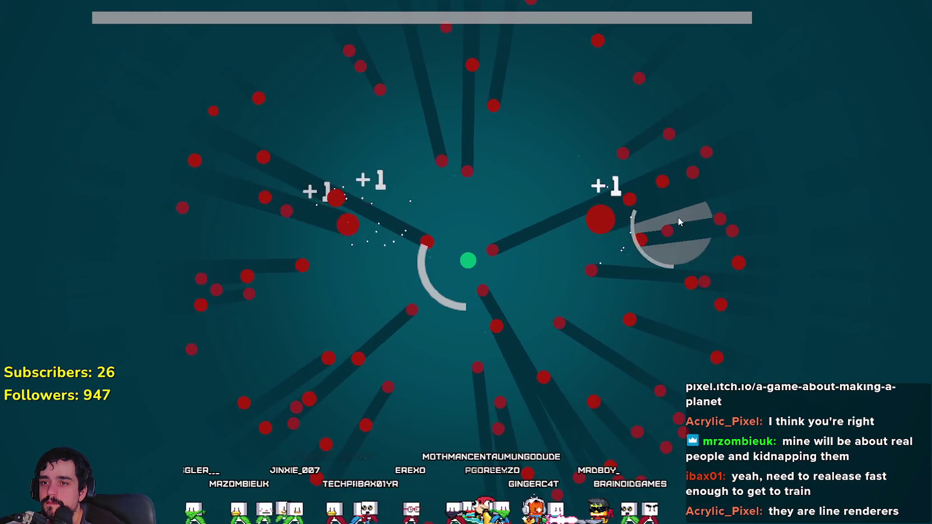
pyautogui.click(687, 196)
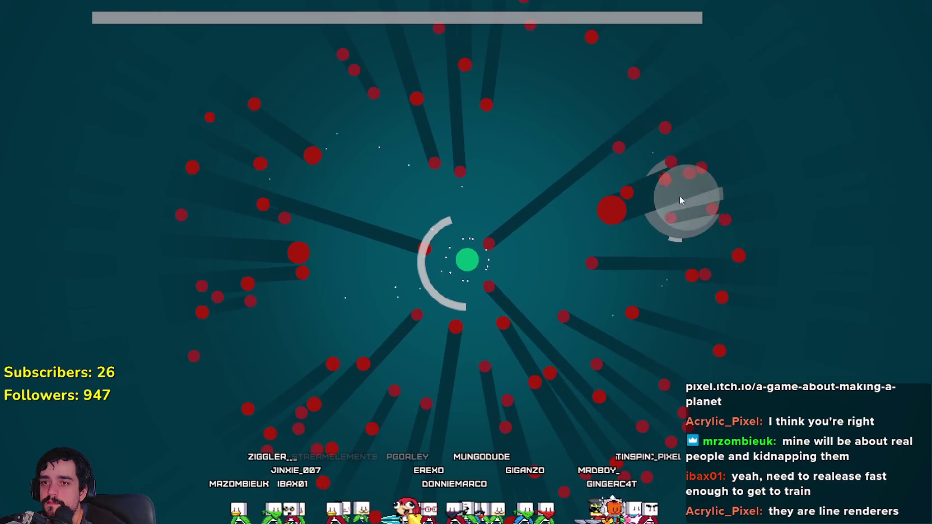
pyautogui.click(622, 190)
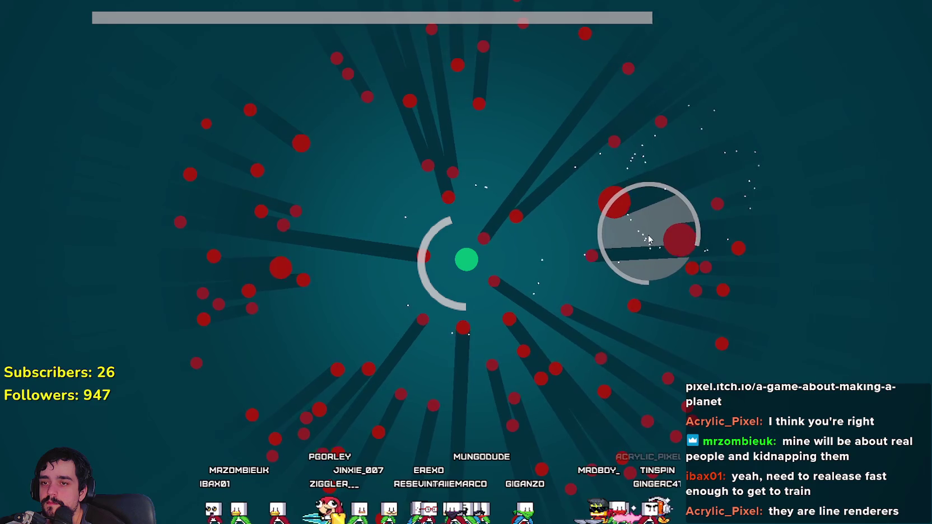
pyautogui.click(644, 249)
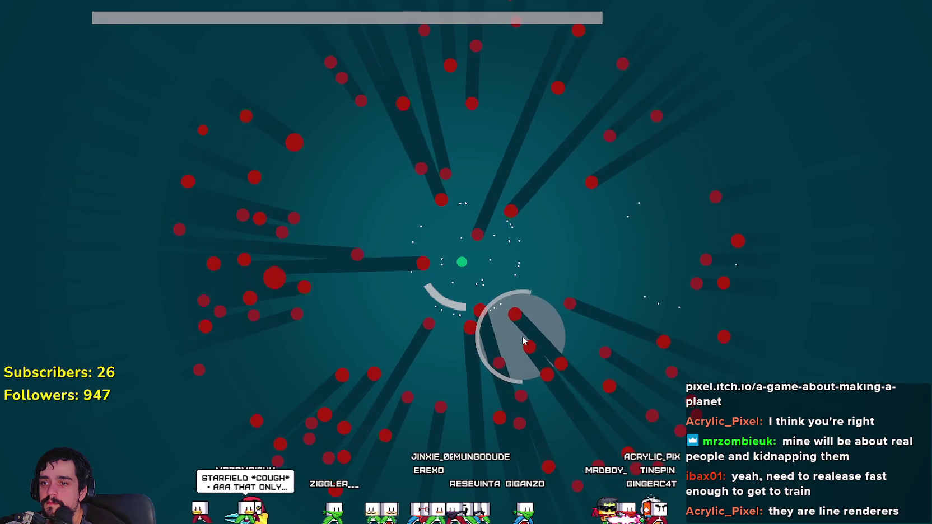
pyautogui.click(524, 342)
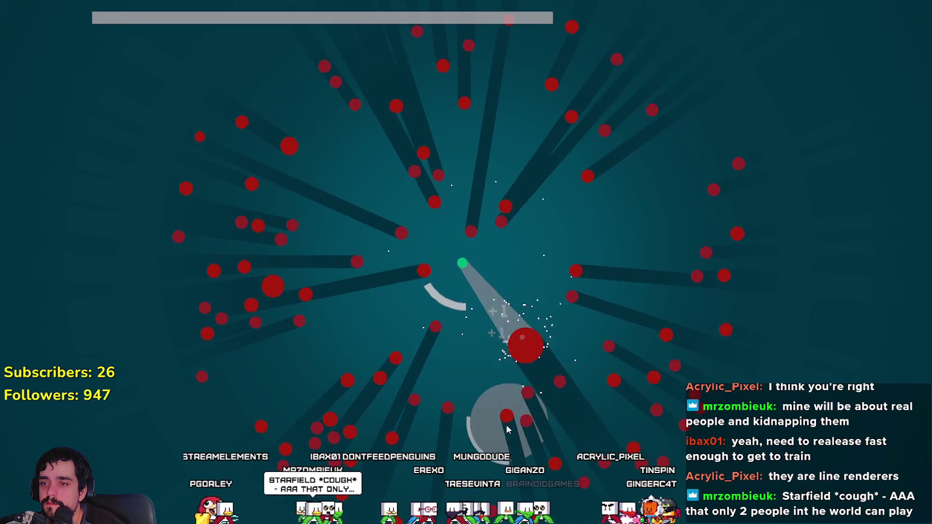
pyautogui.click(554, 420)
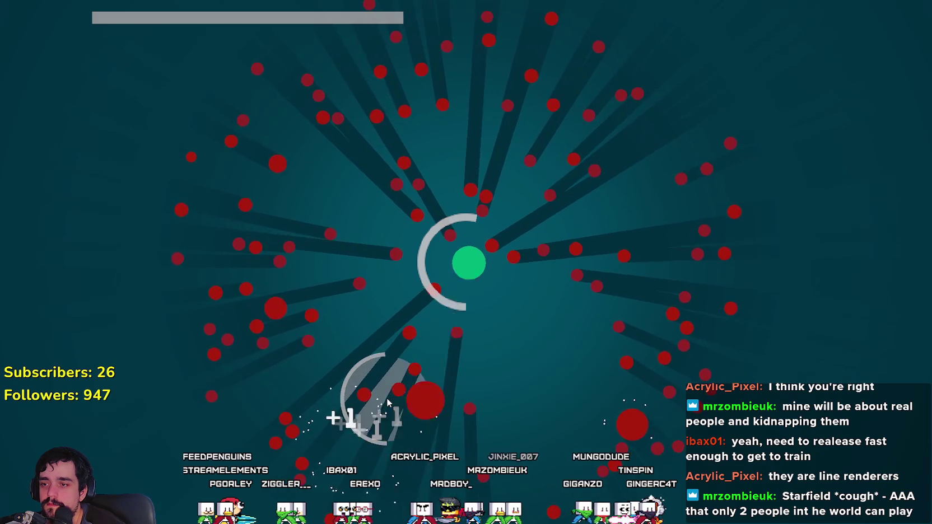
pyautogui.click(493, 224)
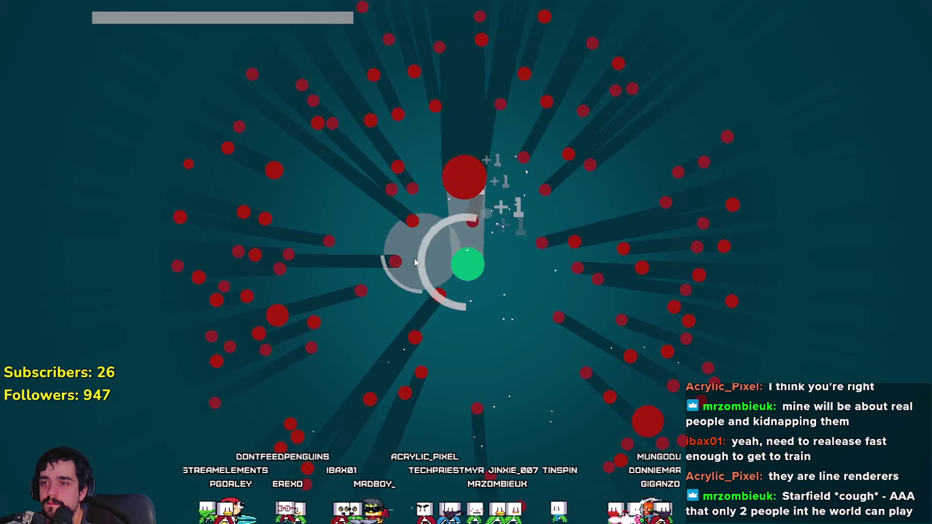
pyautogui.click(256, 290)
pyautogui.click(586, 285)
pyautogui.click(652, 230)
pyautogui.click(657, 311)
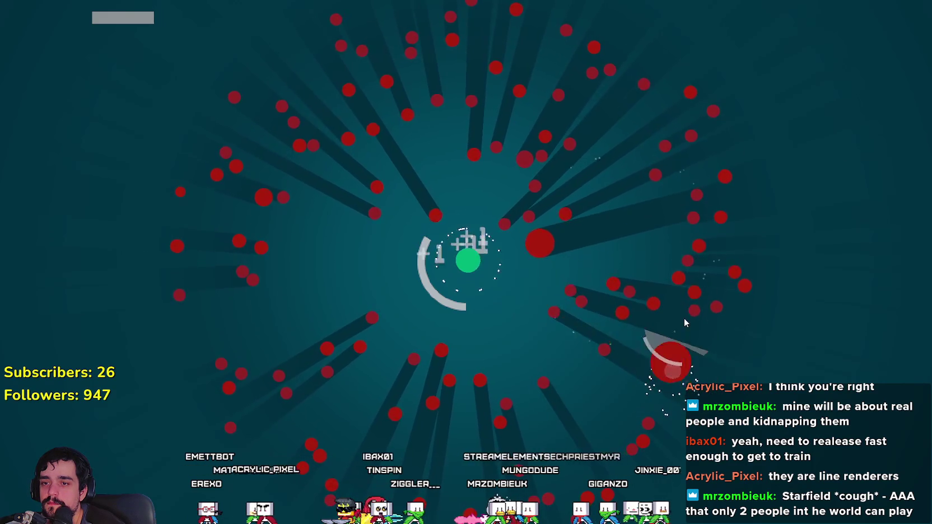
pyautogui.click(680, 282)
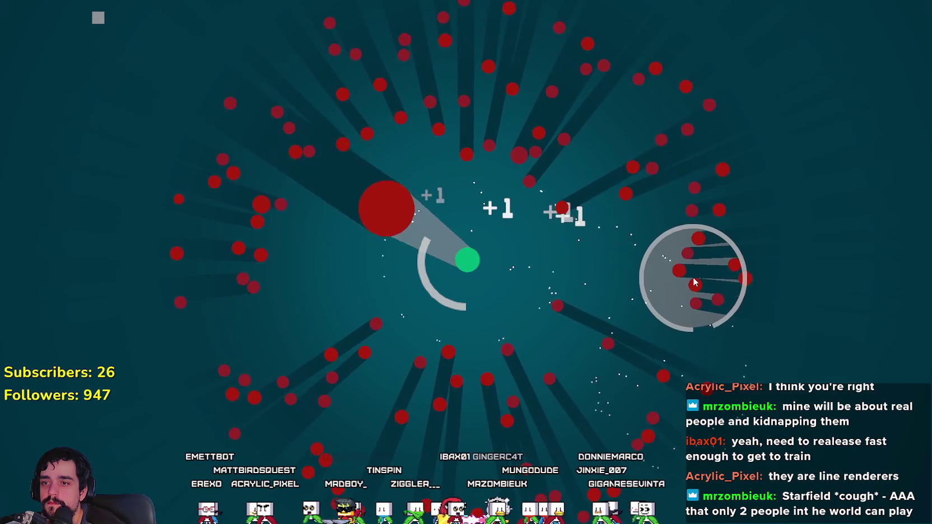
pyautogui.click(492, 279)
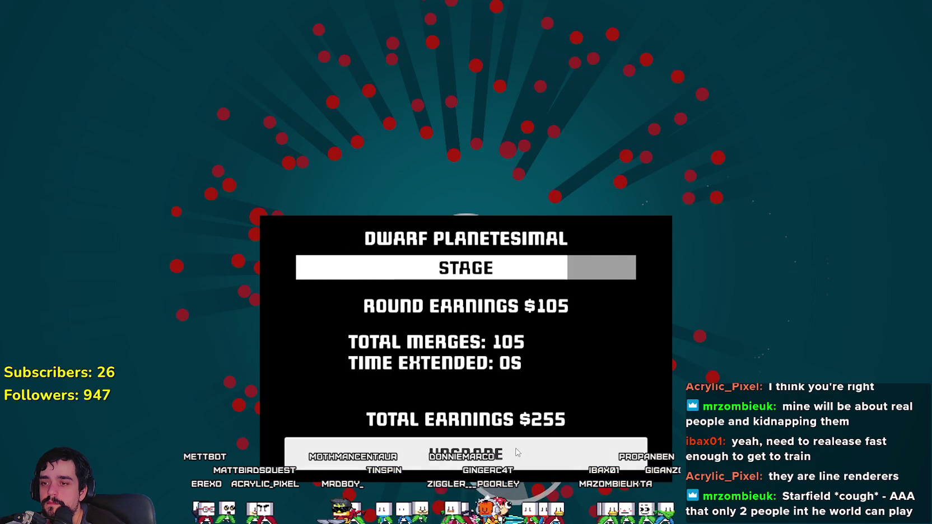
# - Go to the planet game's upgrade grid, leave fullscreen, and minimize the browser to reveal MR FARMBOY
pyautogui.click(515, 462)
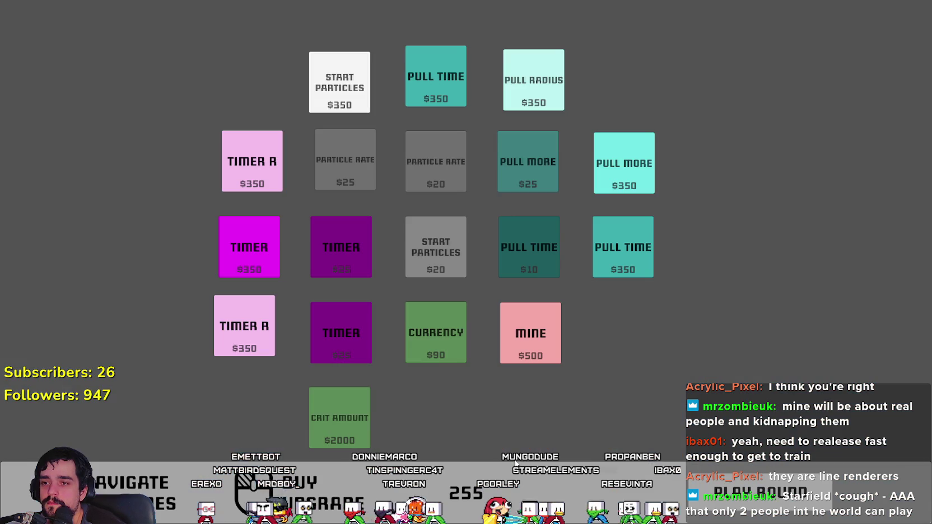
pyautogui.press('Escape')
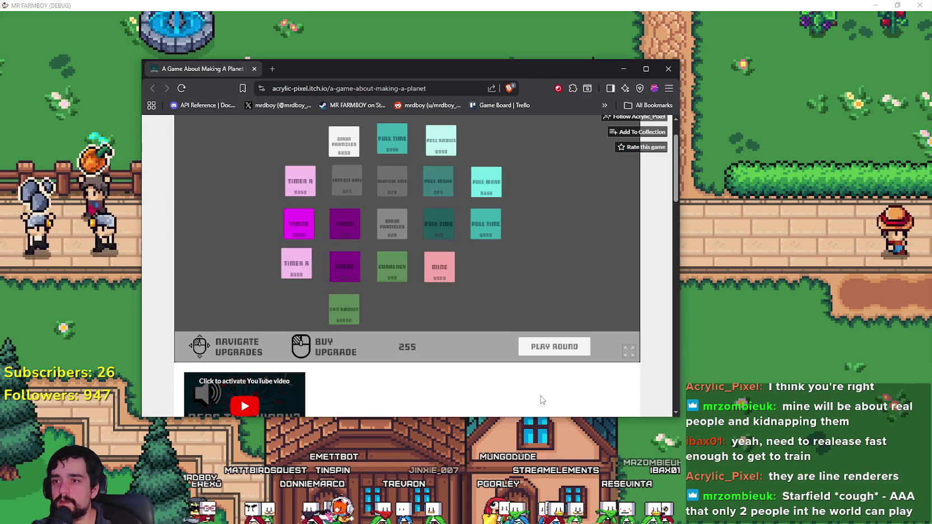
pyautogui.moveTo(572, 63); pyautogui.dragTo(614, 92)
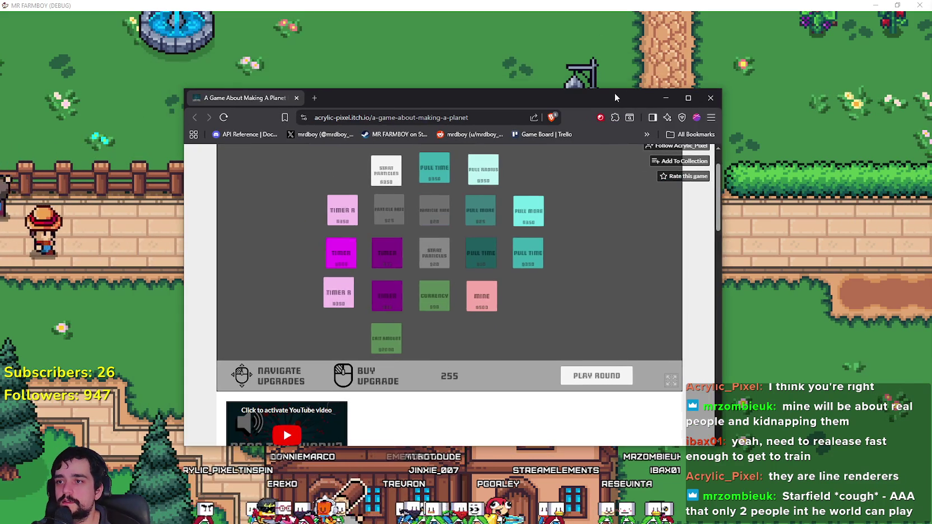
pyautogui.click(662, 101)
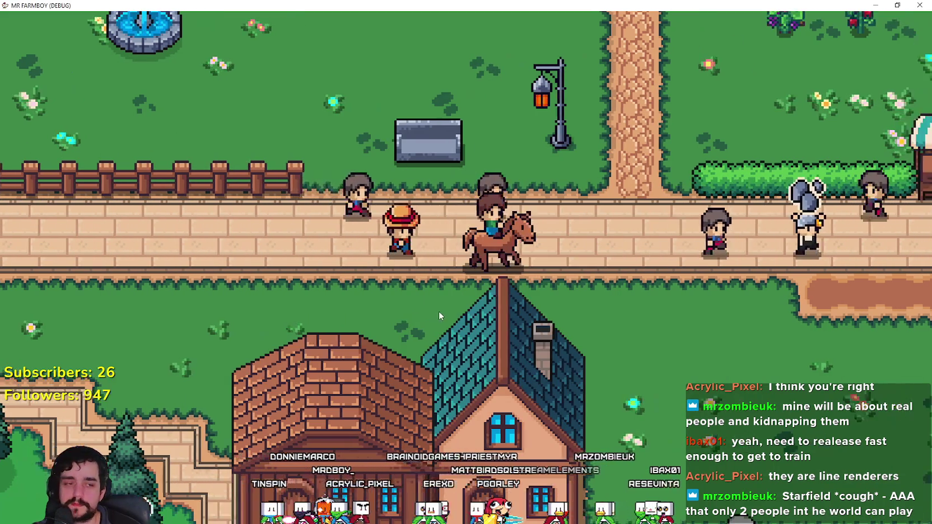
# - Ride the horse east past the church, market and houses to the crop field
pyautogui.hotkey('w', 'a')
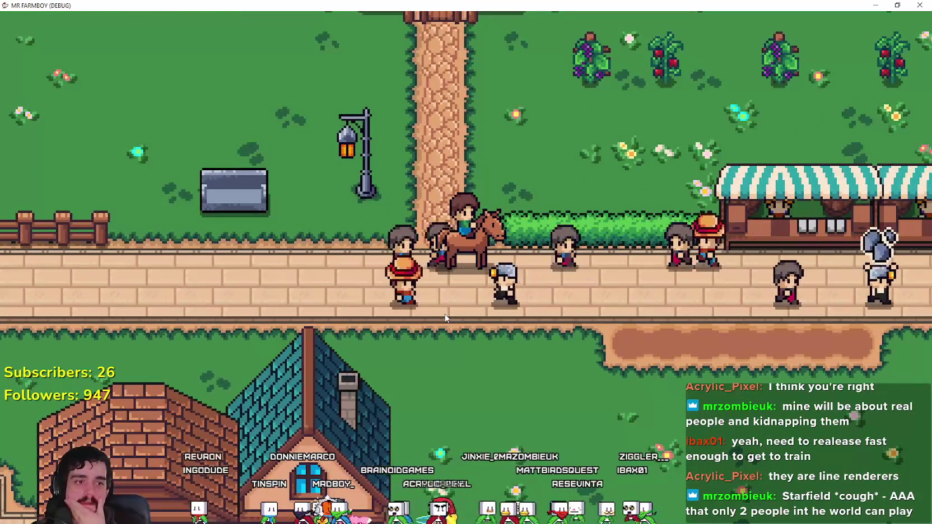
pyautogui.press('s')
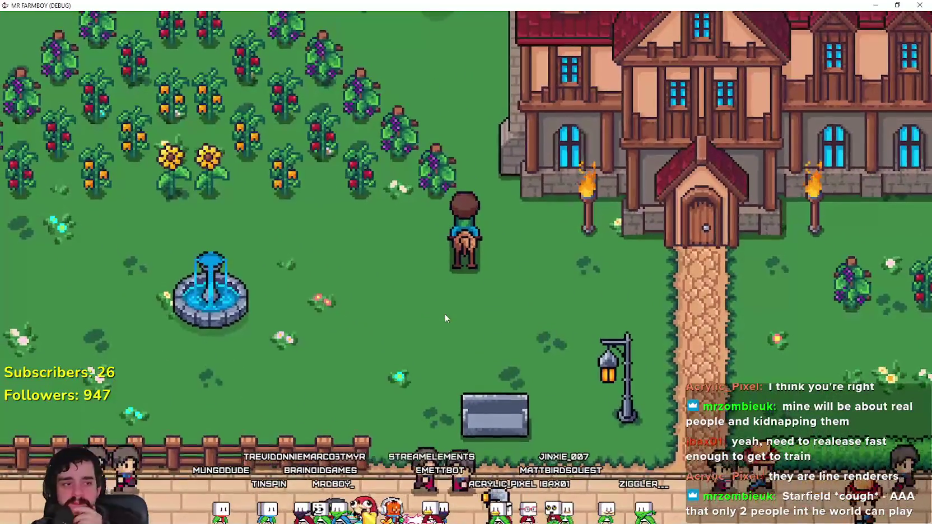
pyautogui.press('d')
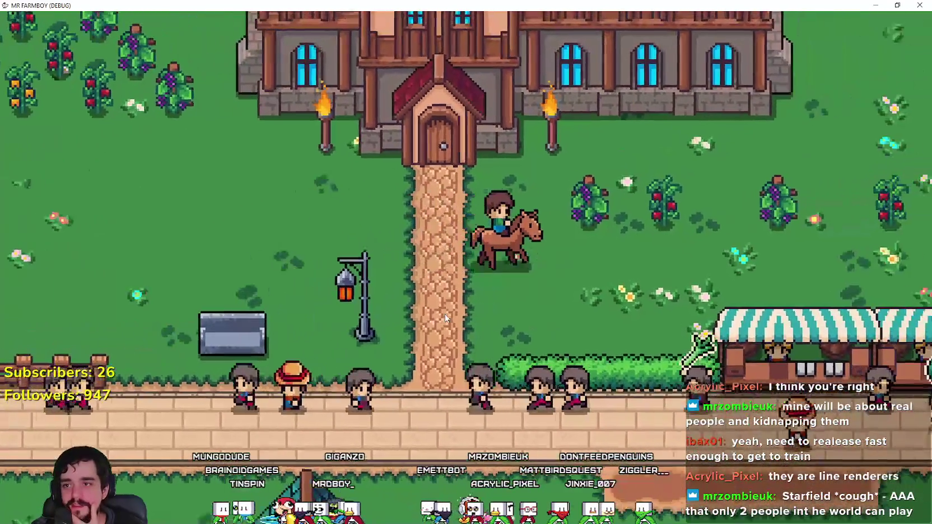
pyautogui.press('d')
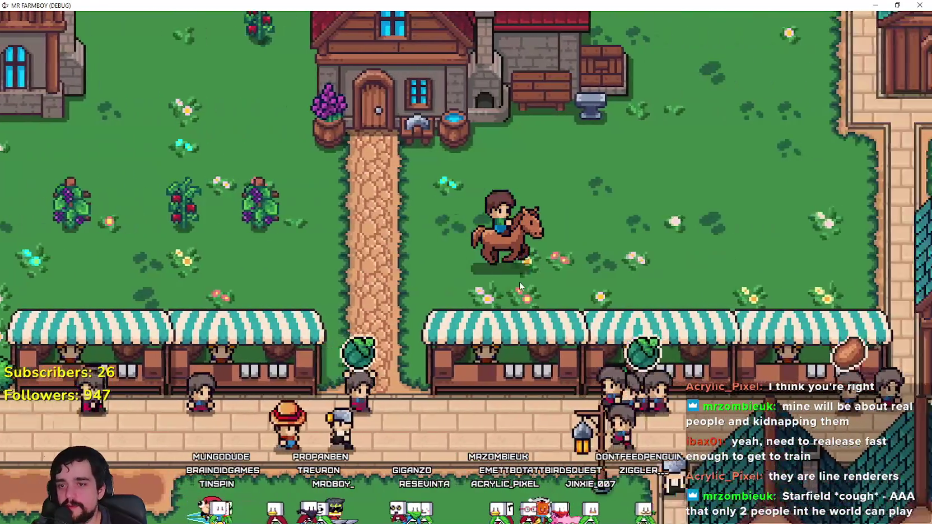
pyautogui.scroll(-3, 519, 281)
pyautogui.press('d')
pyautogui.scroll(3, 506, 268)
pyautogui.press('d')
pyautogui.scroll(-2, 502, 275)
pyautogui.press('d')
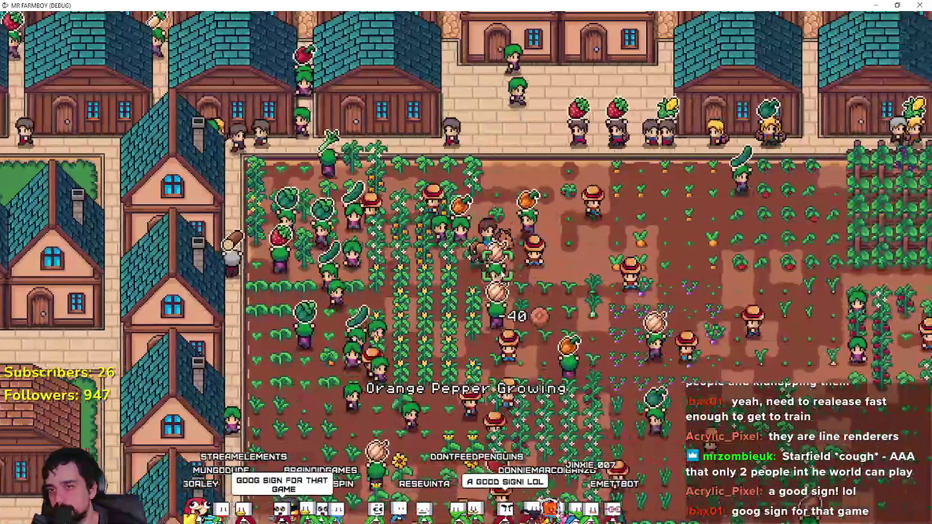
# - Ride across the crop field and down through the garden to the riverbank
pyautogui.press('d')
pyautogui.press('s')
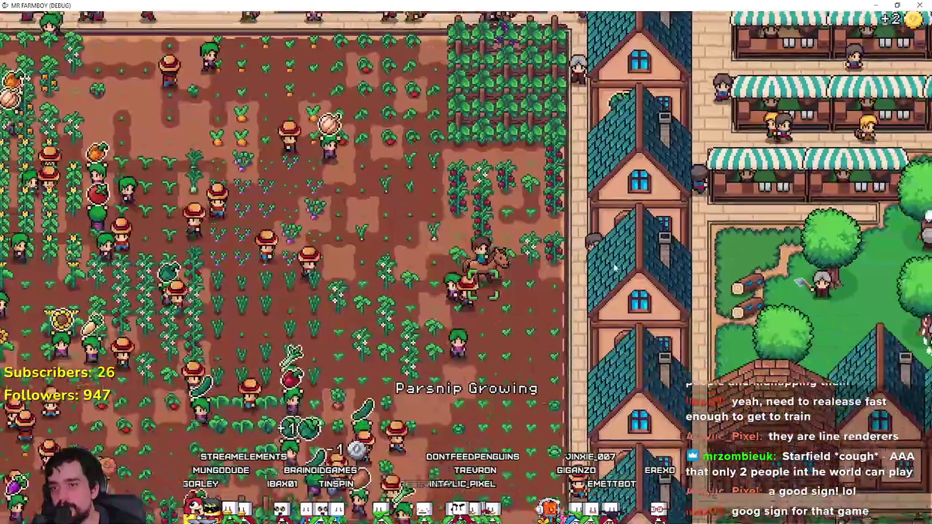
pyautogui.press('d')
pyautogui.press('s')
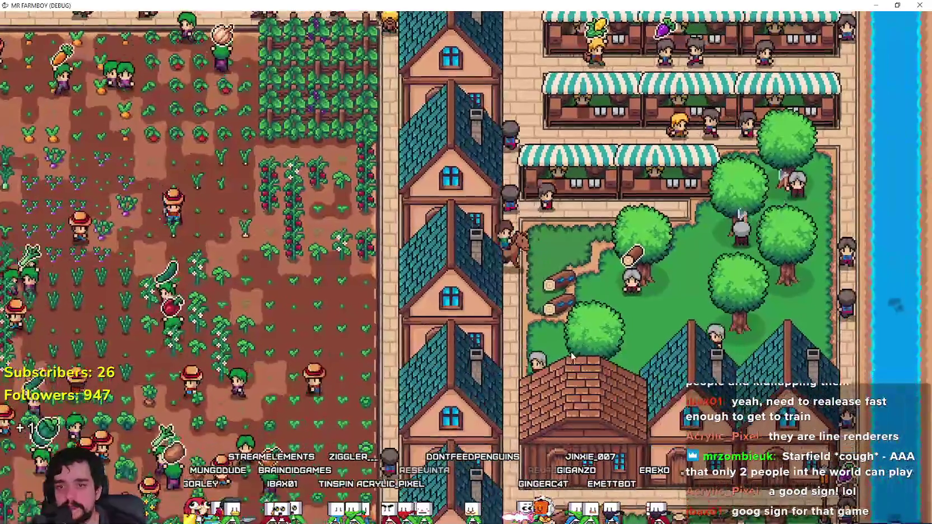
pyautogui.press('s')
pyautogui.press('d')
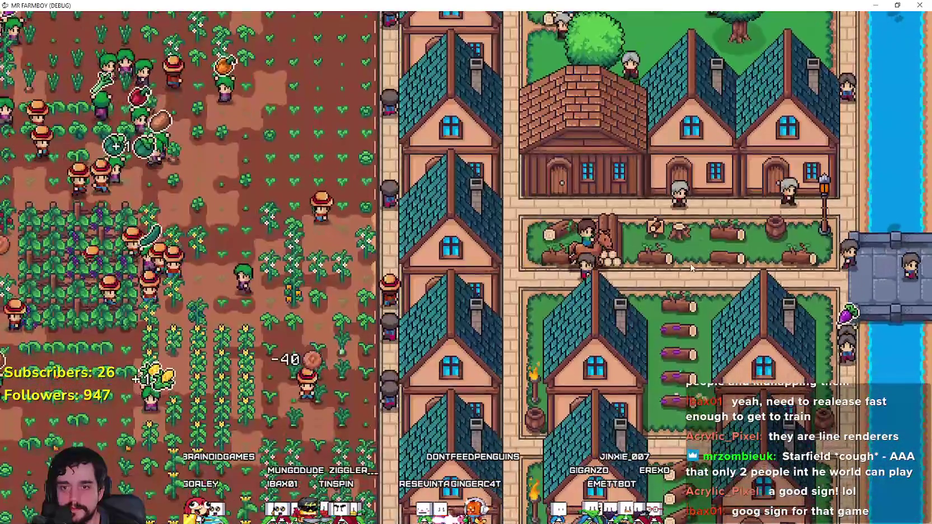
pyautogui.press('s')
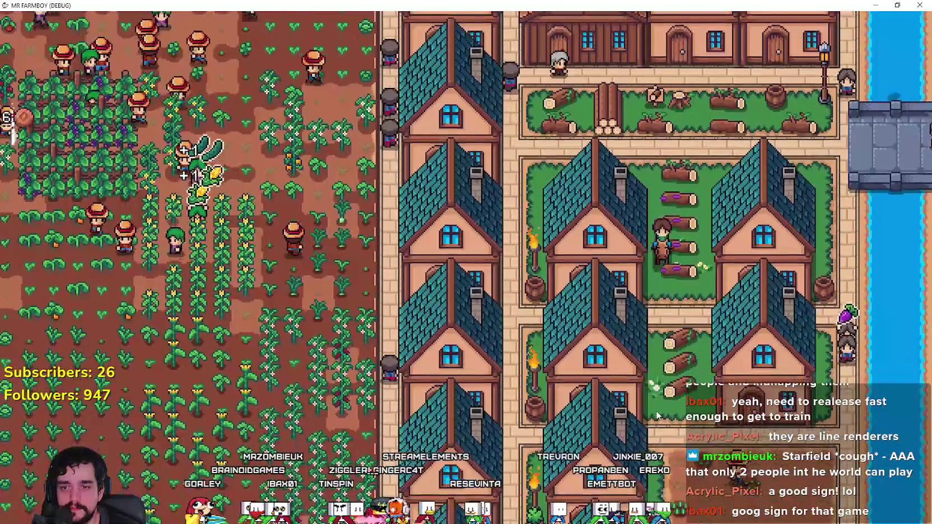
pyautogui.press('s')
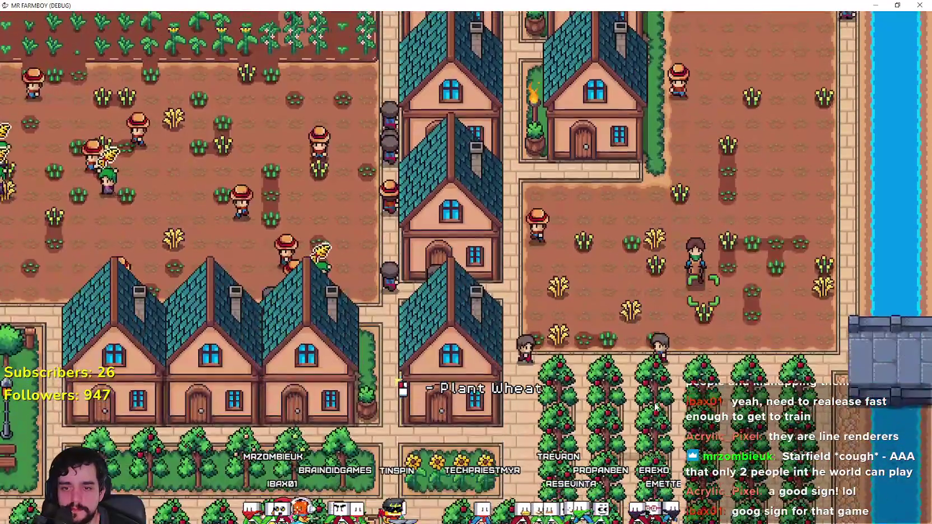
pyautogui.press('d')
pyautogui.press('s')
pyautogui.press('d')
pyautogui.scroll(3, 864, 337)
# - Catch a fish from horseback, then ride left along the bank below the orchard
pyautogui.click(855, 351)
pyautogui.press('s')
pyautogui.scroll(-3, 812, 322)
pyautogui.press('s')
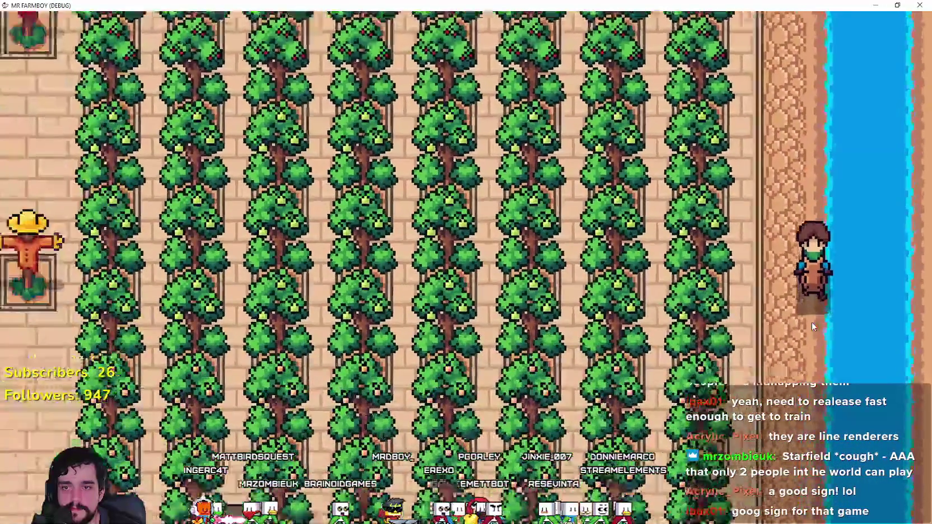
pyautogui.press('a')
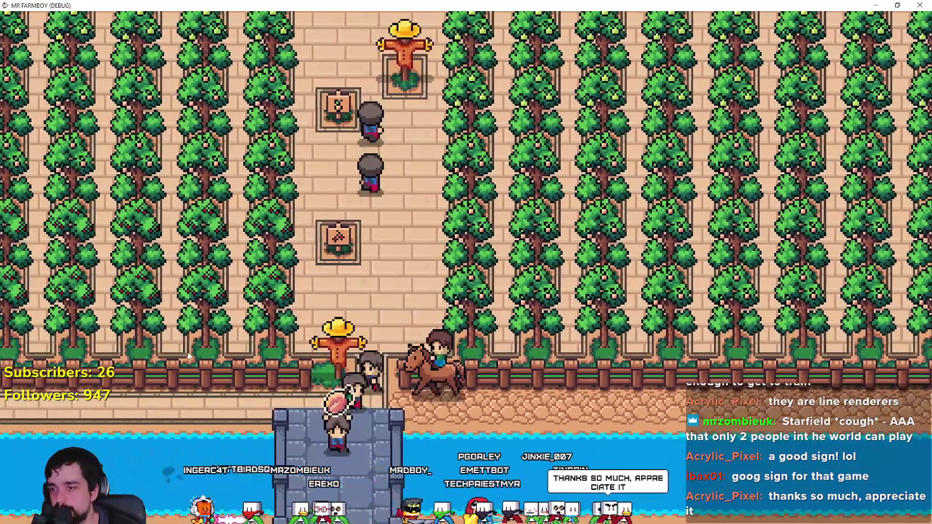
pyautogui.press('a')
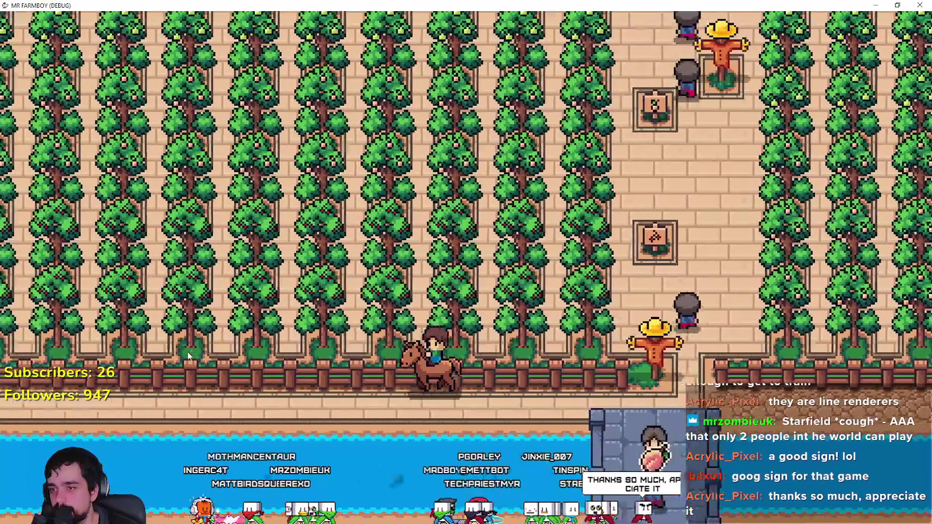
pyautogui.press('s')
# - Dismount at the riverbank, catch a second fish, and switch to the itch.io browser window
pyautogui.scroll(2, 616, 445)
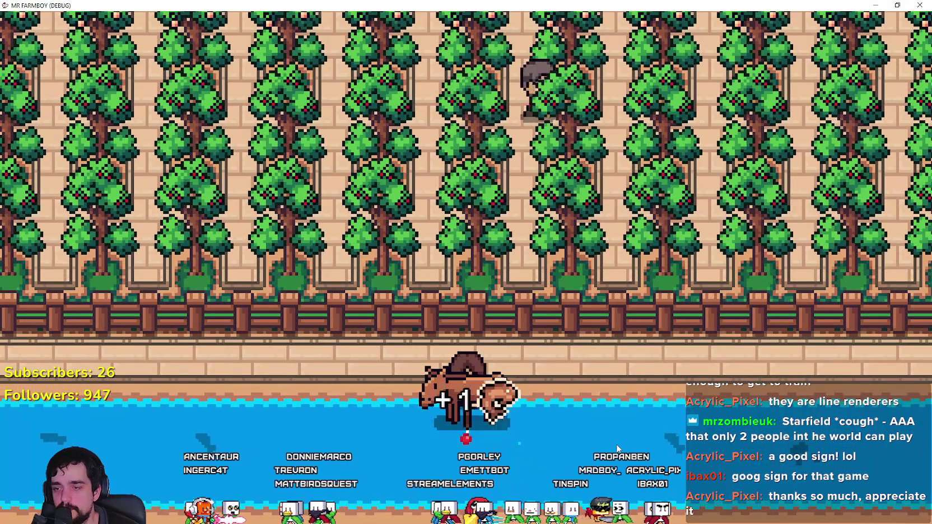
pyautogui.press('e')
pyautogui.press('d')
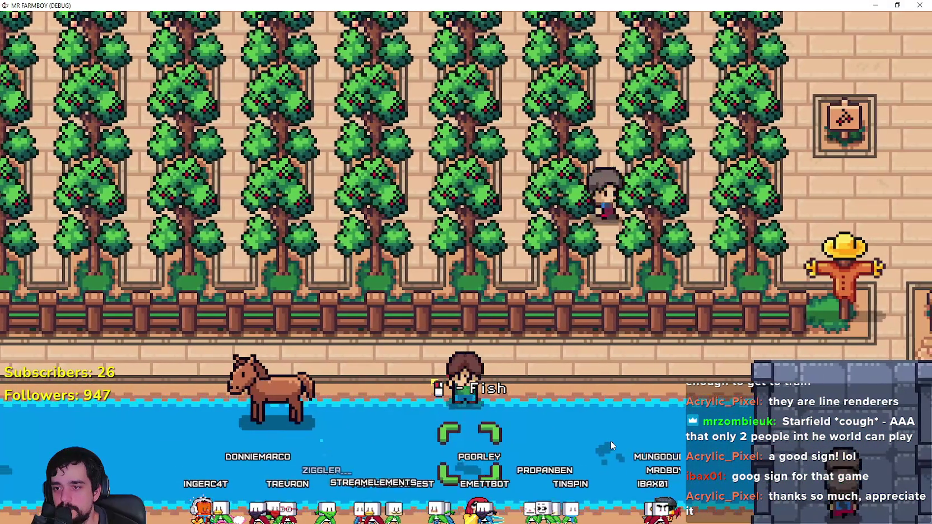
pyautogui.click(609, 440)
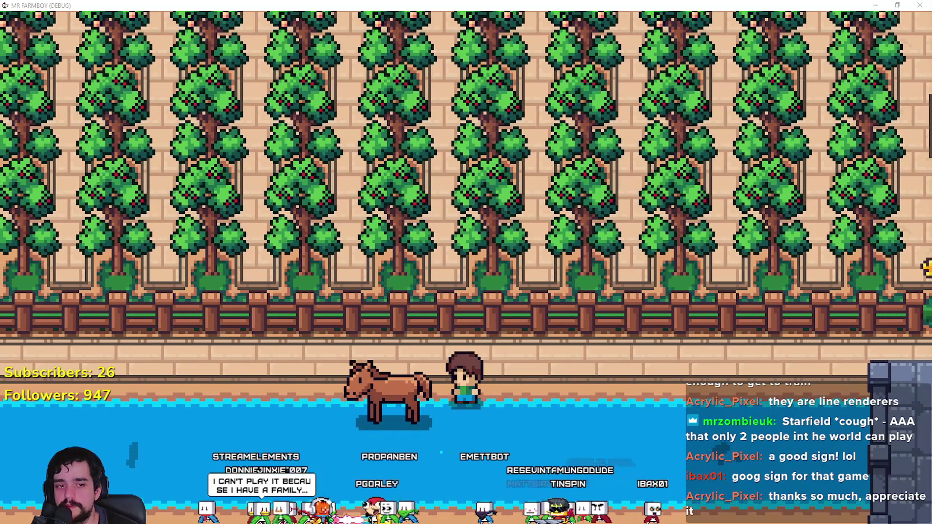
pyautogui.hotkey('alt', 'Tab')
pyautogui.scroll(2, 684, 402)
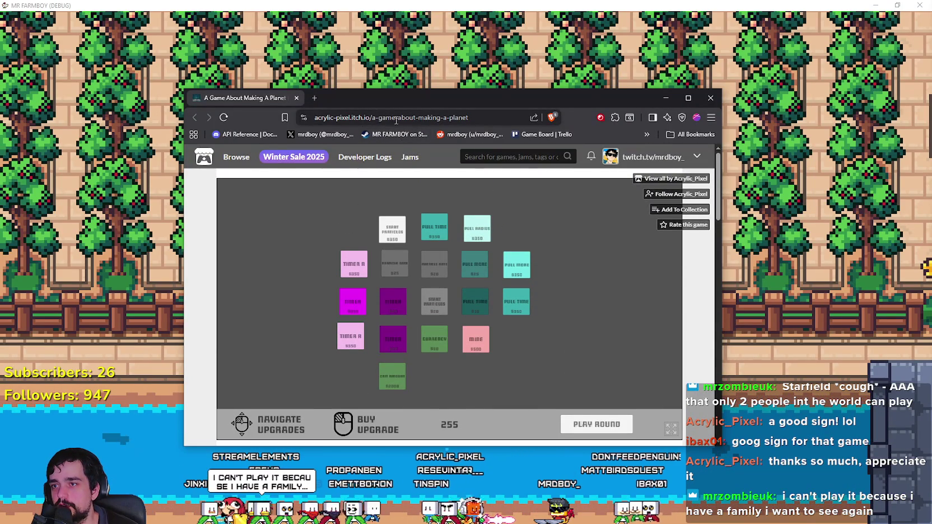
# - Minimize the Brave itch.io window to return to MR FARMBOY
pyautogui.click(673, 99)
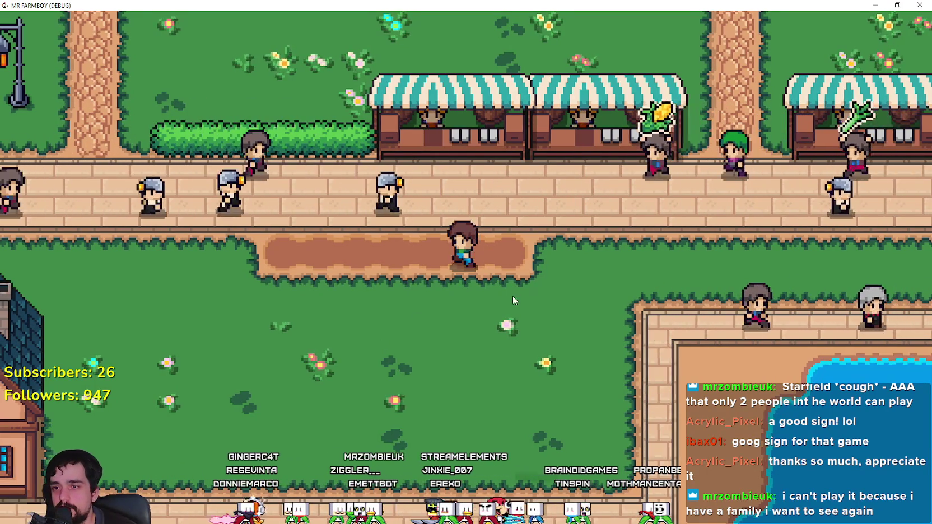
# - Walk onto the stone path, past the bench and lamp post, down to the pond road
pyautogui.press('a')
pyautogui.press('w')
pyautogui.press('w')
pyautogui.press('a')
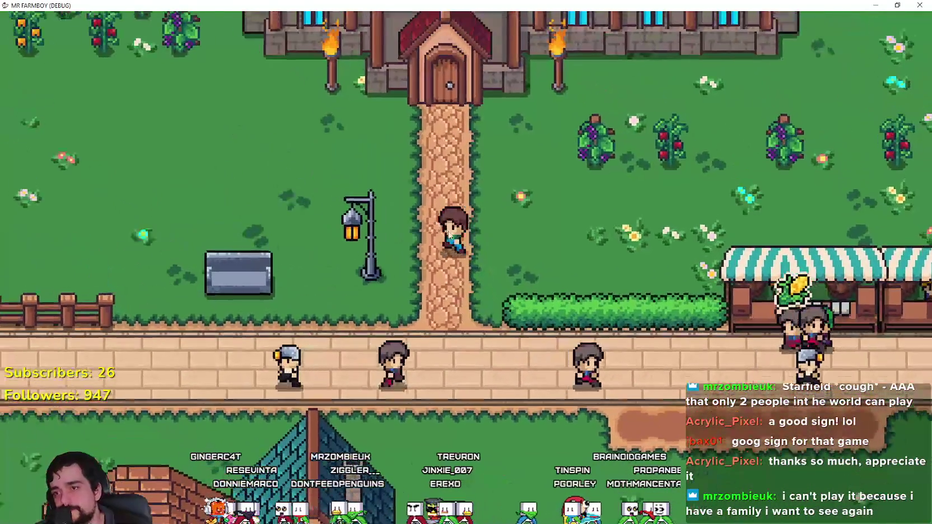
pyautogui.press('a')
pyautogui.press('d')
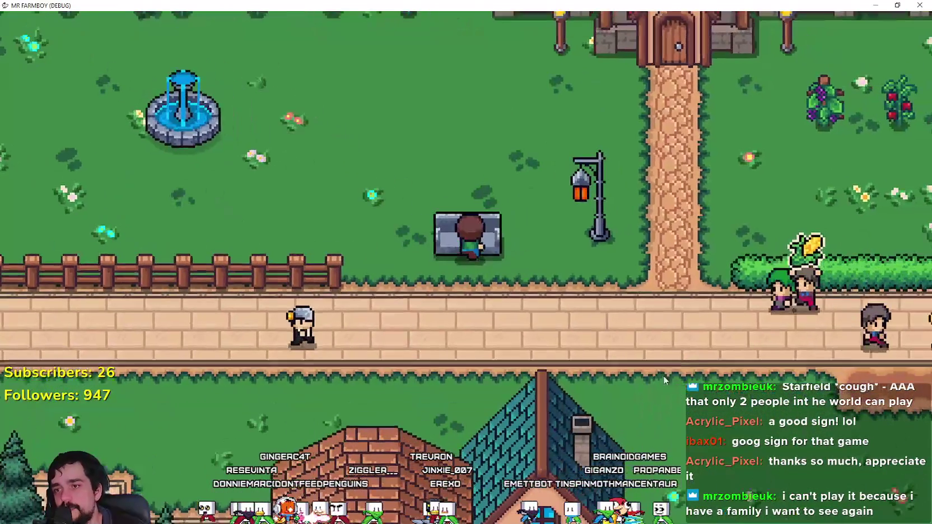
pyautogui.press('d')
pyautogui.press('s')
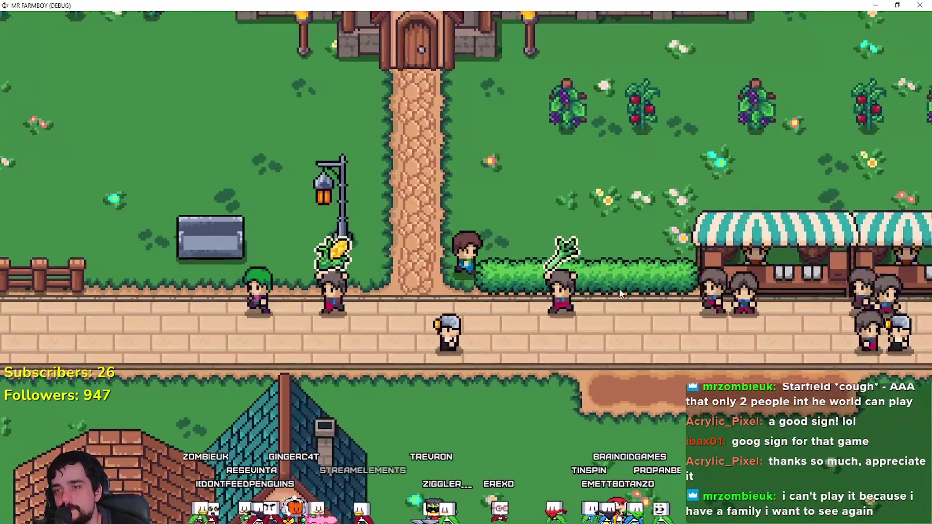
pyautogui.press('d')
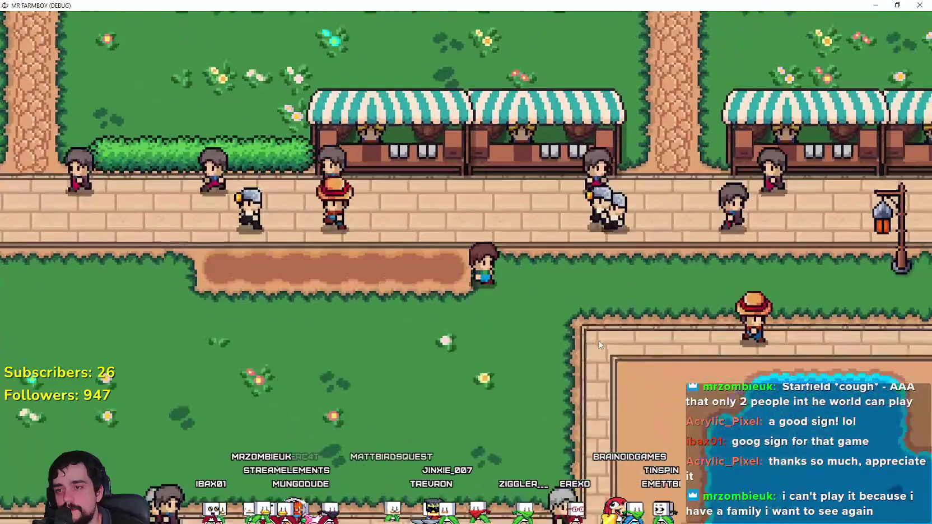
pyautogui.press('s')
pyautogui.press('c')
# - Walk back through town to the crop field's edge, then down past the market stalls
pyautogui.press('d')
pyautogui.press('w')
pyautogui.press('c')
pyautogui.press('d')
pyautogui.press('s')
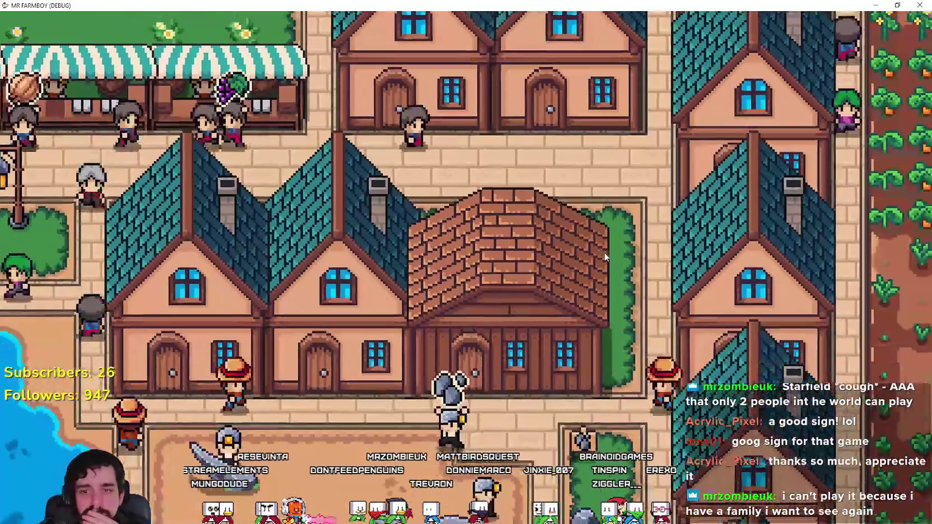
pyautogui.press('s')
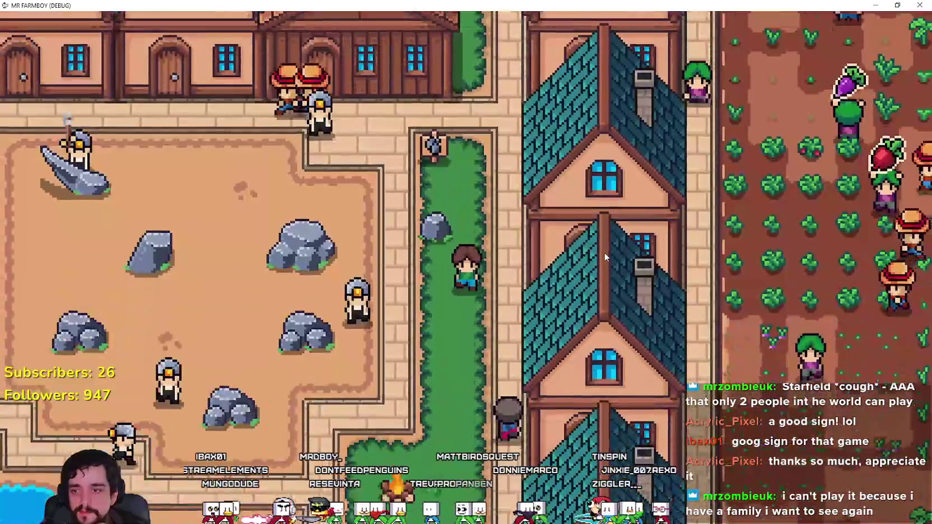
pyautogui.press('d')
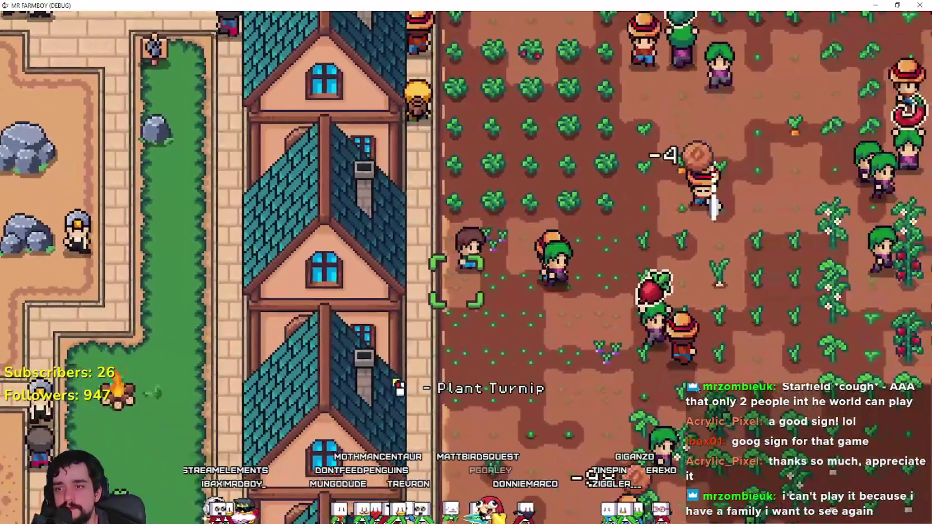
pyautogui.press('a')
pyautogui.press('s')
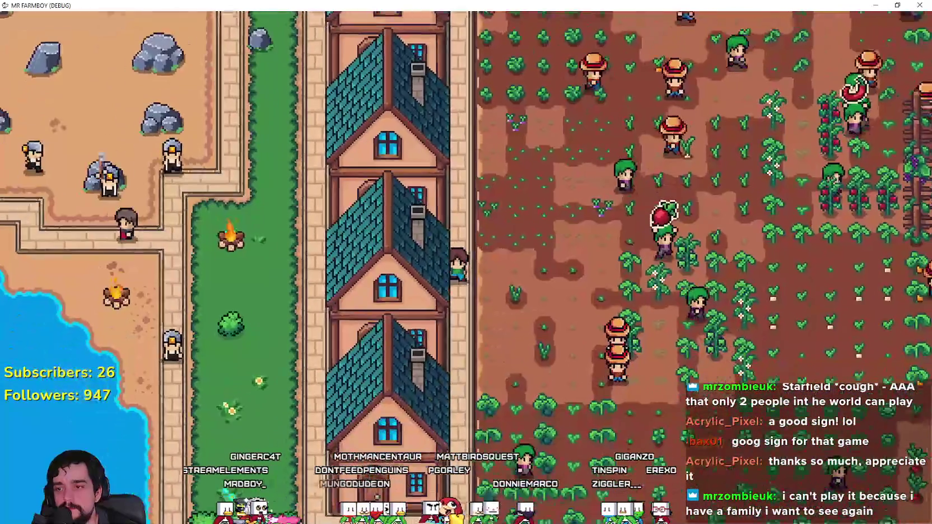
pyautogui.press('s')
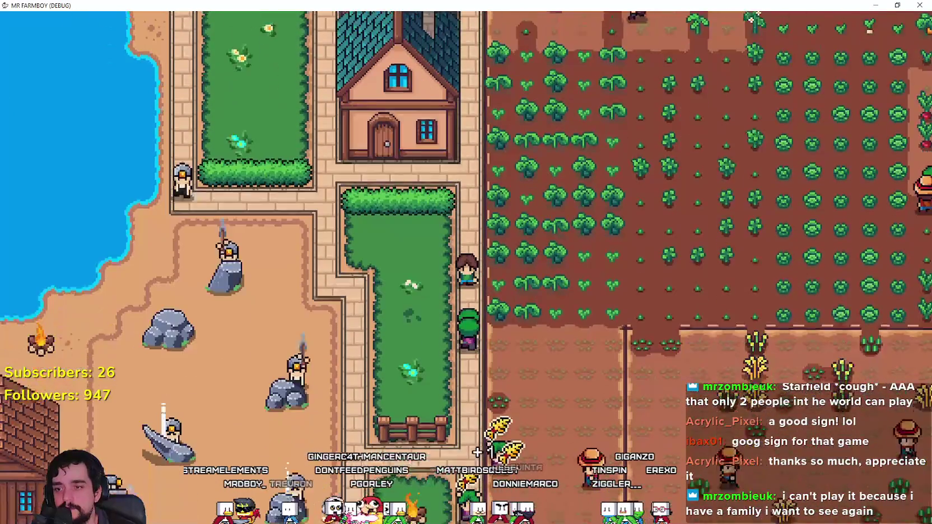
pyautogui.press('s')
pyautogui.press('a')
# - Walk through the pig and cow pens and up into the grassy area
pyautogui.press('a')
pyautogui.press('s')
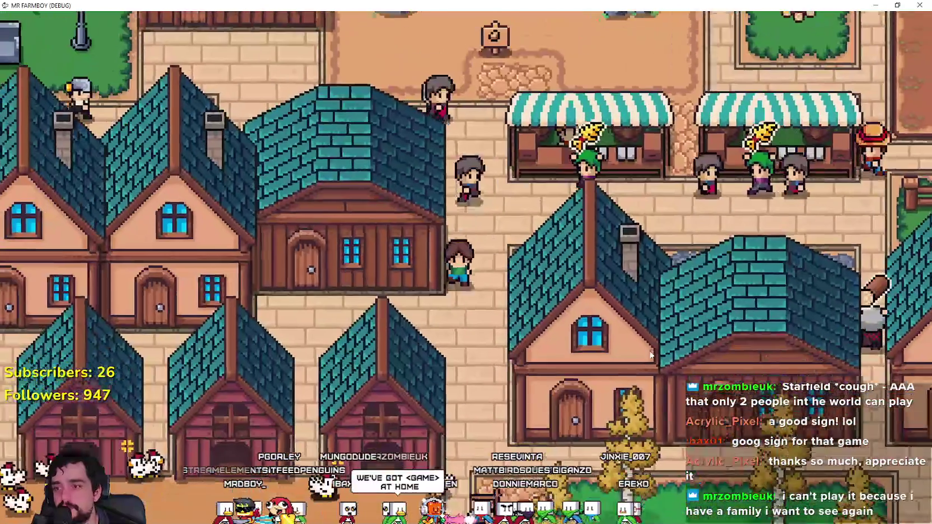
pyautogui.press('s')
pyautogui.press('a')
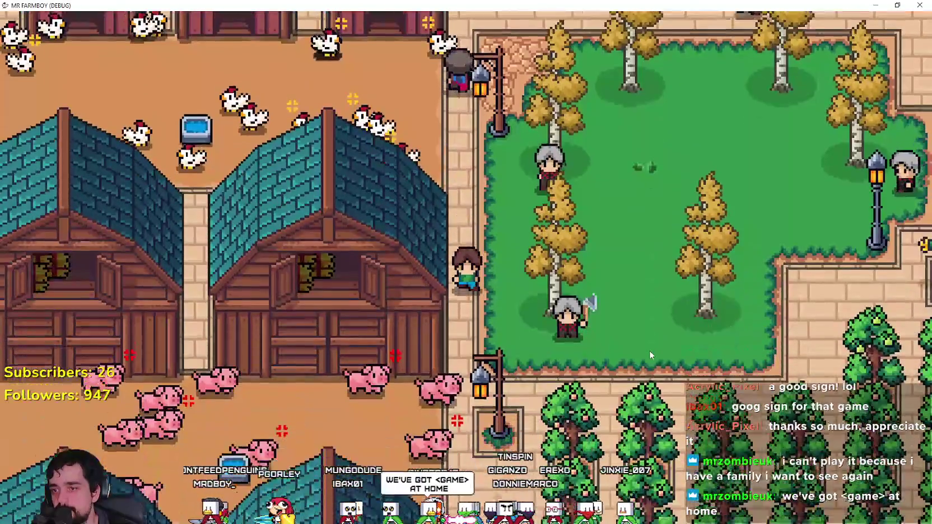
pyautogui.press('a')
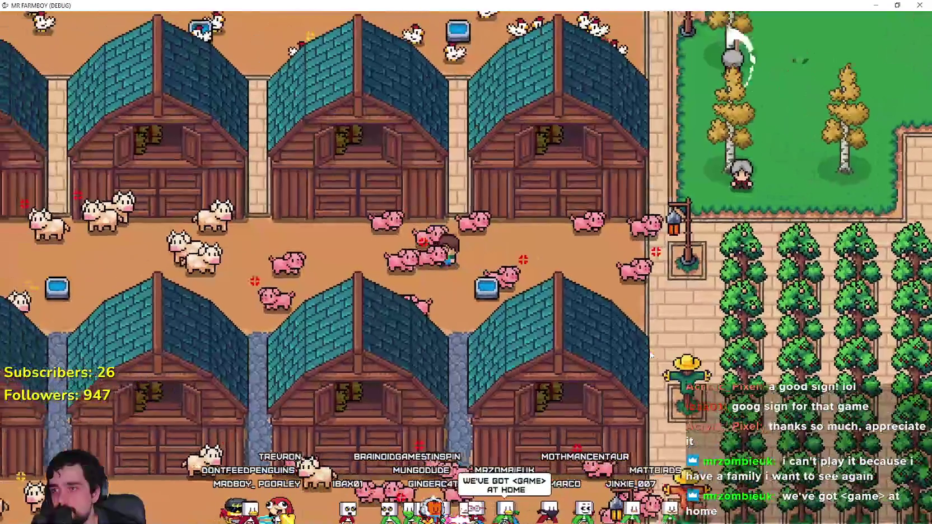
pyautogui.press('a')
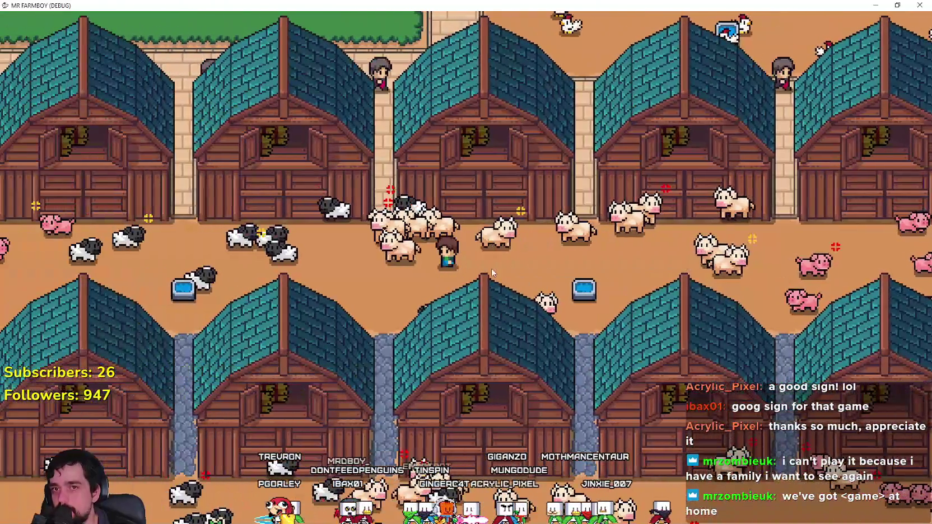
pyautogui.press('a')
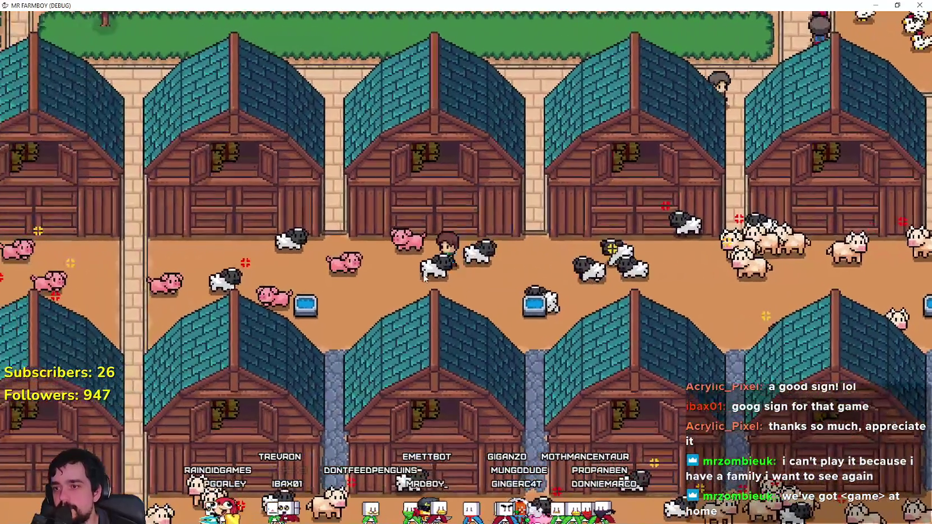
pyautogui.press('a')
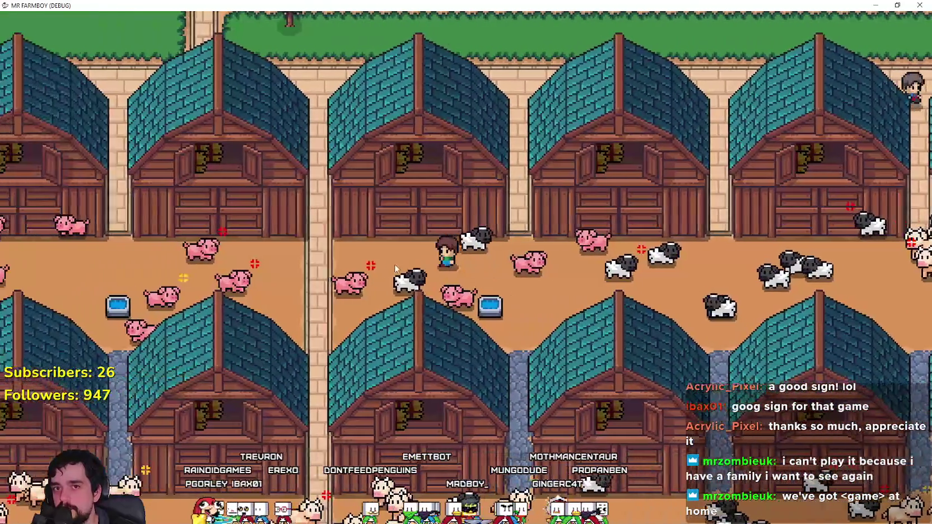
pyautogui.press('w')
pyautogui.press('w')
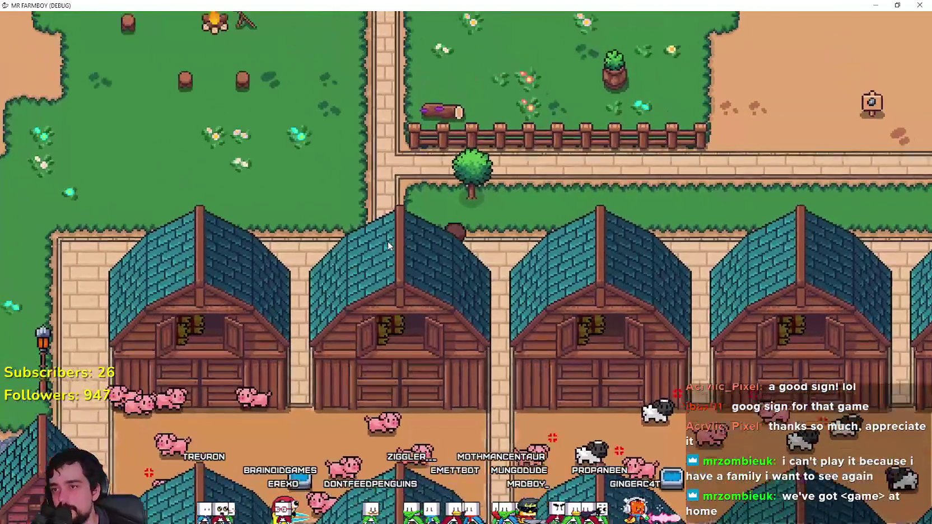
pyautogui.press('w')
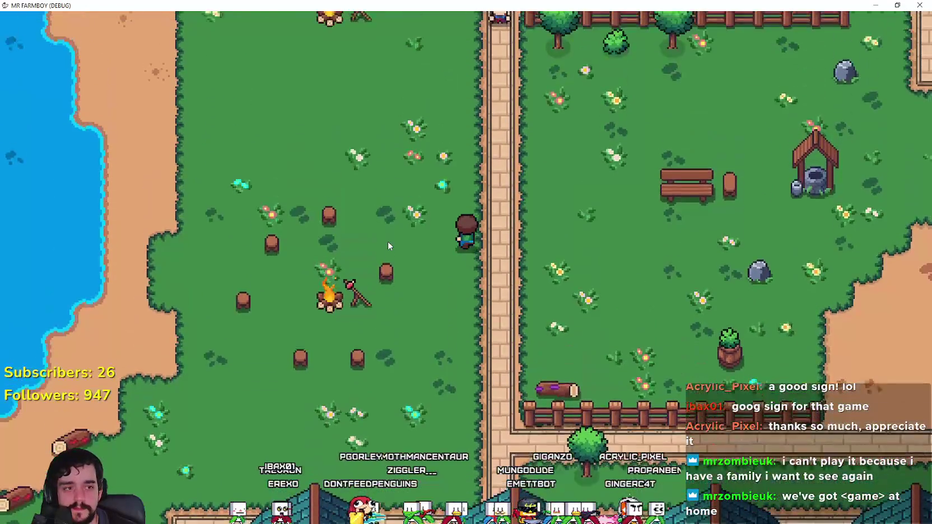
# - Mount the horse on the stone path, ride north, and turn east
pyautogui.press('w')
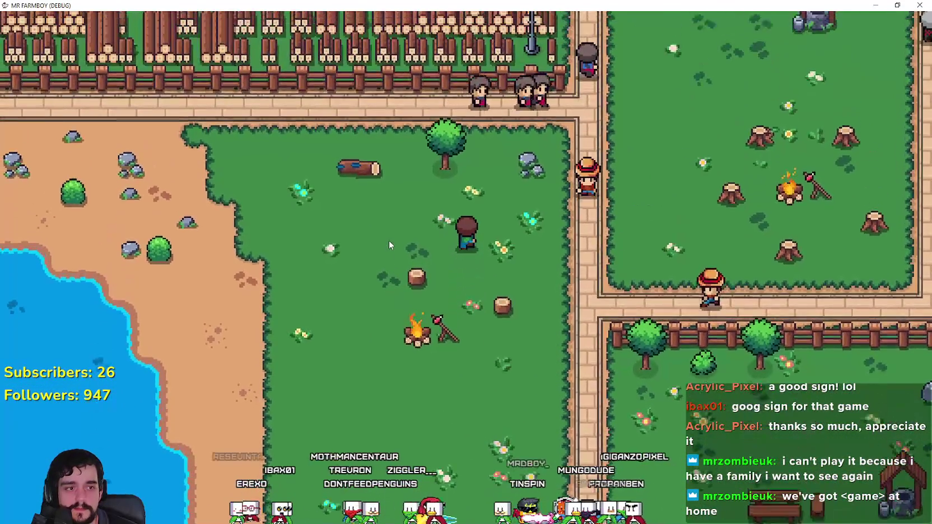
pyautogui.press('d')
pyautogui.press('w')
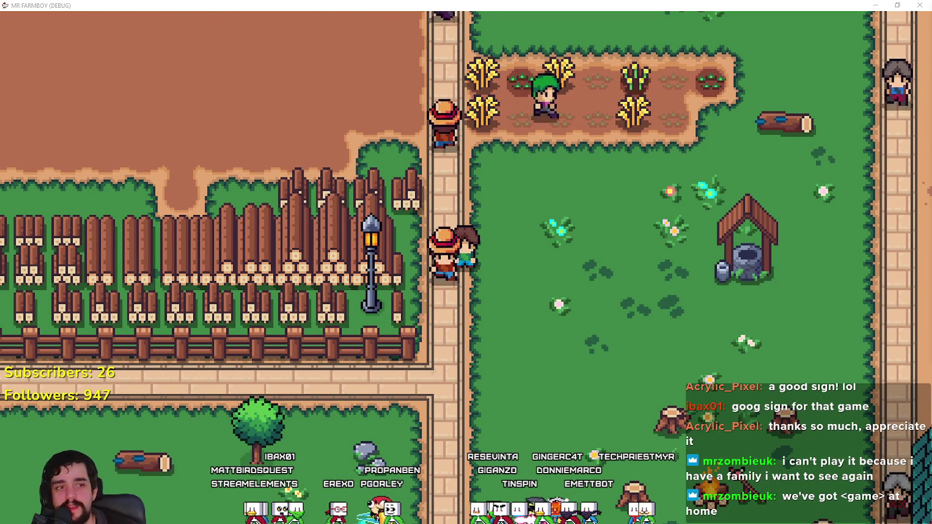
pyautogui.press('w')
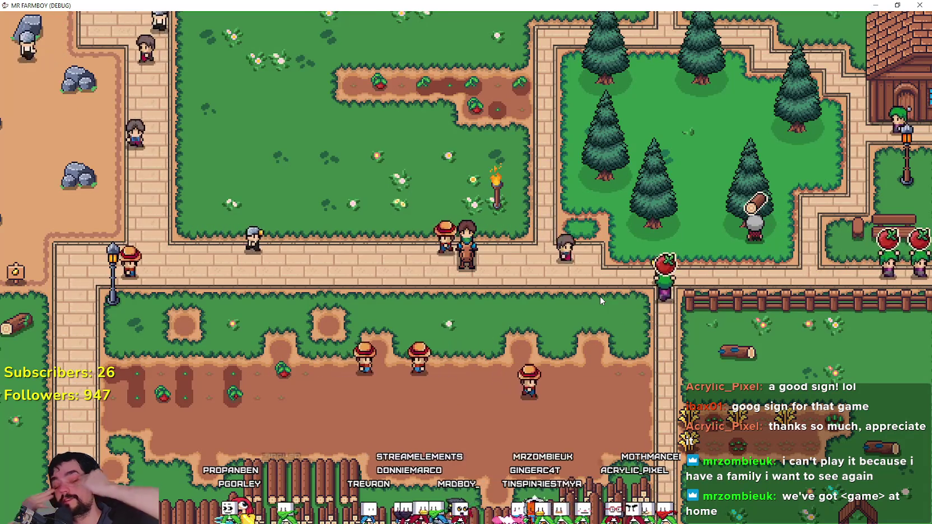
pyautogui.press('d')
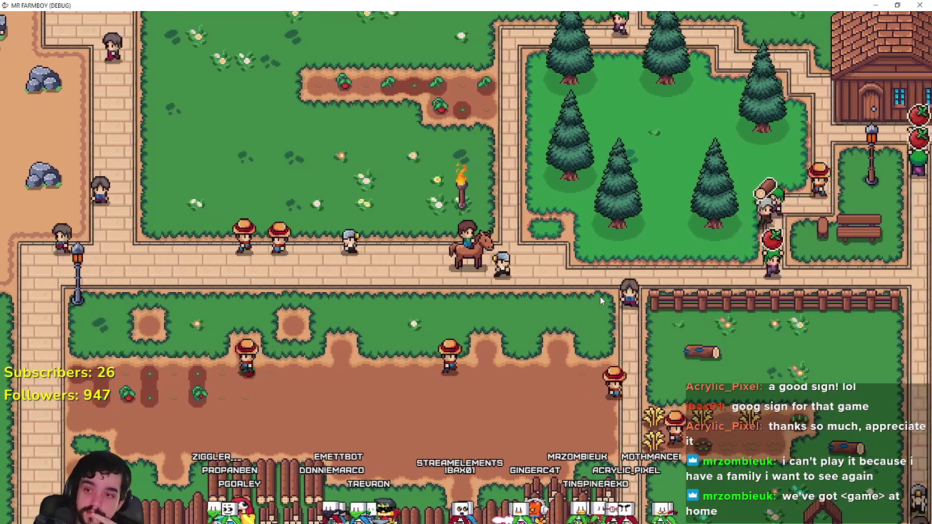
# - Zoom the view and ride east along the town road, dipping south toward the pond
pyautogui.scroll(2, 595, 278)
pyautogui.scroll(2, 595, 278)
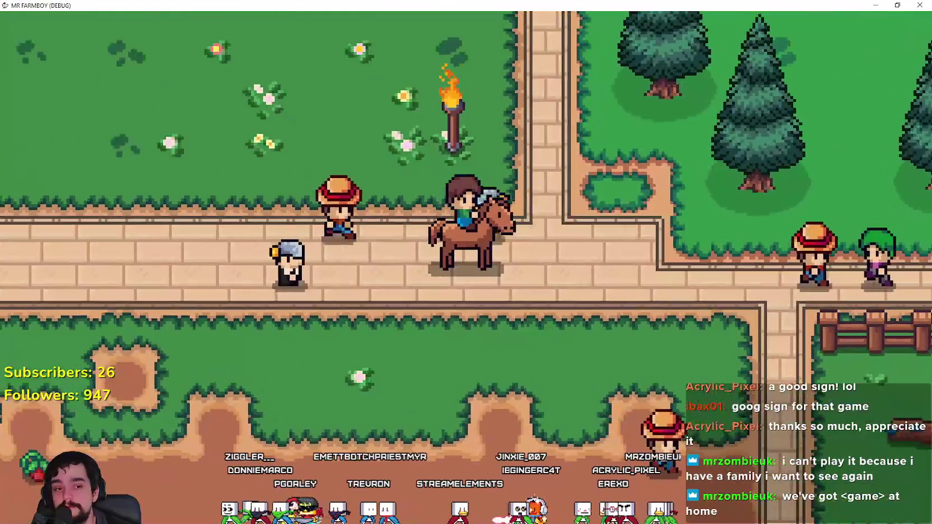
pyautogui.scroll(-5, 381, 252)
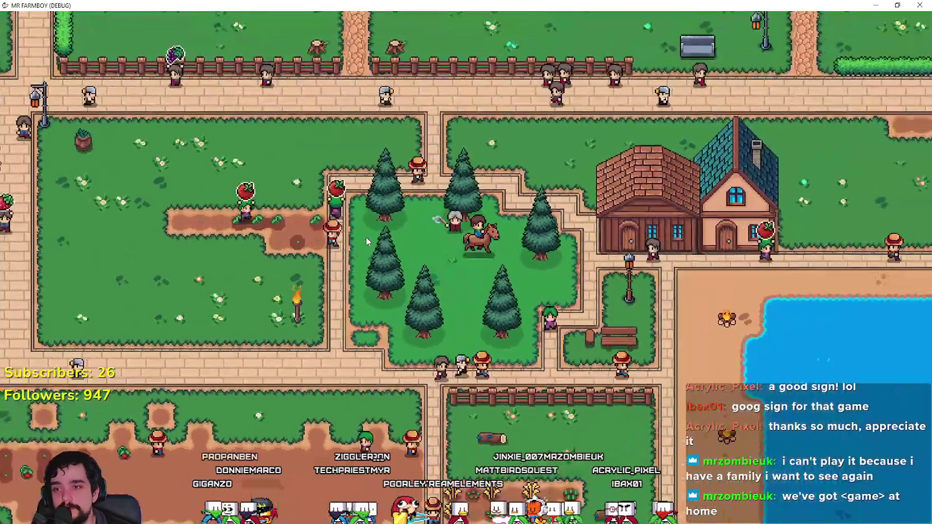
pyautogui.scroll(-2, 366, 236)
pyautogui.scroll(3, 366, 236)
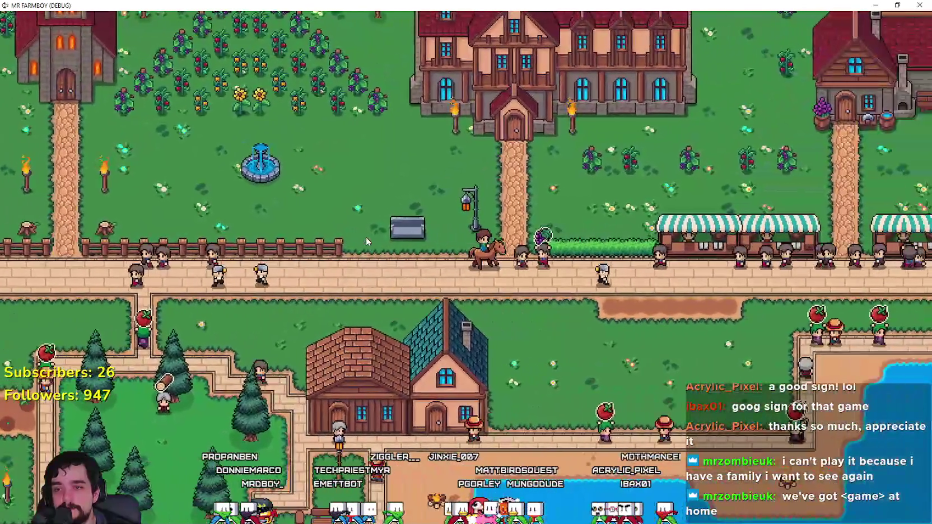
pyautogui.press('d')
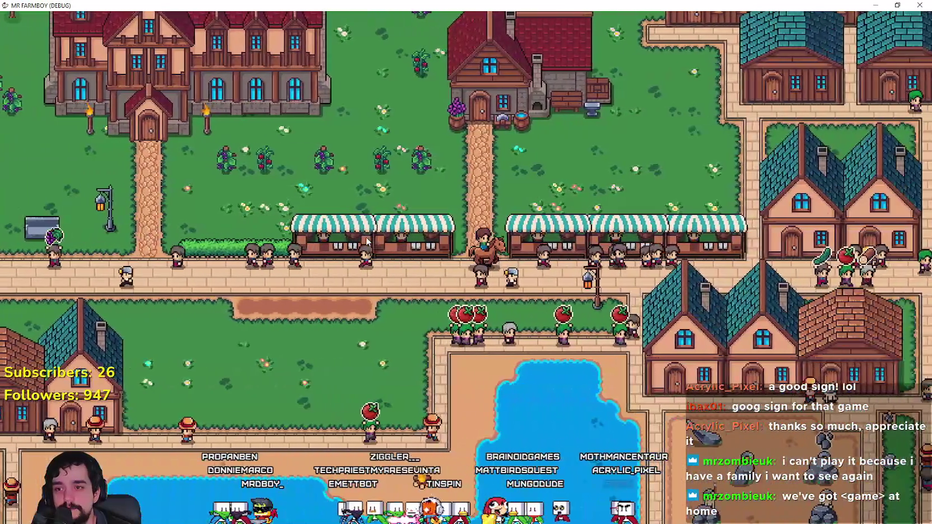
pyautogui.press('s')
pyautogui.scroll(3, 368, 240)
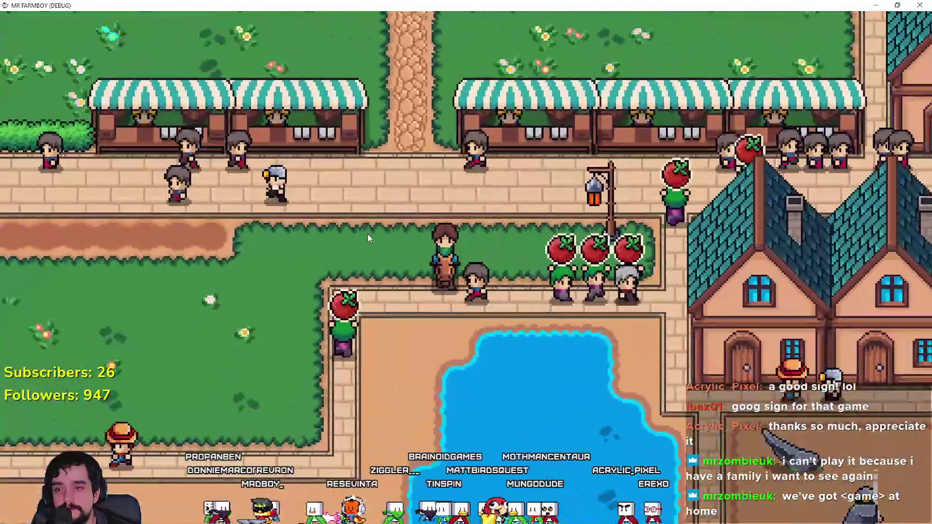
pyautogui.scroll(-3, 368, 234)
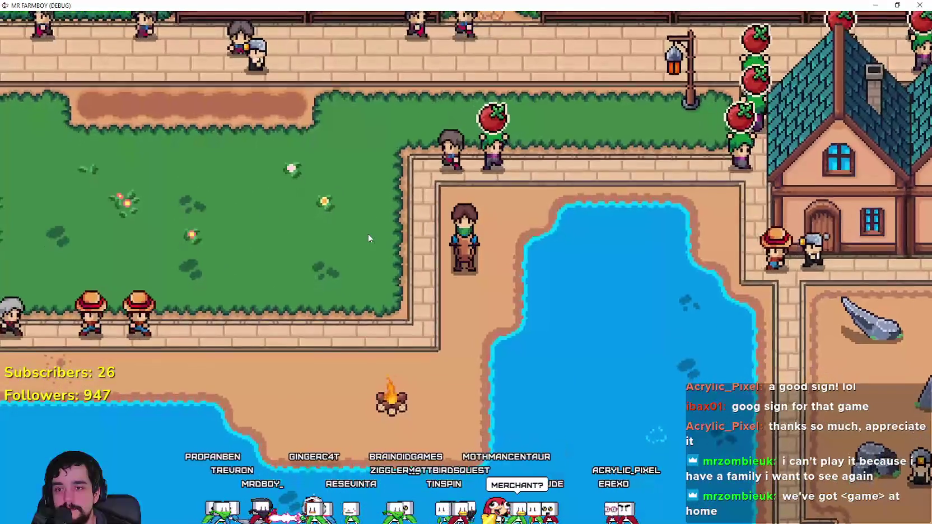
pyautogui.scroll(3, 368, 230)
# - Ride north past the market stalls and east among the teal-roofed houses
pyautogui.press('w')
pyautogui.scroll(-3, 369, 235)
pyautogui.scroll(3, 369, 235)
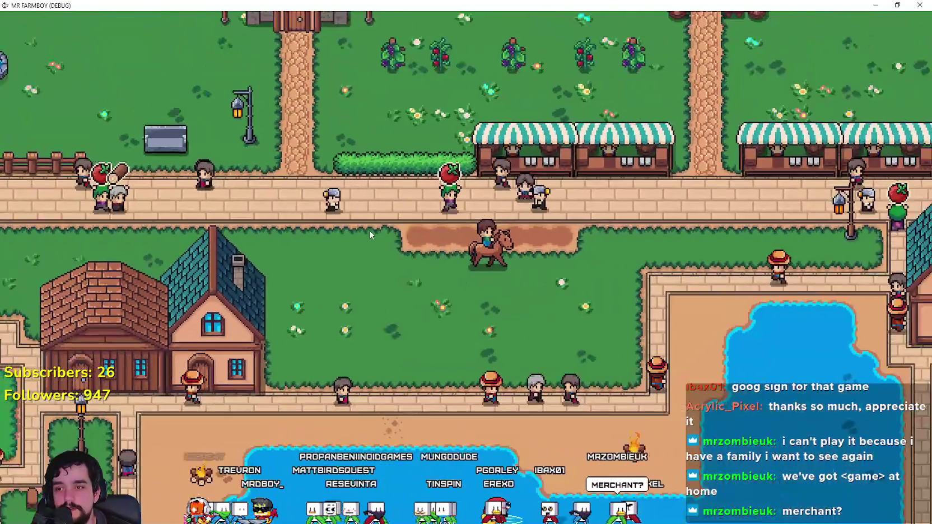
pyautogui.press('w')
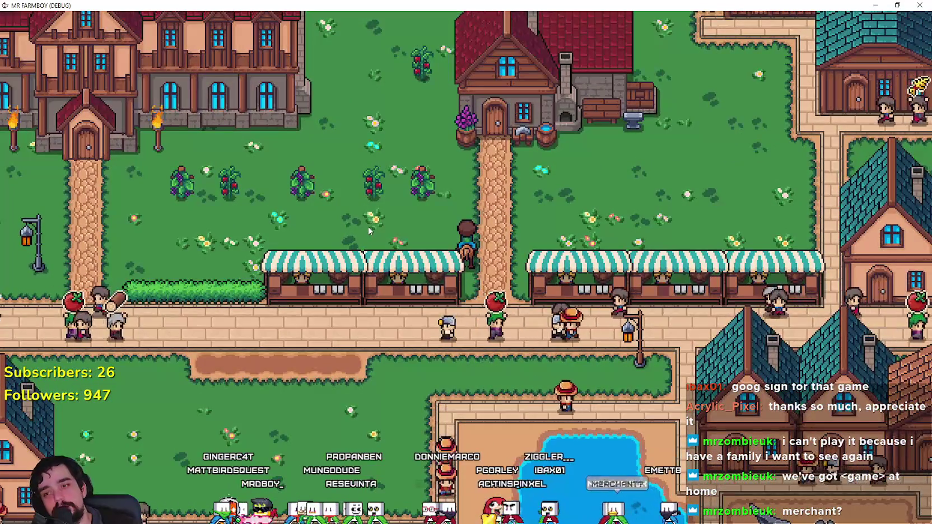
pyautogui.press('w')
pyautogui.press('d')
pyautogui.press('d')
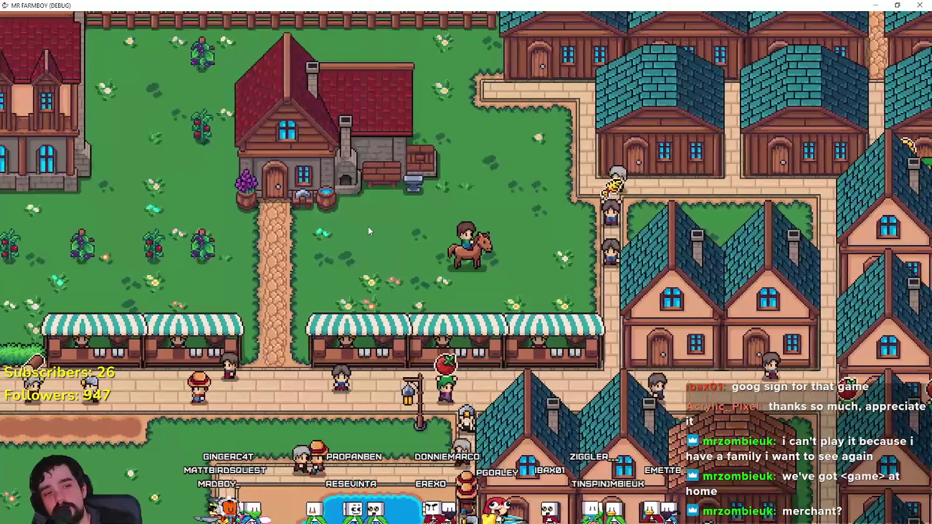
pyautogui.press('d')
pyautogui.press('w')
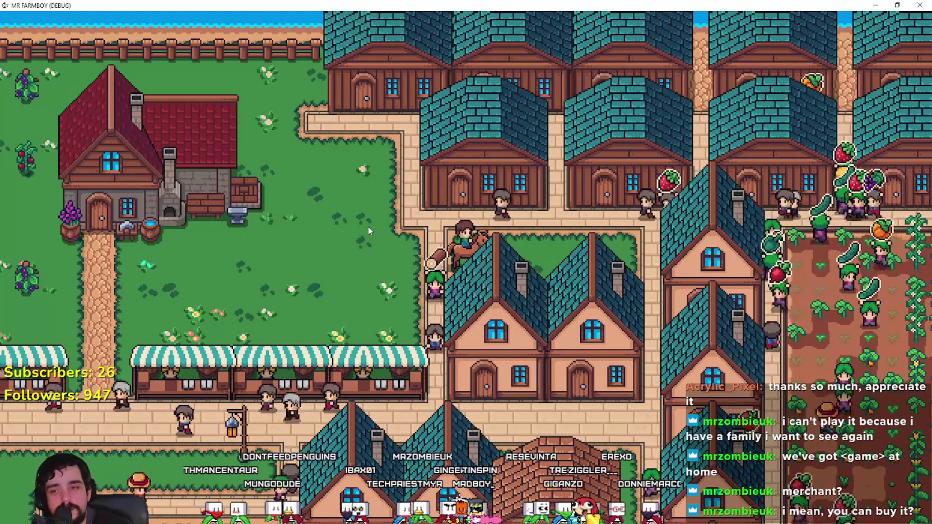
# - Zoom the map out to view the whole town, then zoom back in
pyautogui.moveTo(367, 226)
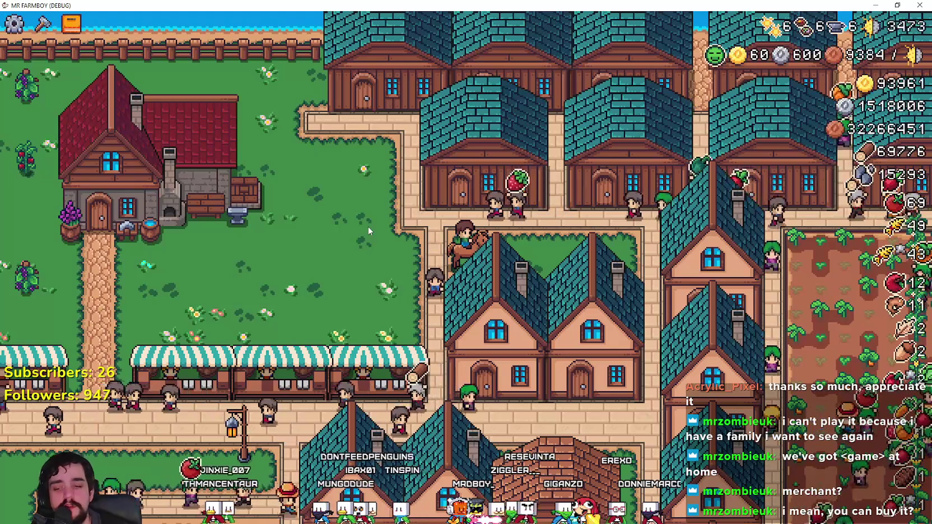
pyautogui.scroll(-5, 379, 213)
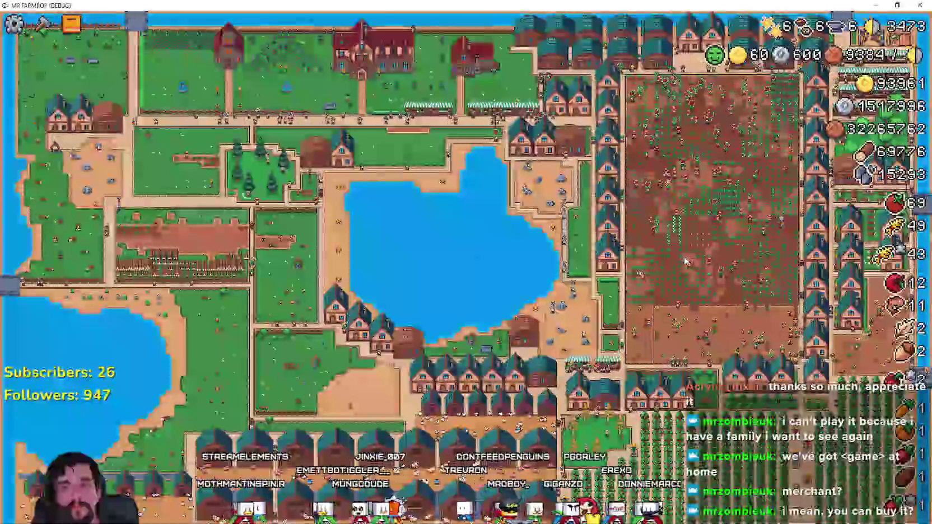
pyautogui.scroll(5, 675, 252)
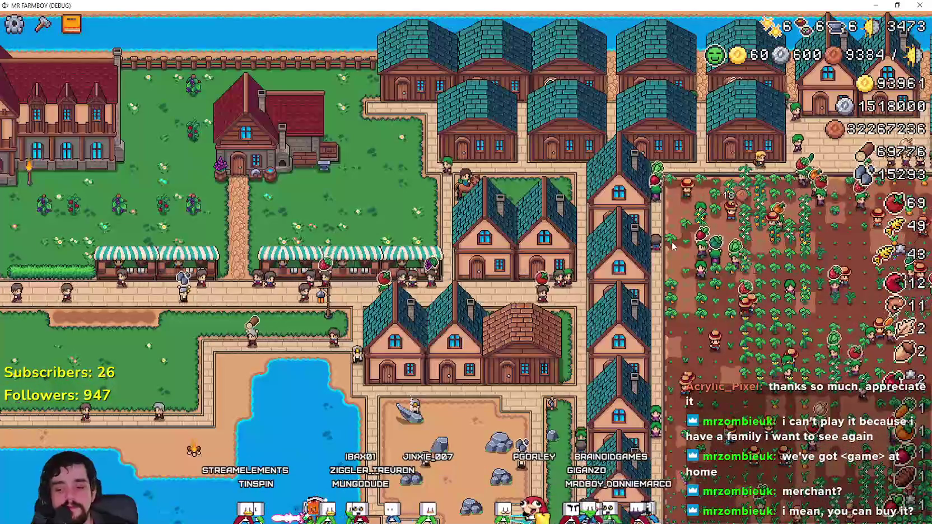
pyautogui.scroll(3, 675, 245)
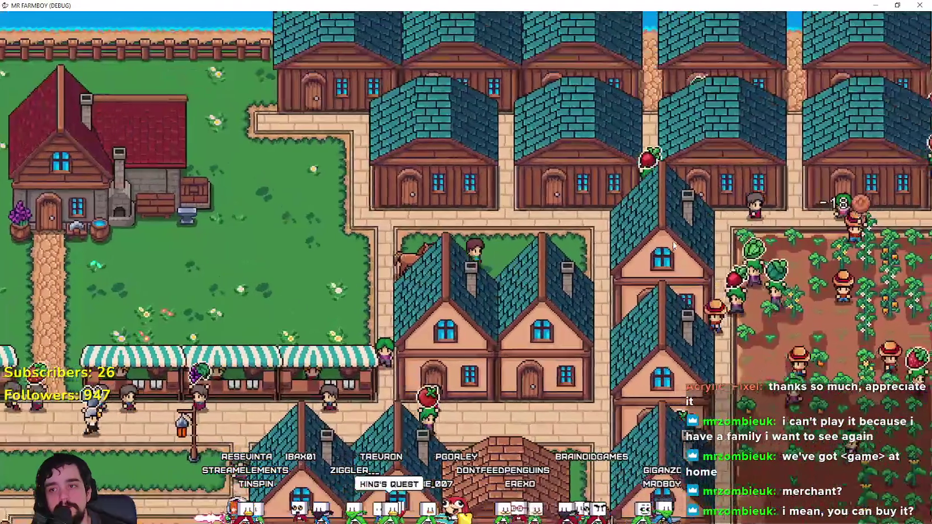
pyautogui.scroll(-5, 668, 240)
pyautogui.scroll(5, 668, 241)
pyautogui.scroll(2, 669, 243)
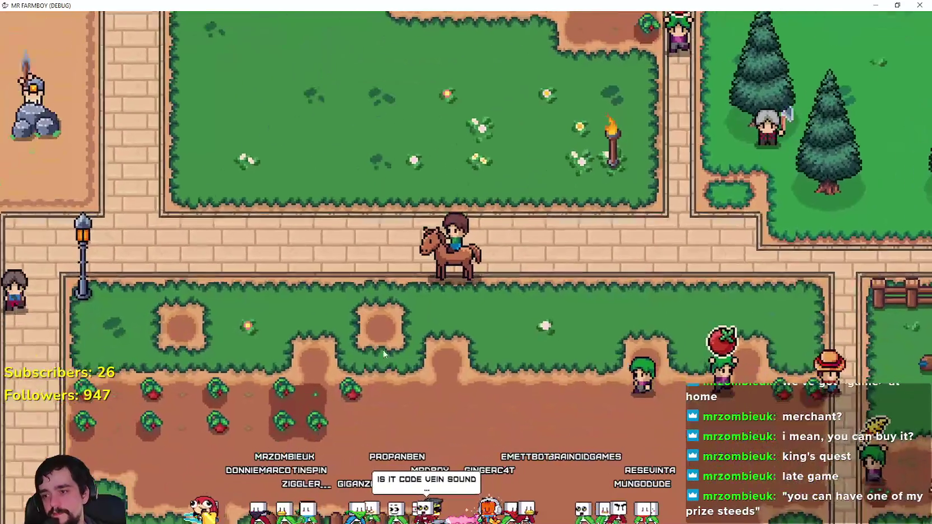
# - Turn the horse north, dismount into the farm field, and remount in the crops
pyautogui.press('w')
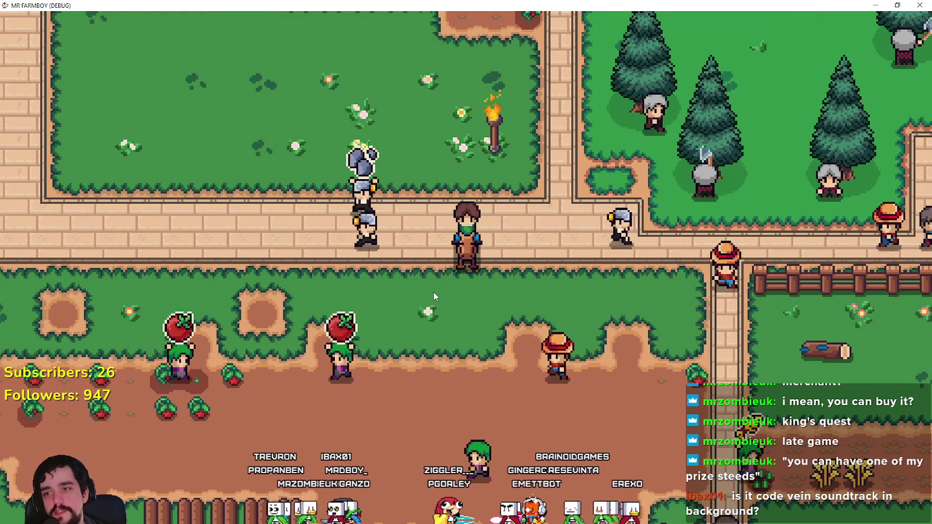
pyautogui.press('e')
pyautogui.press('a')
pyautogui.press('s')
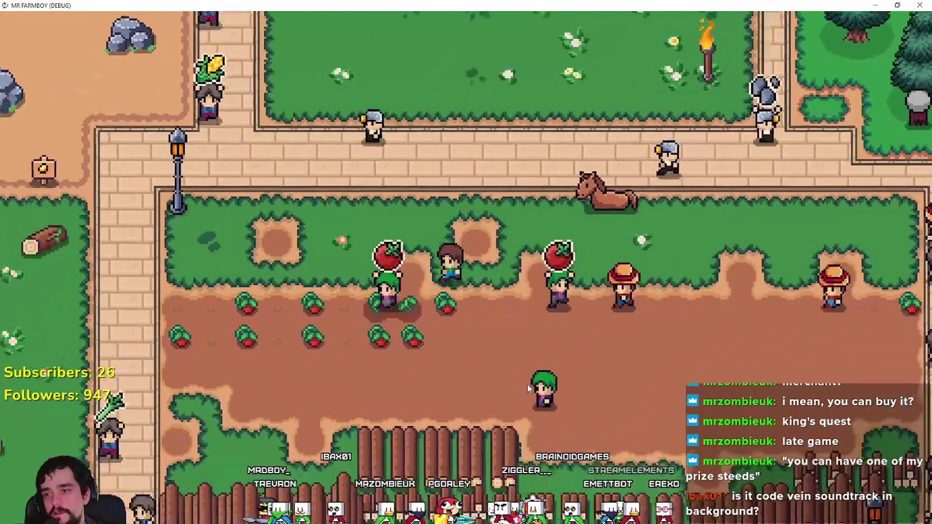
pyautogui.press('a')
pyautogui.press('s')
pyautogui.press('e')
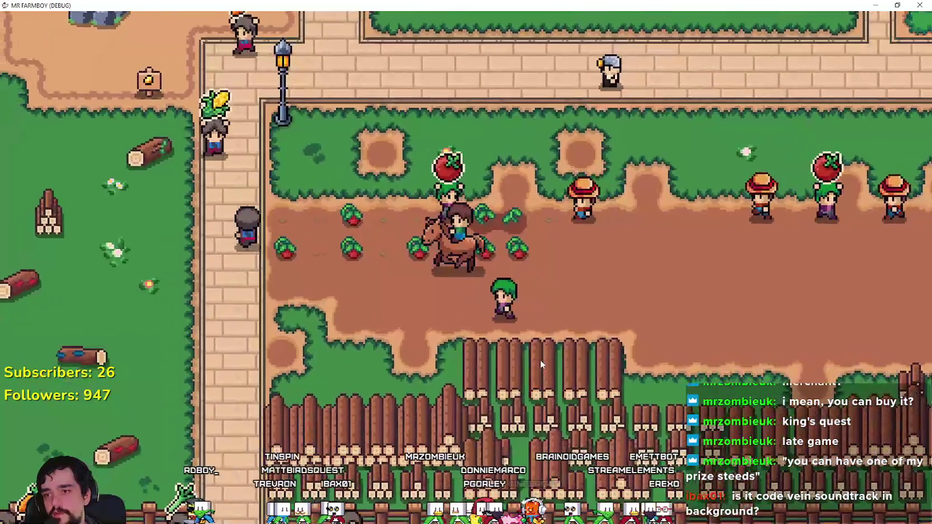
# - Ride out toward the houses, dismount, and walk across the grass to the brick path
pyautogui.press('a')
pyautogui.press('w')
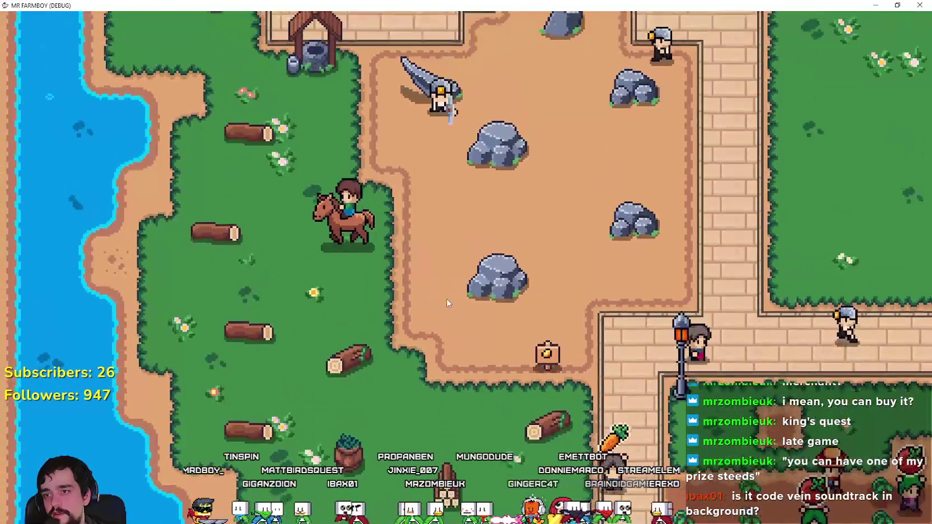
pyautogui.press('w')
pyautogui.press('e')
pyautogui.press('s')
pyautogui.press('d')
pyautogui.press('s')
pyautogui.press('d')
pyautogui.press('d')
pyautogui.press('s')
pyautogui.press('w')
pyautogui.press('s')
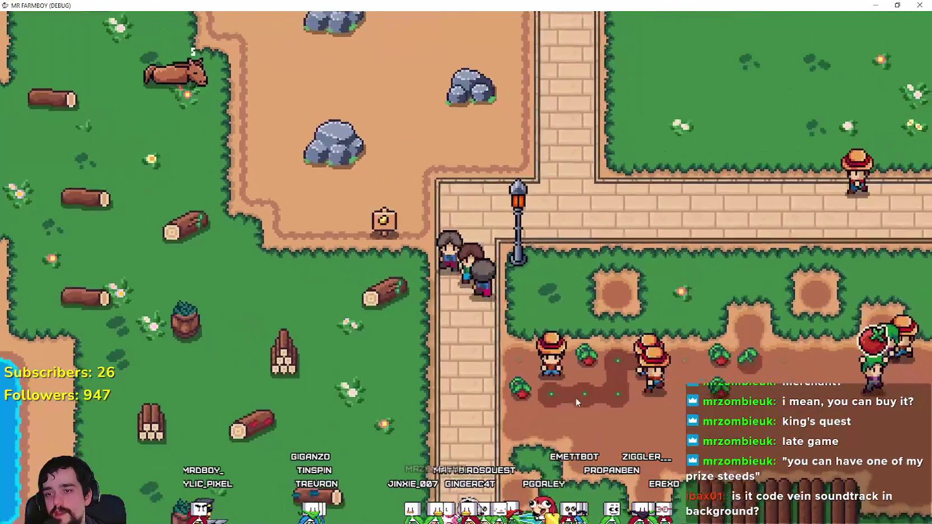
# - Inspect the growing tomato field, then remount on the brick path
pyautogui.press('s')
pyautogui.press('d')
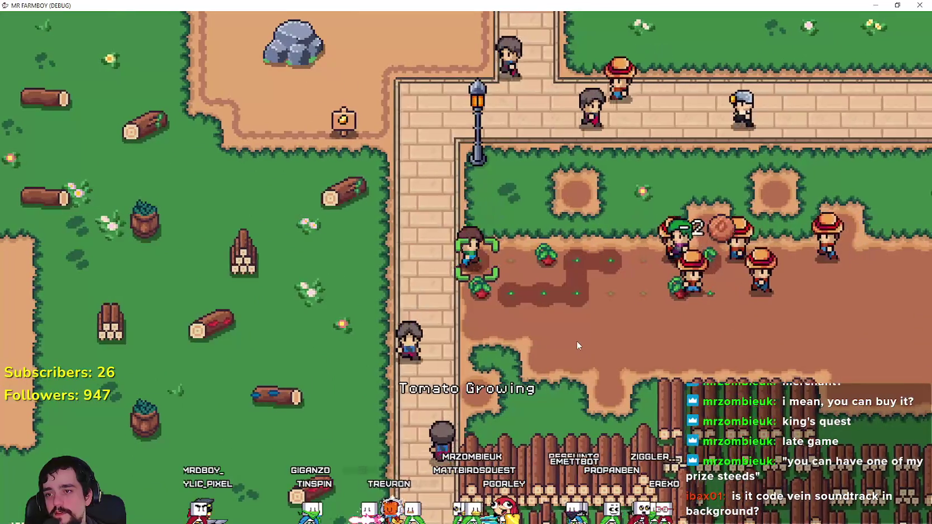
pyautogui.press('d')
pyautogui.press('a')
pyautogui.press('s')
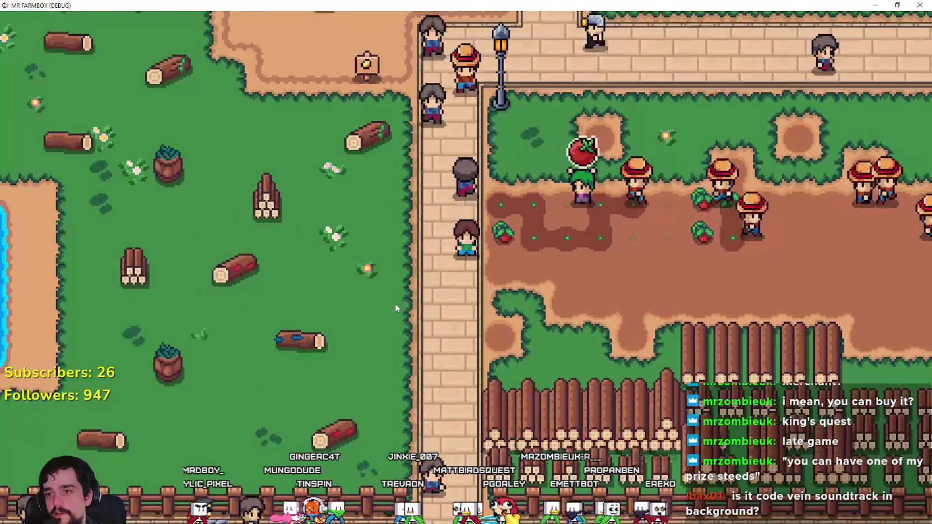
pyautogui.press('e')
pyautogui.press('a')
pyautogui.press('d')
pyautogui.press('s')
# - Ride past the tomato field and back west, then dismount so the horse rests
pyautogui.press('d')
pyautogui.press('w')
pyautogui.press('w')
pyautogui.press('d')
pyautogui.press('a')
pyautogui.press('a')
pyautogui.press('e')
pyautogui.press('d')
pyautogui.press('s')
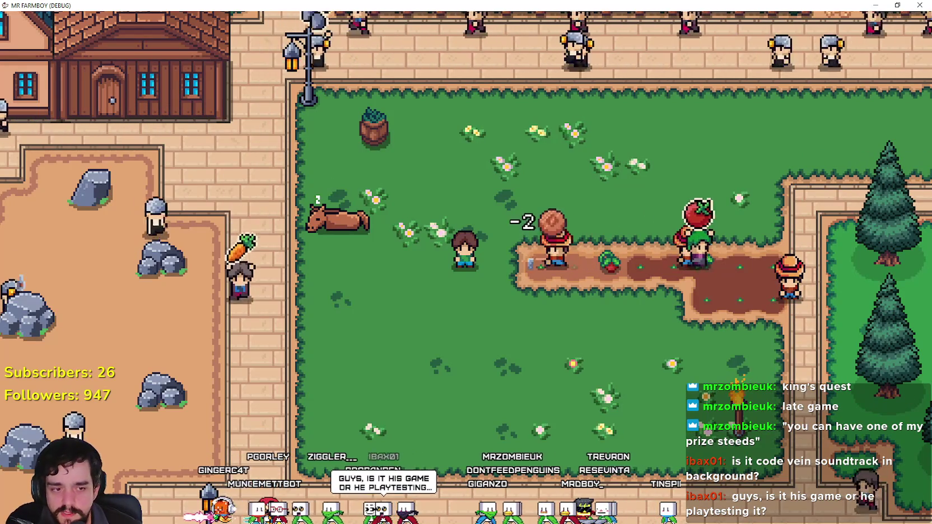
pyautogui.hotkey('alt', 'Tab')
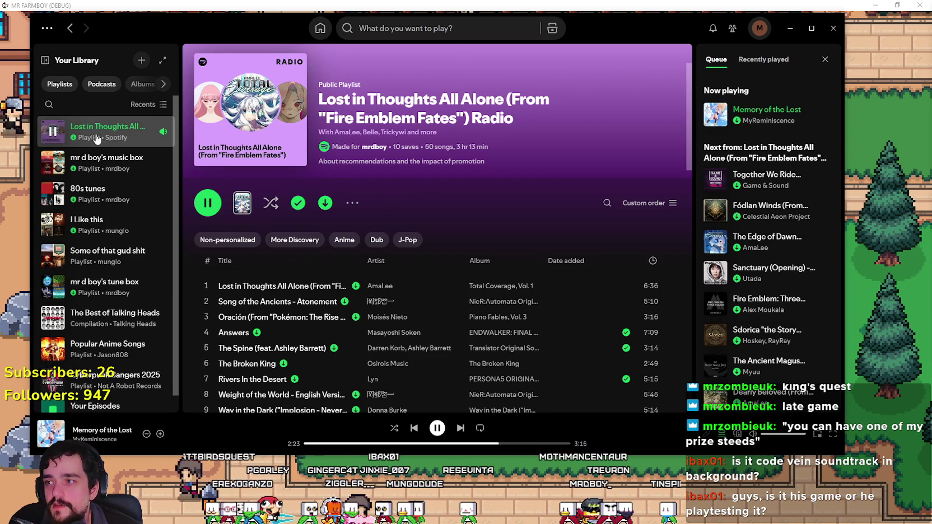
# - Browse the Fire Emblem Fates radio's recent and upcoming tracks, then minimize Spotify
pyautogui.scroll(-15, 435, 303)
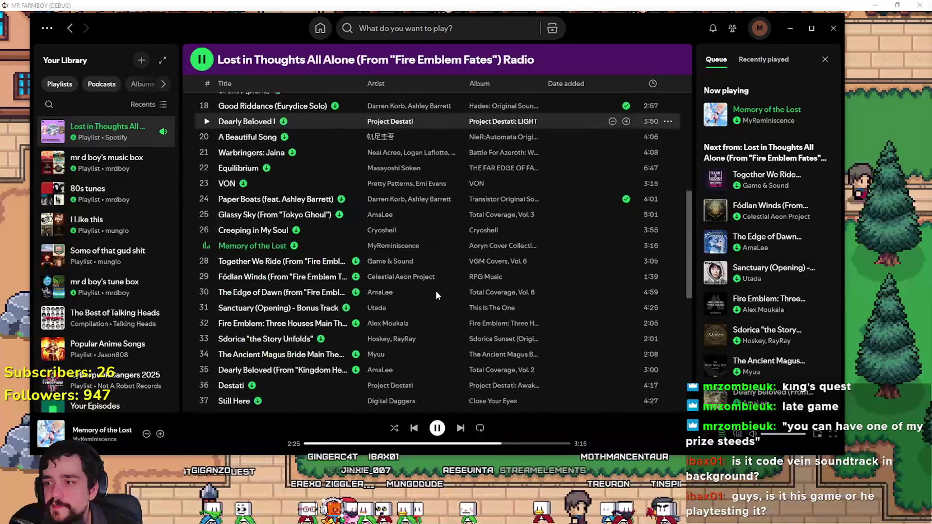
pyautogui.click(741, 60)
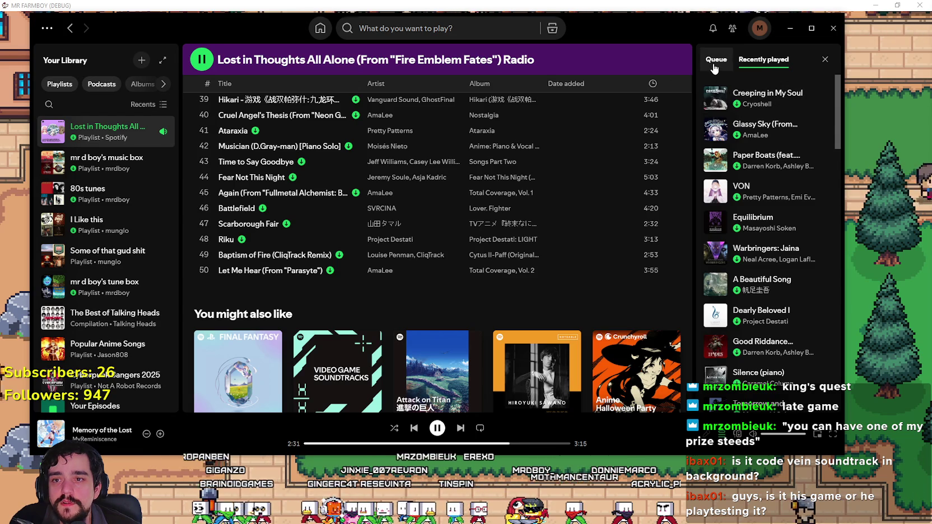
pyautogui.click(714, 68)
pyautogui.scroll(8, 492, 257)
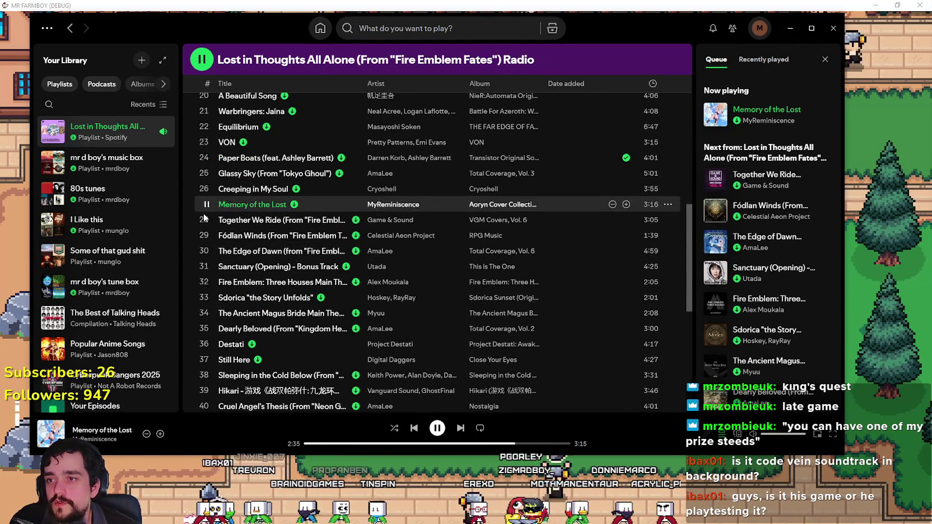
pyautogui.scroll(2, 267, 224)
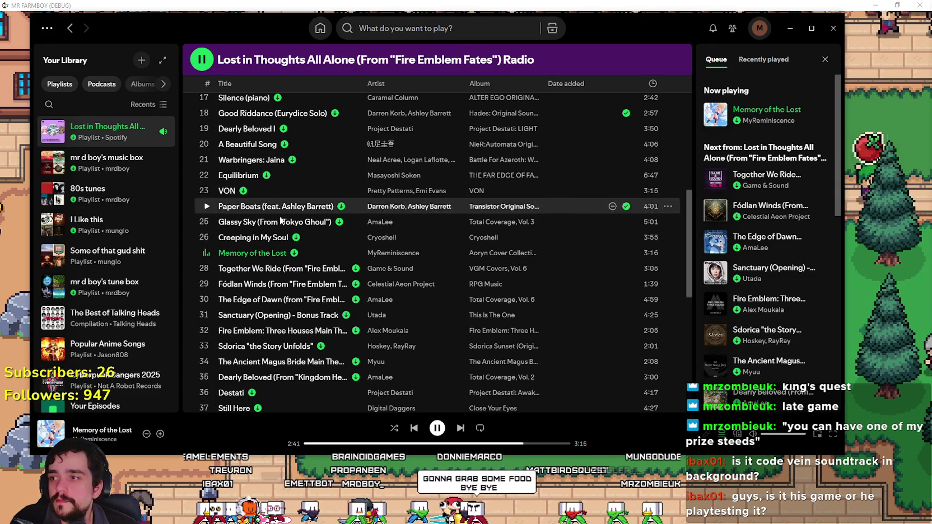
pyautogui.scroll(10, 351, 253)
pyautogui.scroll(-3, 354, 251)
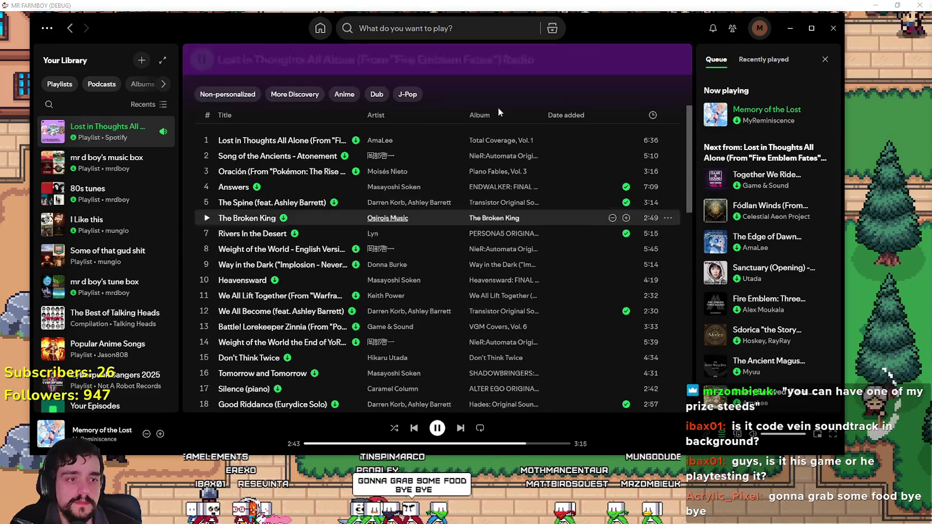
pyautogui.click(787, 28)
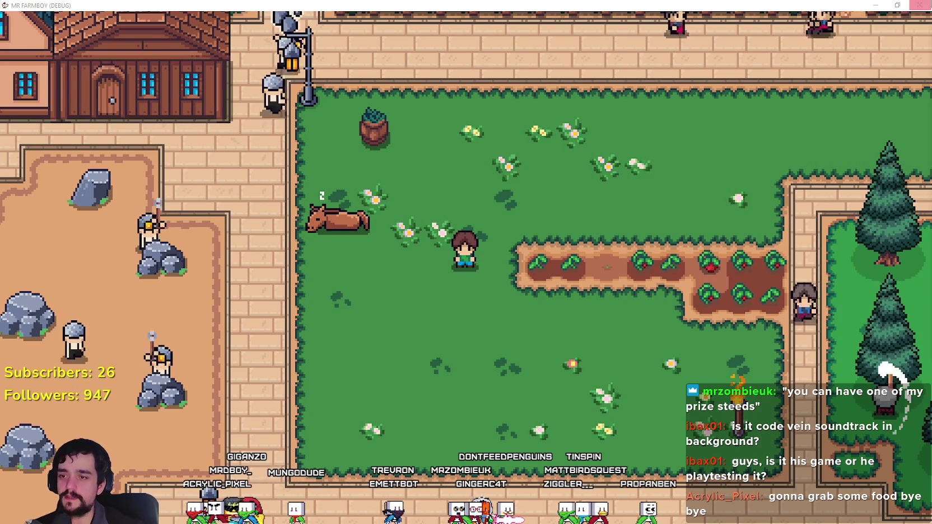
# - Walk onto the tomato plot, harvest a tomato, and glance at the crafting recipes
pyautogui.press('d')
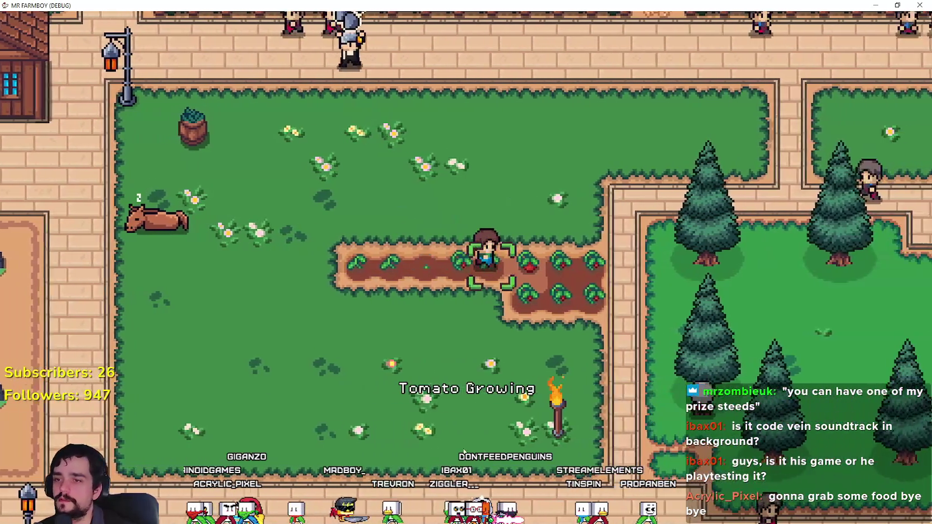
pyautogui.press('d')
pyautogui.click(462, 439)
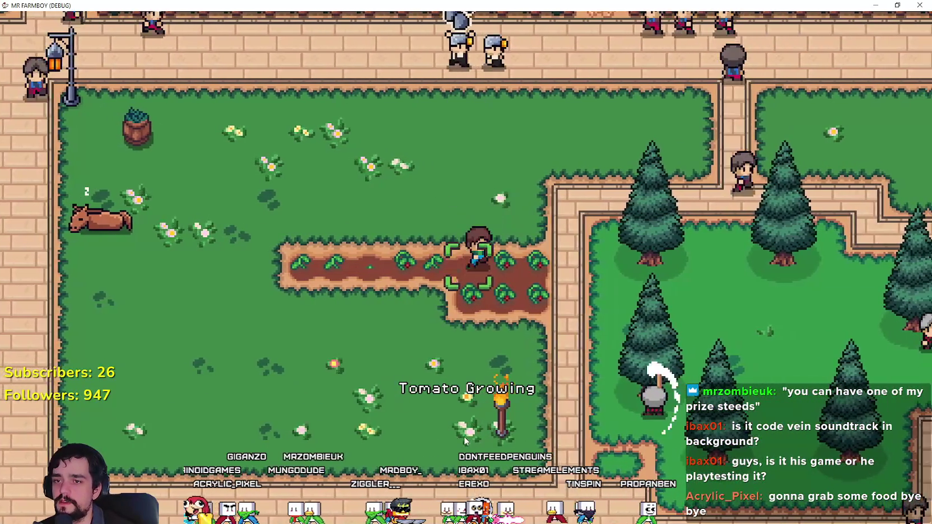
pyautogui.press('c')
pyautogui.press('d')
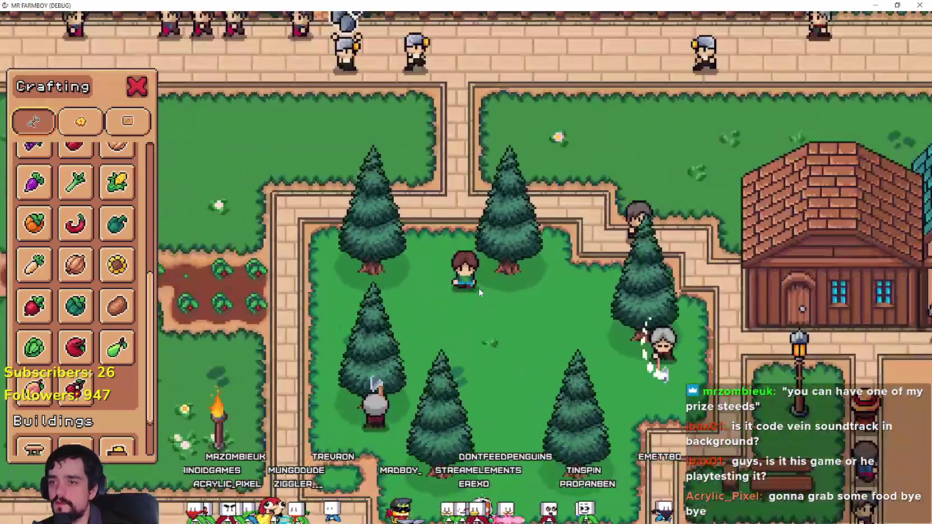
pyautogui.press('c')
# - Walk across the field to the pond's shore and catch a fish
pyautogui.press('d')
pyautogui.press('w')
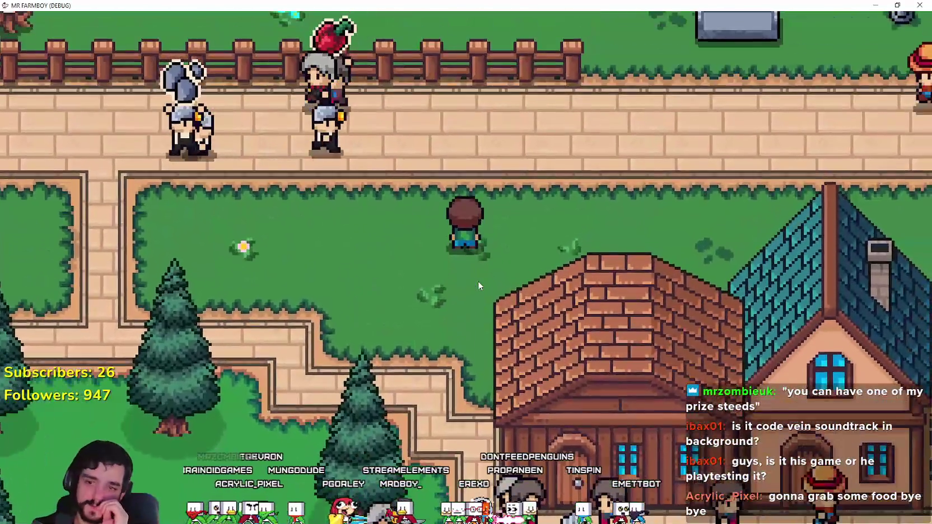
pyautogui.press('d')
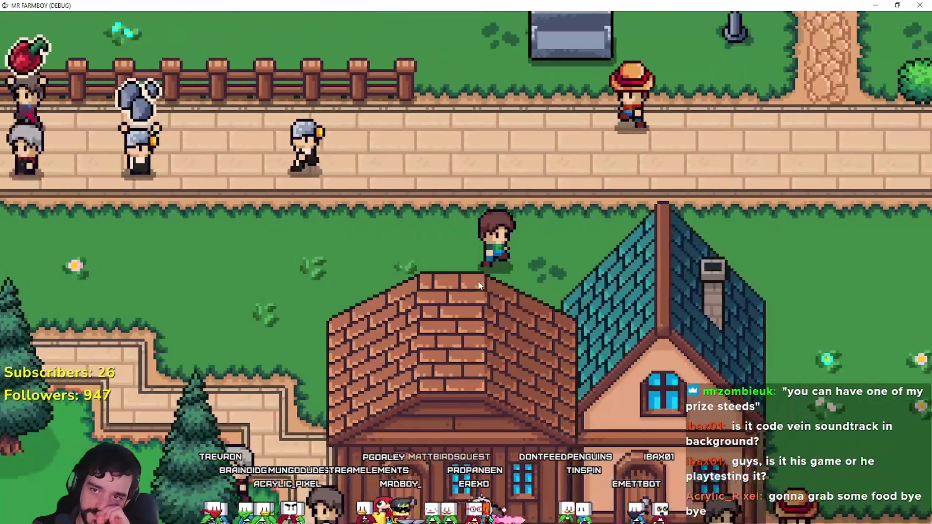
pyautogui.press('d')
pyautogui.press('s')
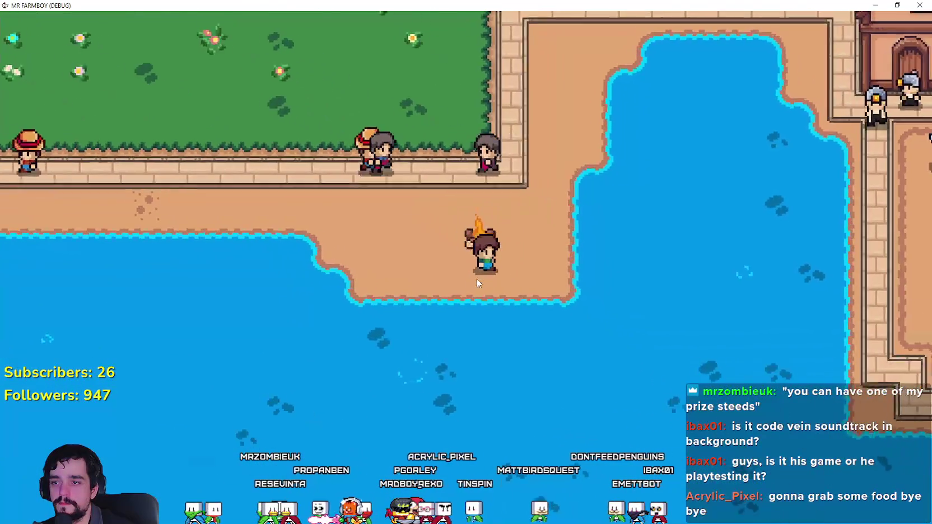
pyautogui.press('d')
pyautogui.press('w')
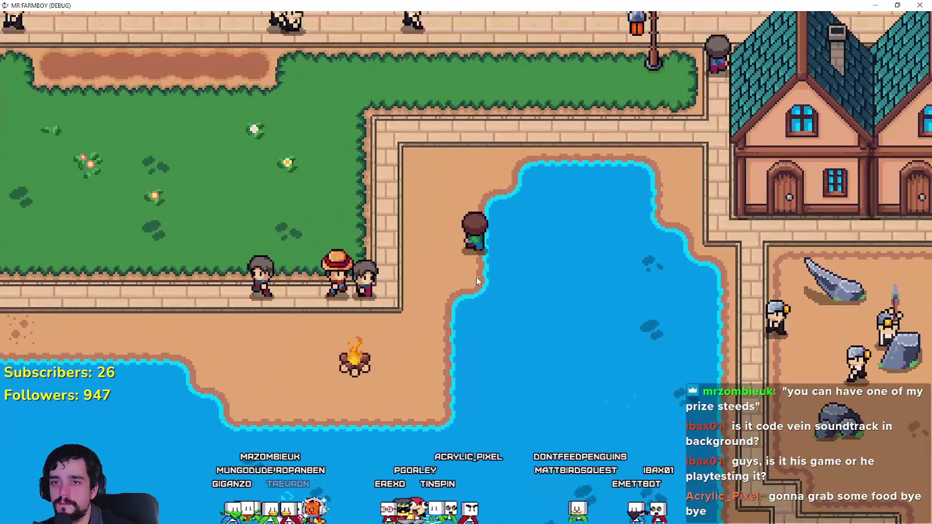
pyautogui.press('w')
pyautogui.press('d')
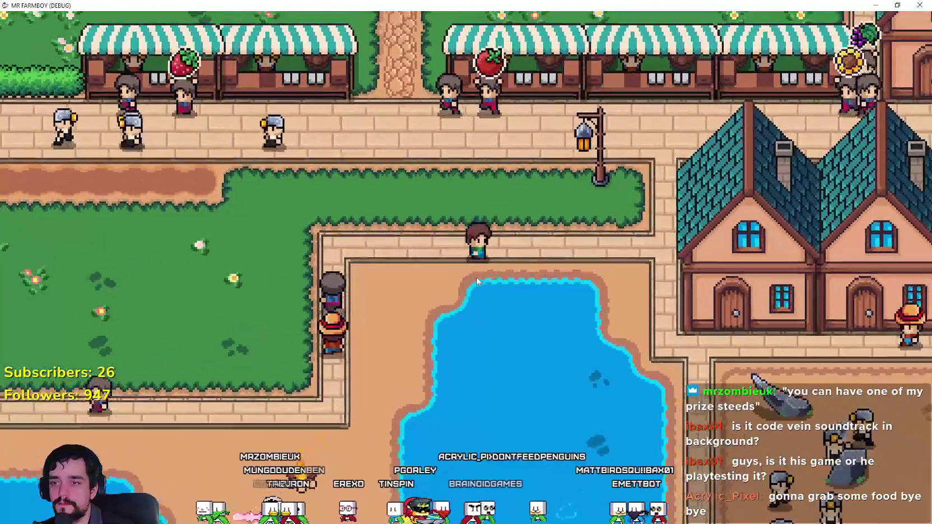
pyautogui.press('s')
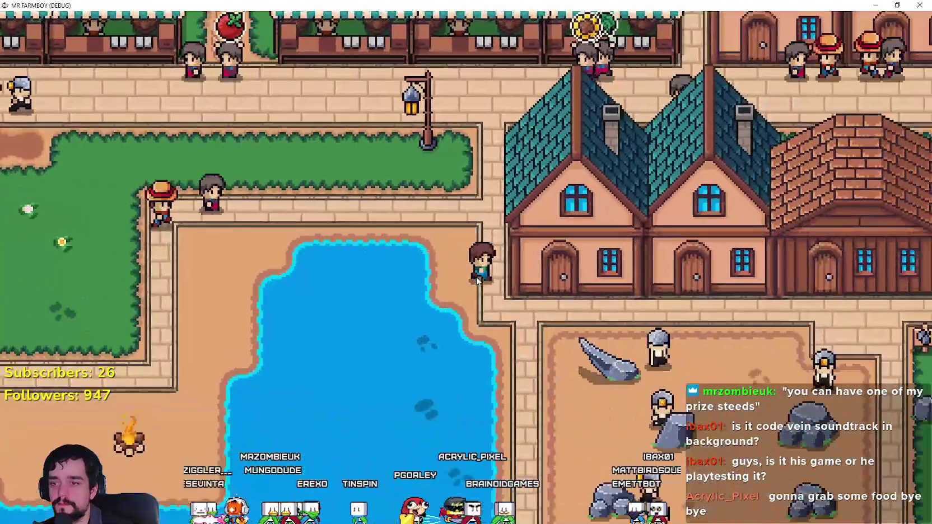
pyautogui.press('s')
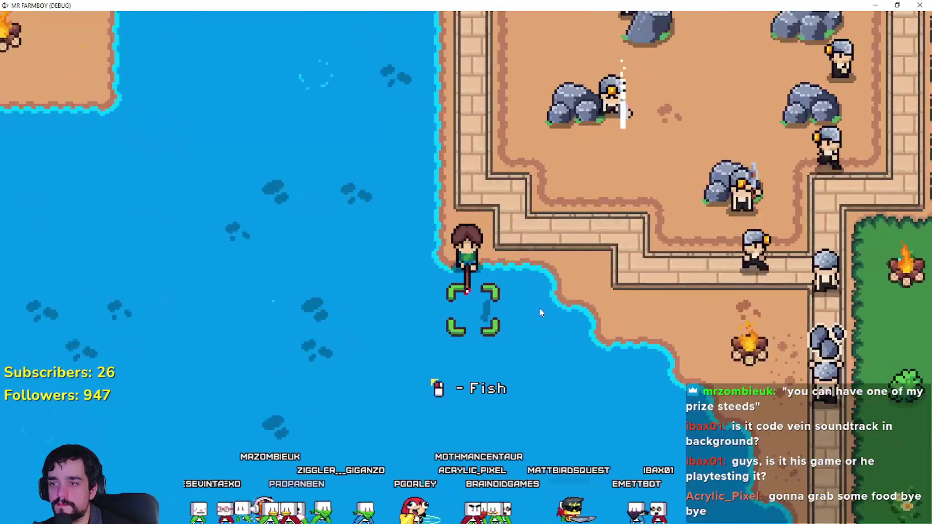
pyautogui.click(579, 347)
pyautogui.press('d')
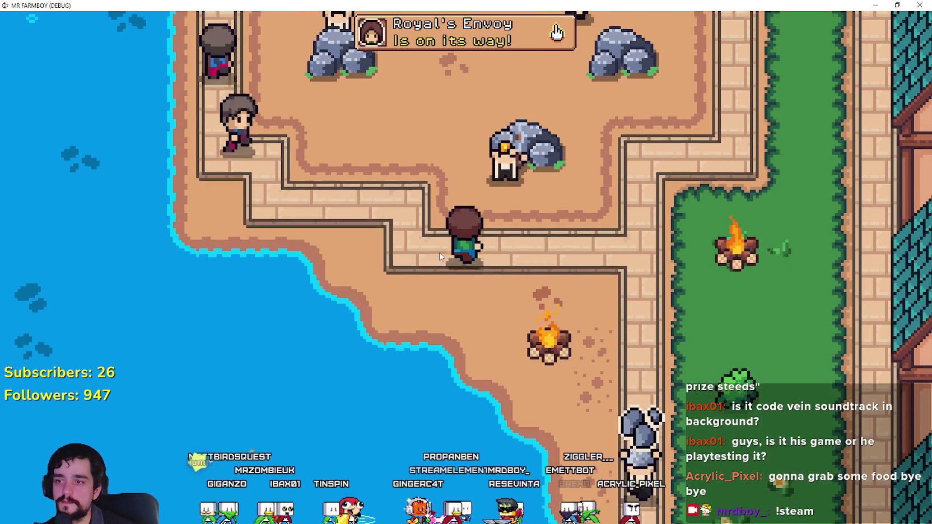
# - Walk up past the seaside quarry and switch over to Steam
pyautogui.press('w')
pyautogui.press('d')
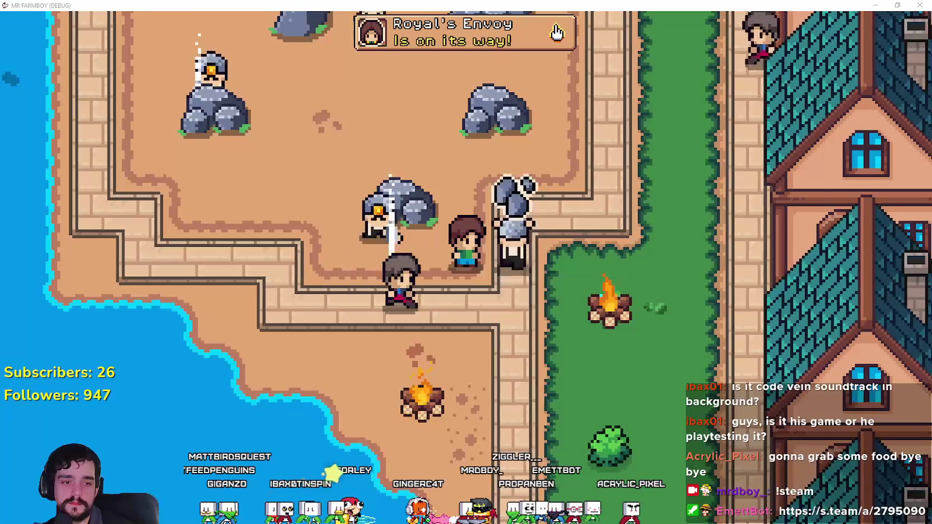
pyautogui.hotkey('alt', 'Tab')
# - Search the Steam store for MR FARMBOY and open its store page
pyautogui.scroll(3, 605, 171)
pyautogui.click(540, 104)
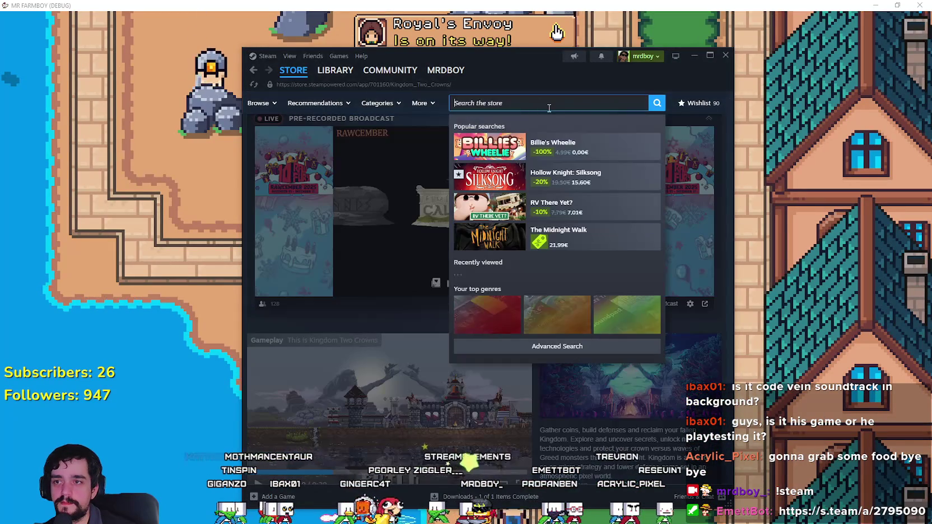
pyautogui.write('BOY')
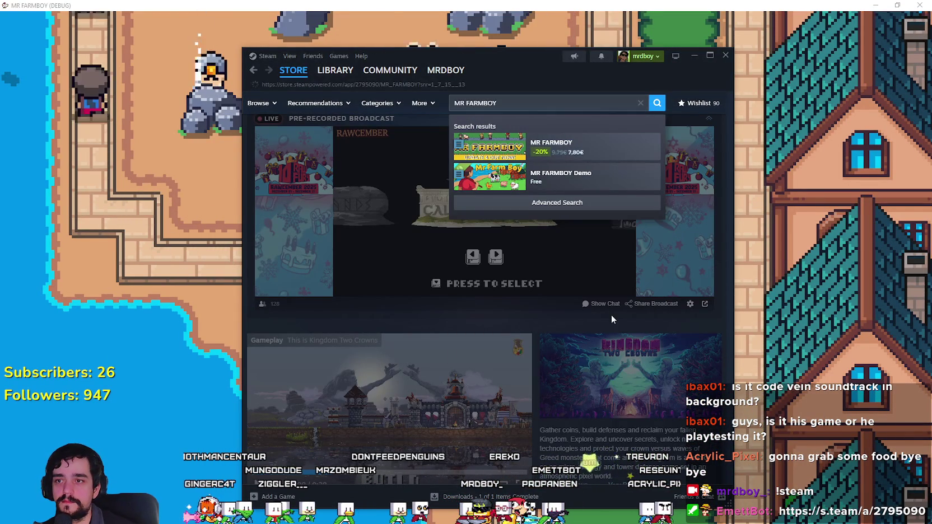
pyautogui.press('Return')
pyautogui.click(399, 336)
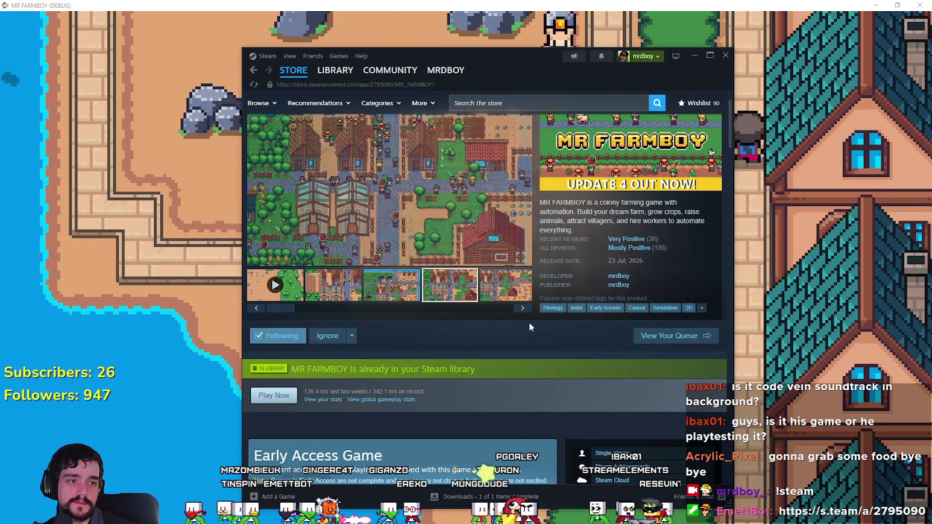
# - Step through four of the game's screenshots and scroll over the store page
pyautogui.click(522, 308)
pyautogui.click(523, 307)
pyautogui.click(522, 307)
pyautogui.click(523, 307)
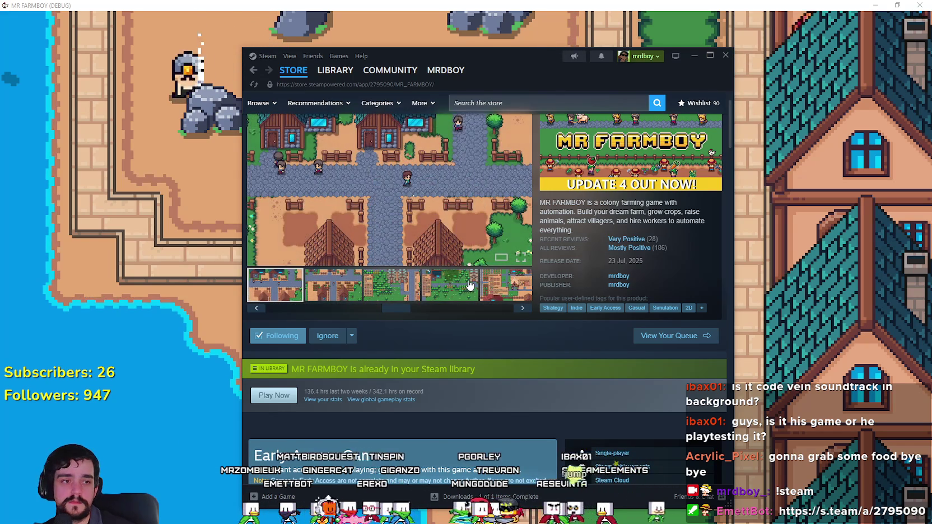
pyautogui.scroll(-10, 502, 362)
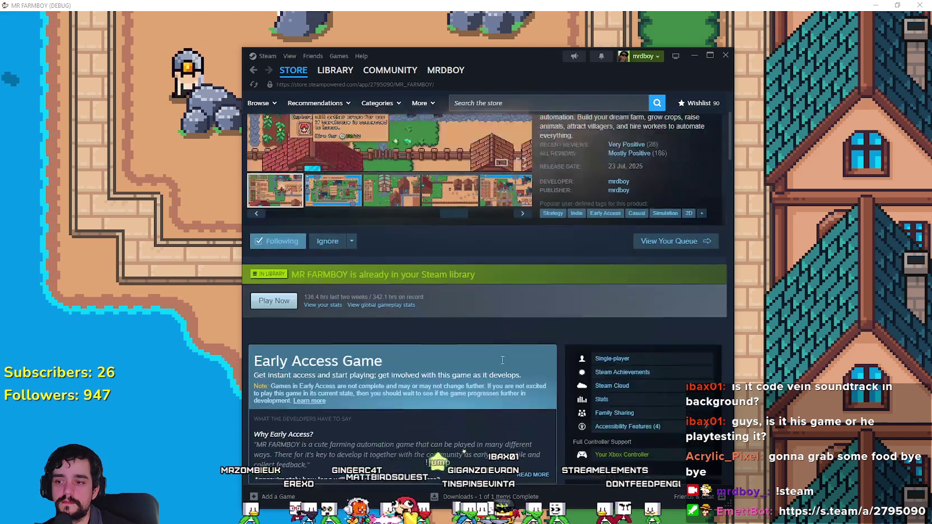
pyautogui.scroll(-8, 448, 328)
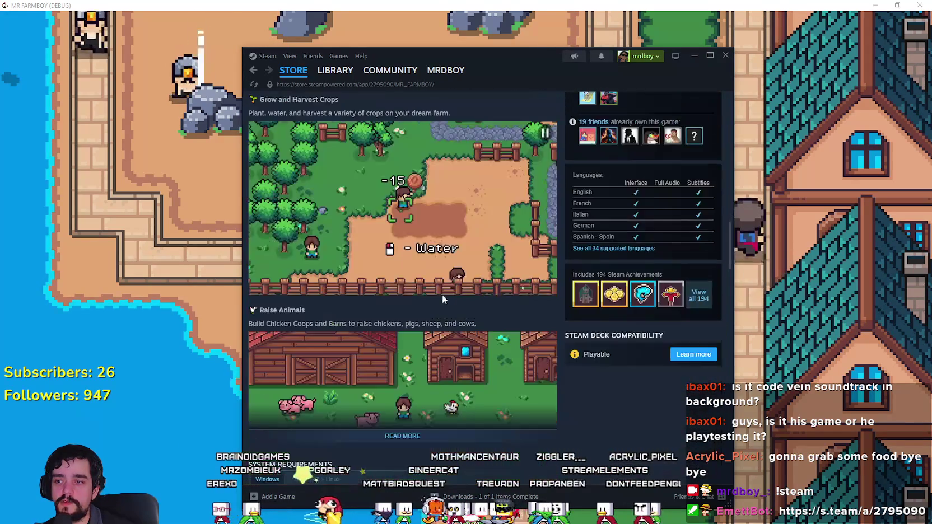
pyautogui.scroll(15, 562, 335)
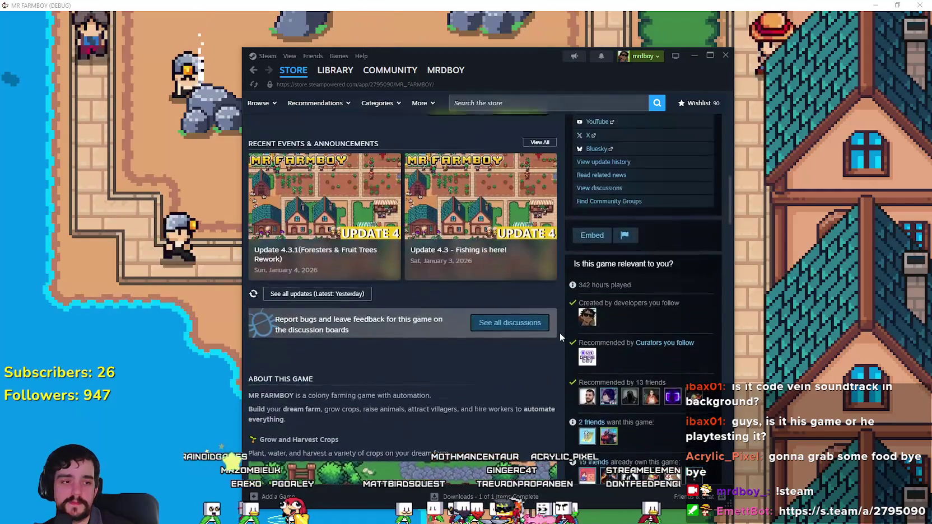
pyautogui.scroll(4, 562, 334)
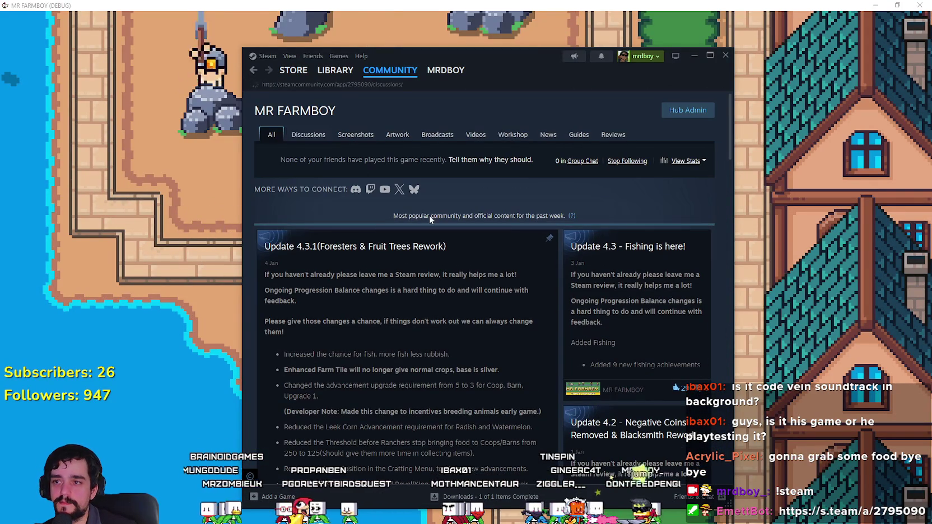
# - Look over the MR FARMBOY discussion topics, return to the store page, then go to Library Home
pyautogui.click(308, 134)
pyautogui.scroll(-3, 628, 320)
pyautogui.scroll(3, 605, 132)
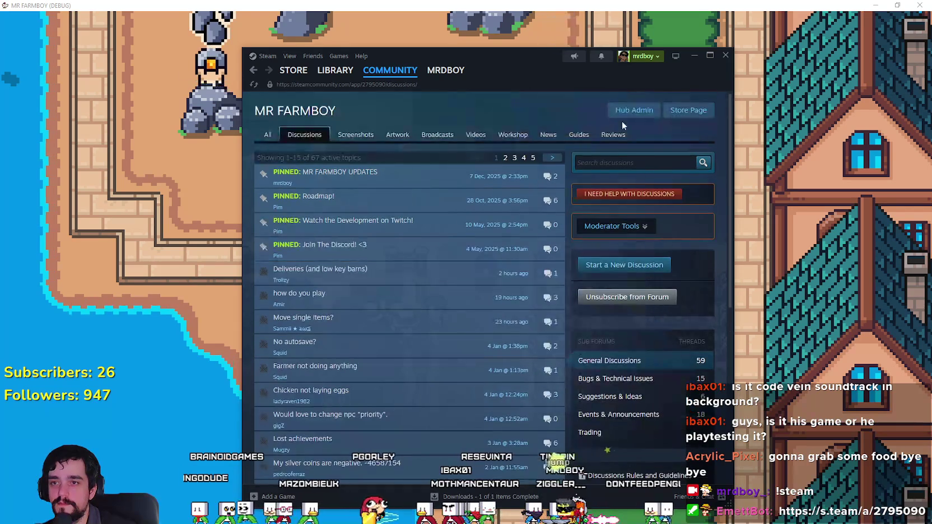
pyautogui.click(685, 111)
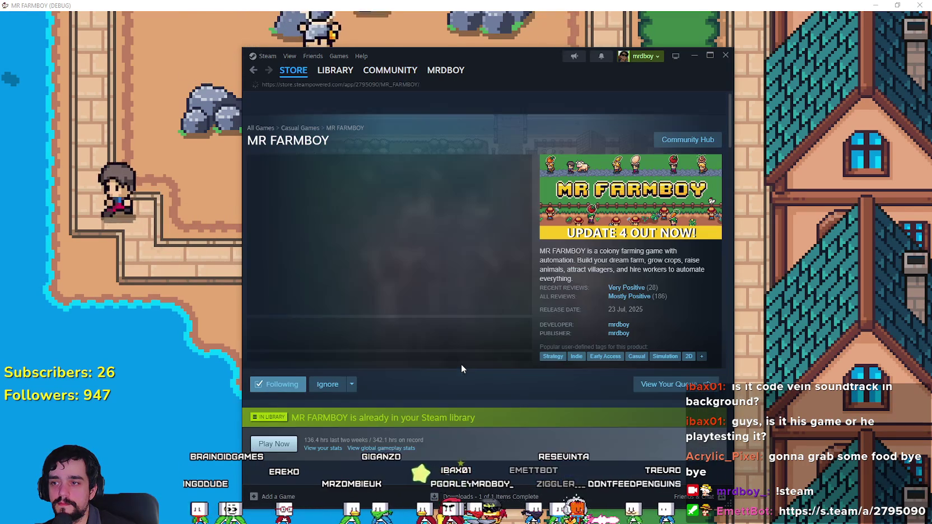
pyautogui.click(336, 71)
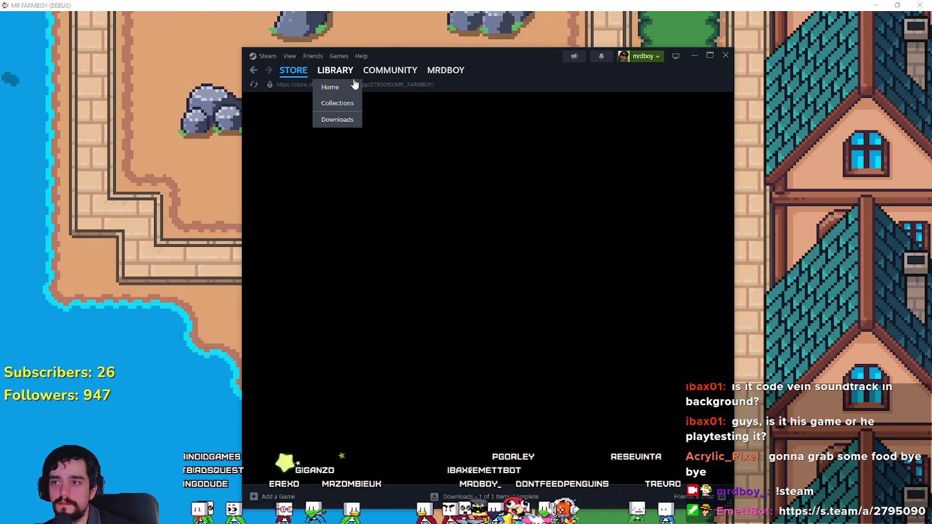
pyautogui.click(772, 173)
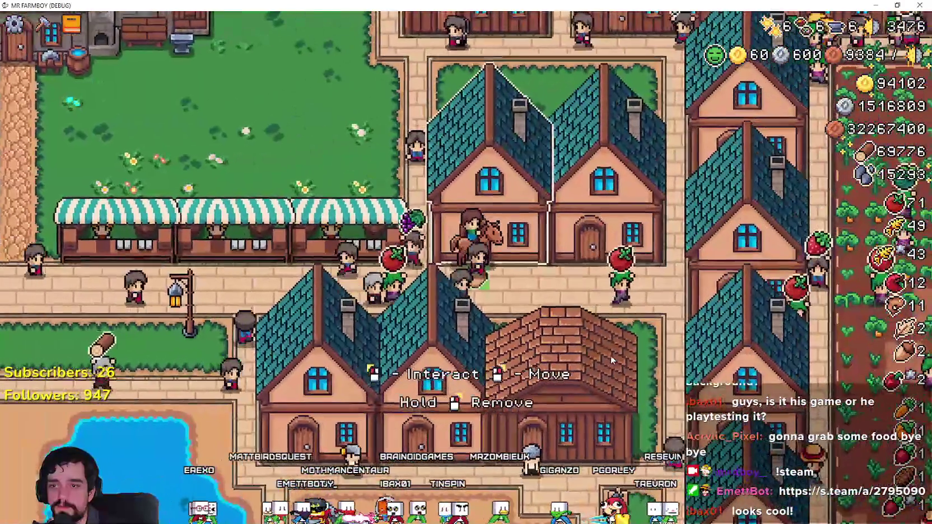
# - Check the house's workers and beds details, including a bed's assigned worker, then dismiss them
pyautogui.click(598, 353)
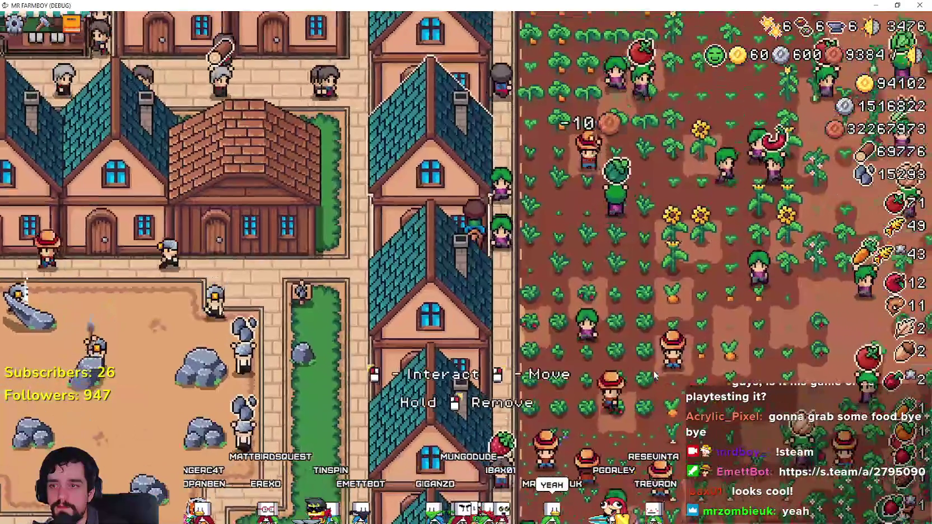
pyautogui.click(652, 371)
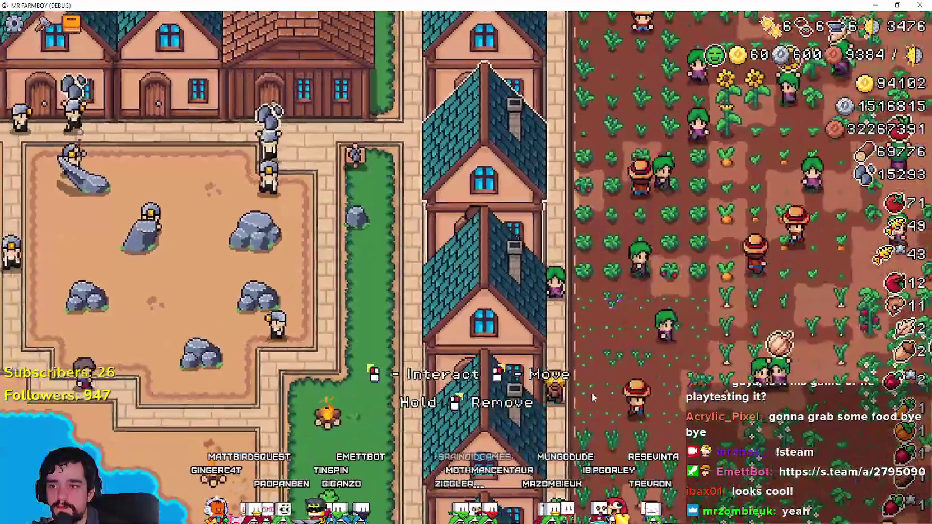
pyautogui.click(376, 374)
pyautogui.click(320, 385)
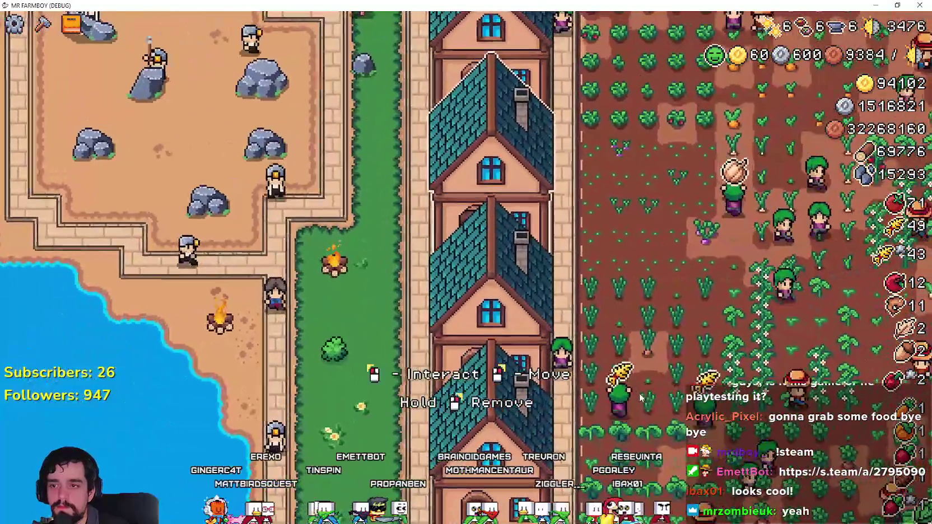
pyautogui.click(639, 393)
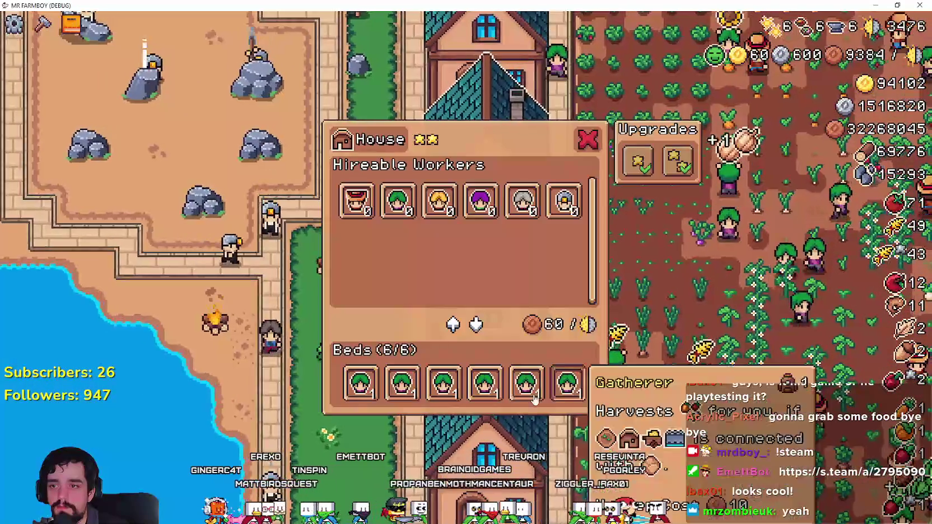
# - Pan down over the town, zoom in, and open the lakeside warehouse showing 1 of 2 stock slots
pyautogui.scroll(-6, 468, 366)
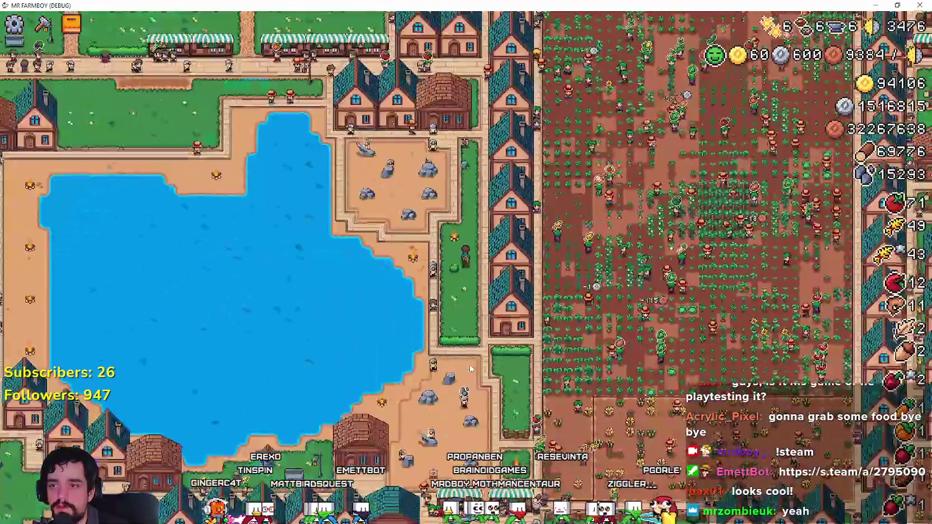
pyautogui.press('s')
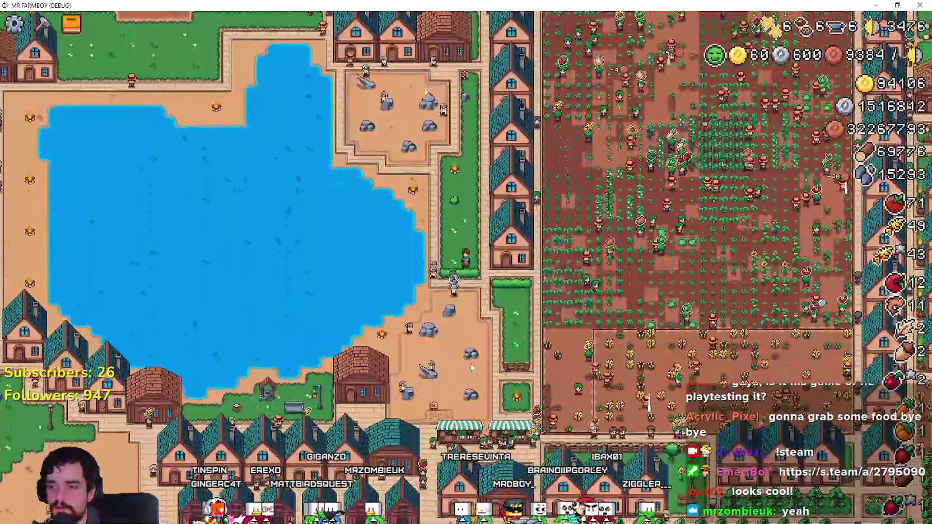
pyautogui.scroll(3, 471, 368)
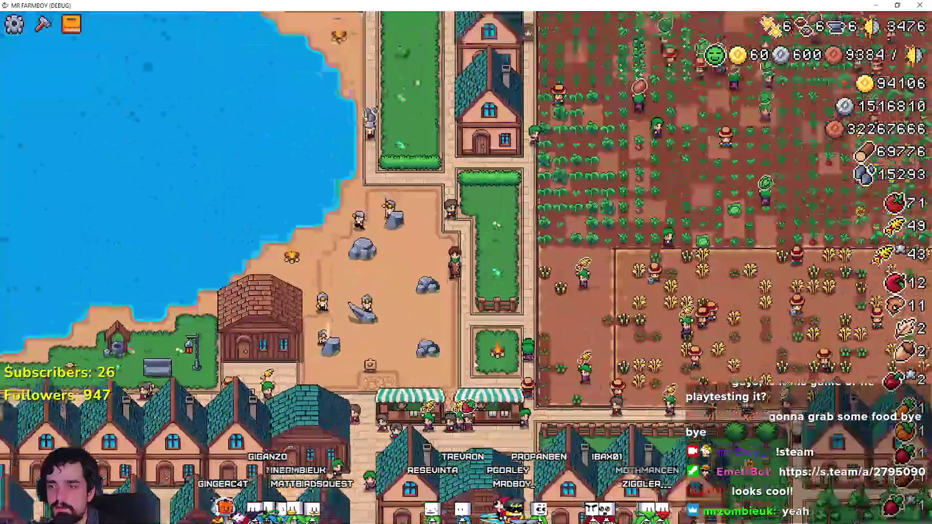
pyautogui.scroll(5, 474, 364)
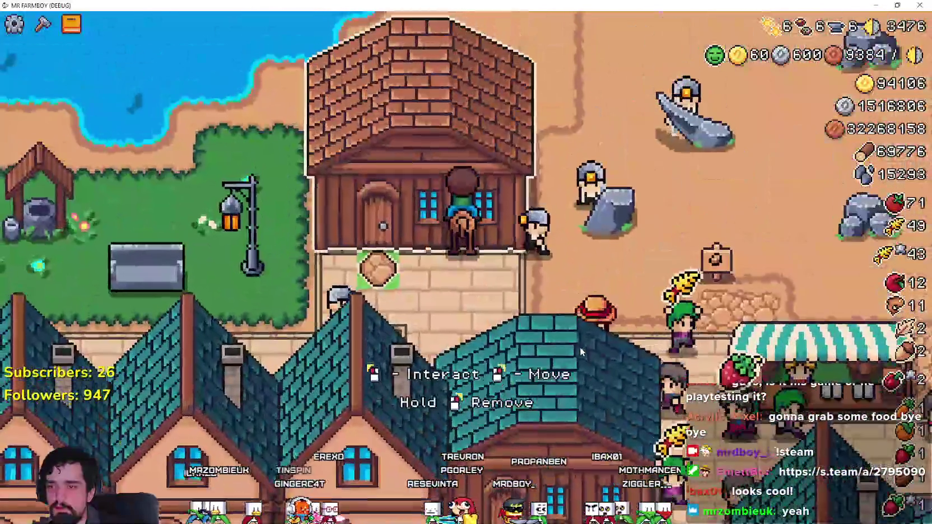
pyautogui.click(580, 350)
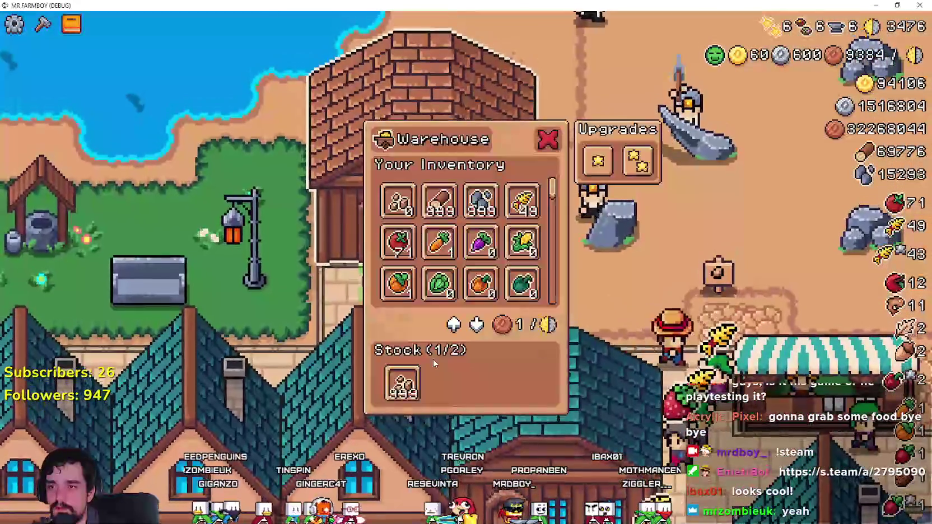
# - Close the warehouse, pan across town, and briefly open another warehouse's inventory
pyautogui.press('Escape')
pyautogui.press('a')
pyautogui.press('s')
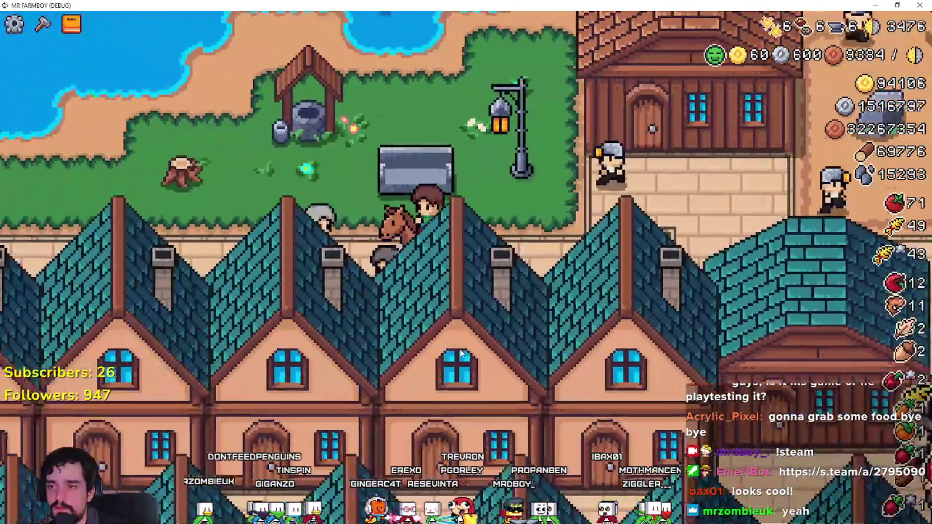
pyautogui.scroll(-5, 461, 353)
pyautogui.press('a')
pyautogui.click(395, 378)
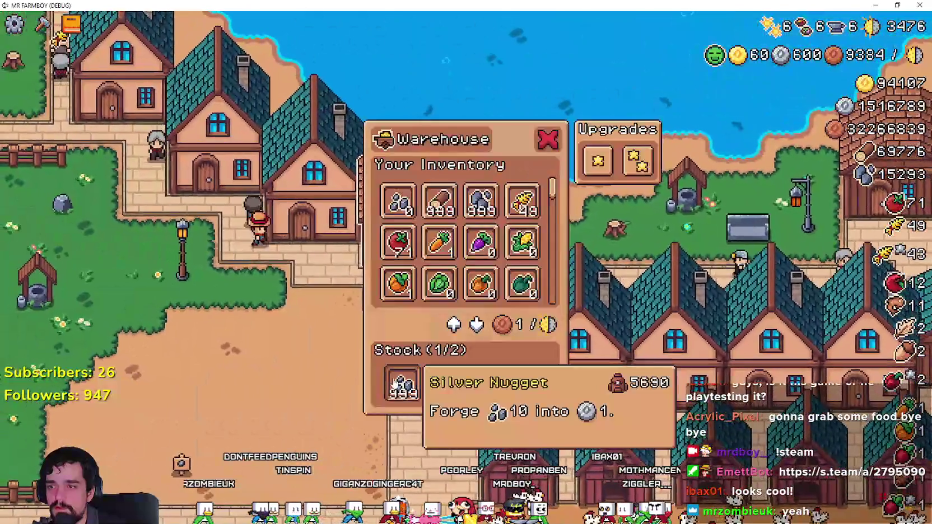
pyautogui.press('Escape')
# - Zoom to the upgraded warehouse, review its 6 of 6 stocked crops, and close it
pyautogui.scroll(-5, 468, 359)
pyautogui.scroll(5, 468, 358)
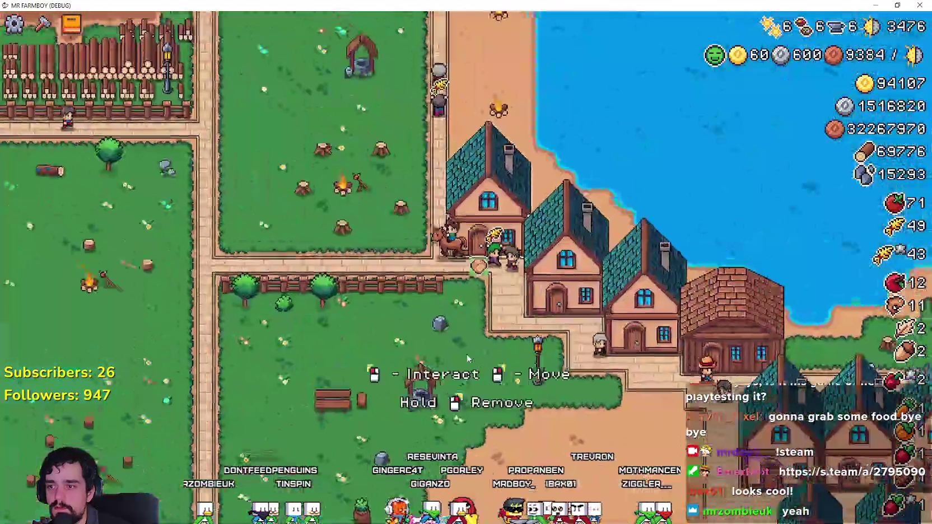
pyautogui.scroll(-5, 468, 359)
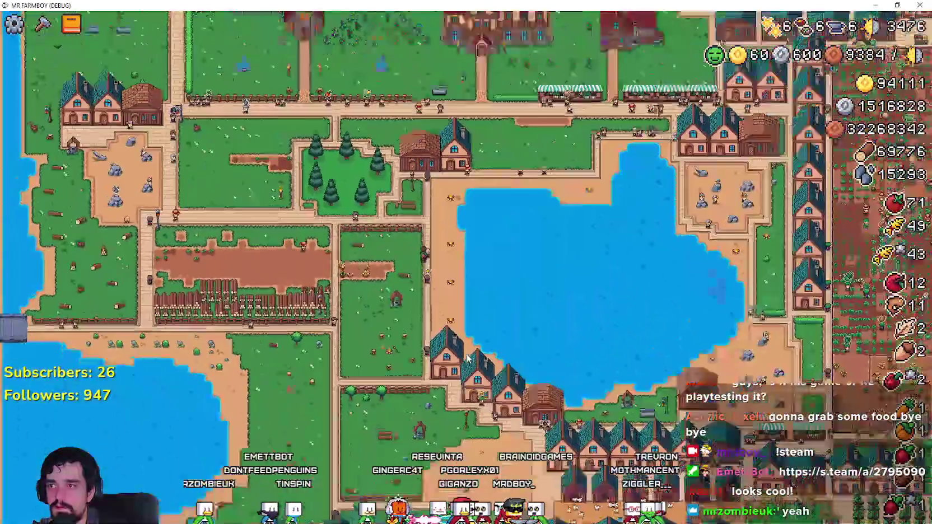
pyautogui.scroll(-3, 468, 357)
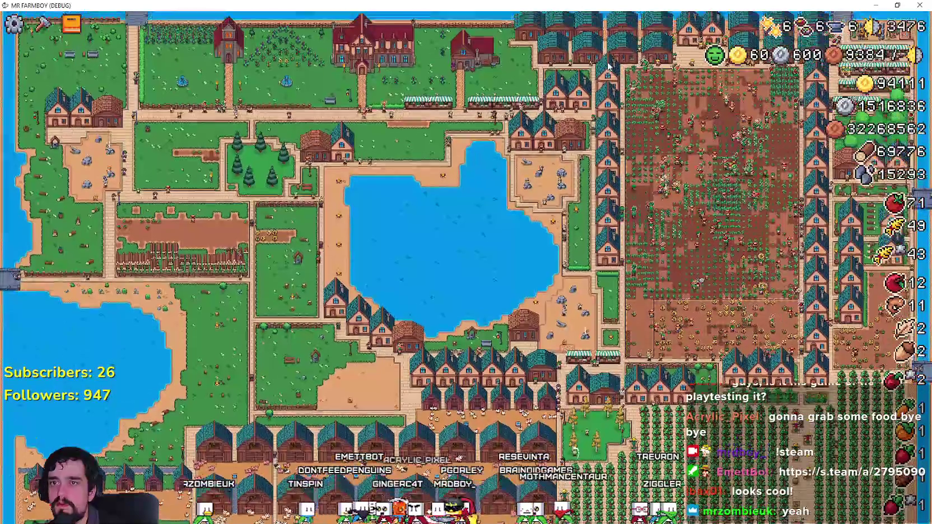
pyautogui.scroll(8, 520, 266)
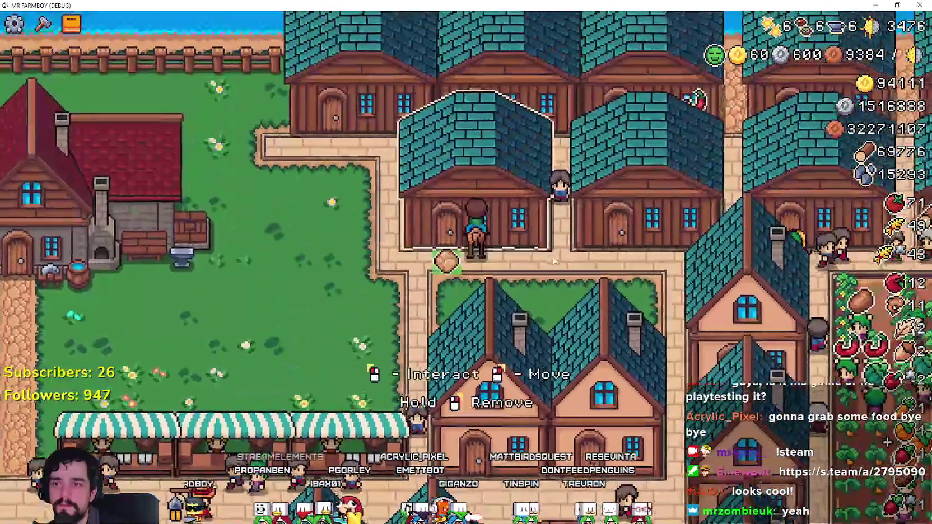
pyautogui.click(552, 256)
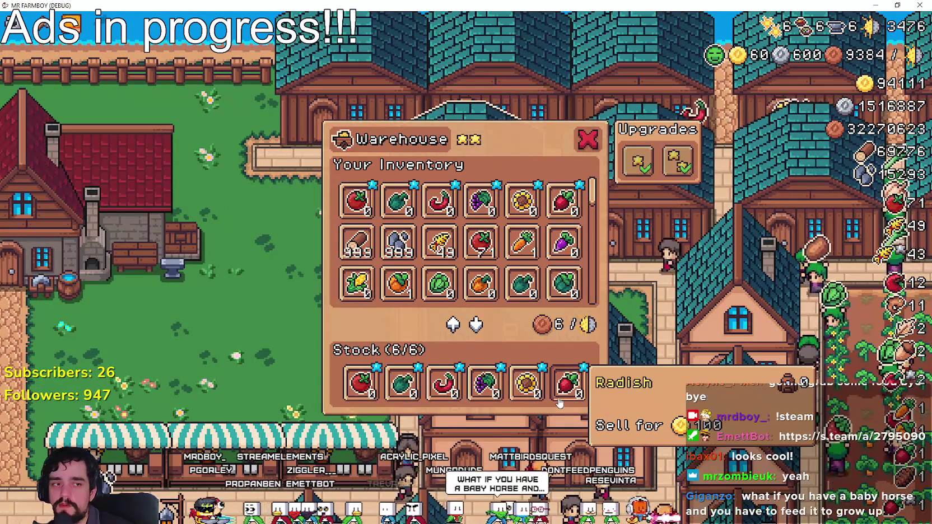
pyautogui.click(587, 138)
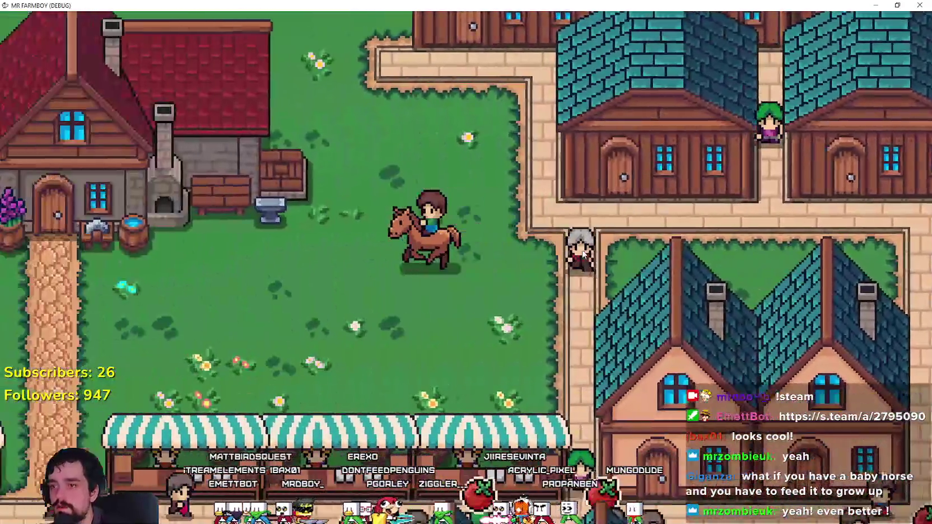
# - Ride west through town past the church, dismount at the river, and catch a fish
pyautogui.press('a')
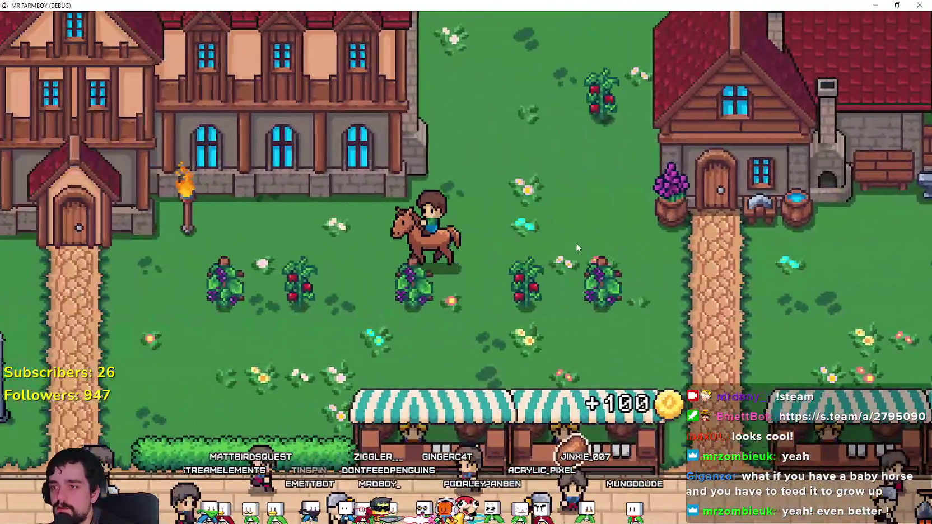
pyautogui.press('a')
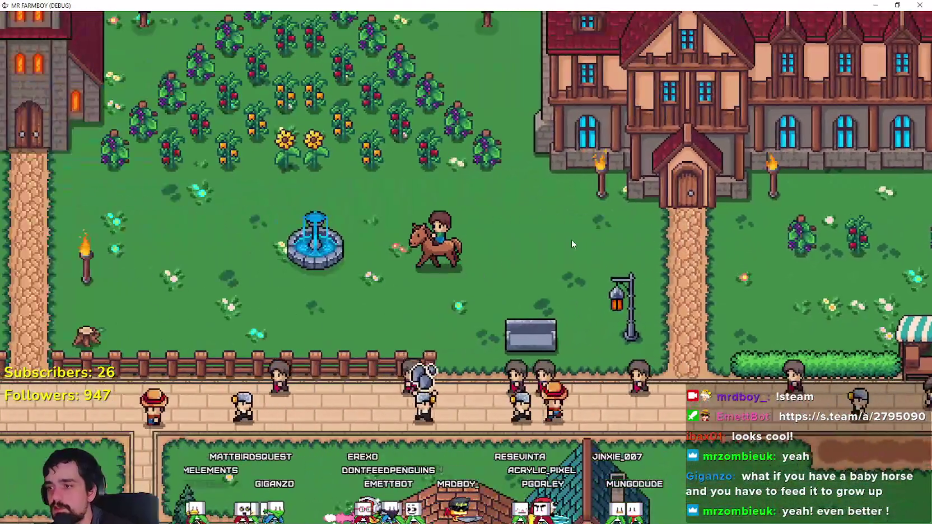
pyautogui.press('a')
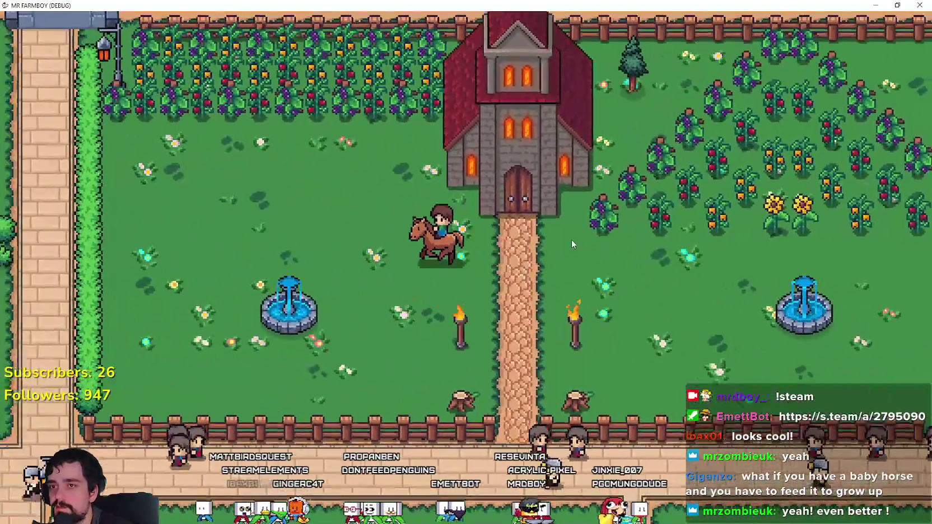
pyautogui.press('a')
pyautogui.press('s')
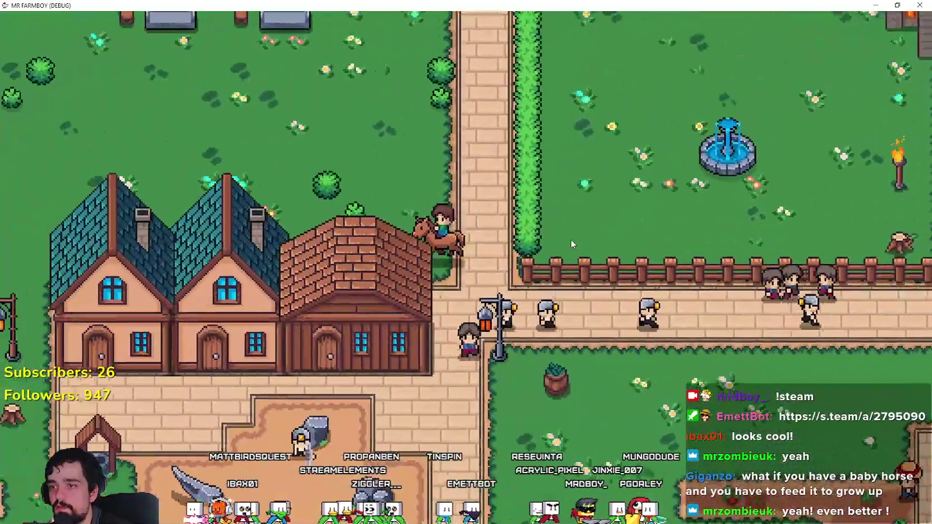
pyautogui.press('w')
pyautogui.press('a')
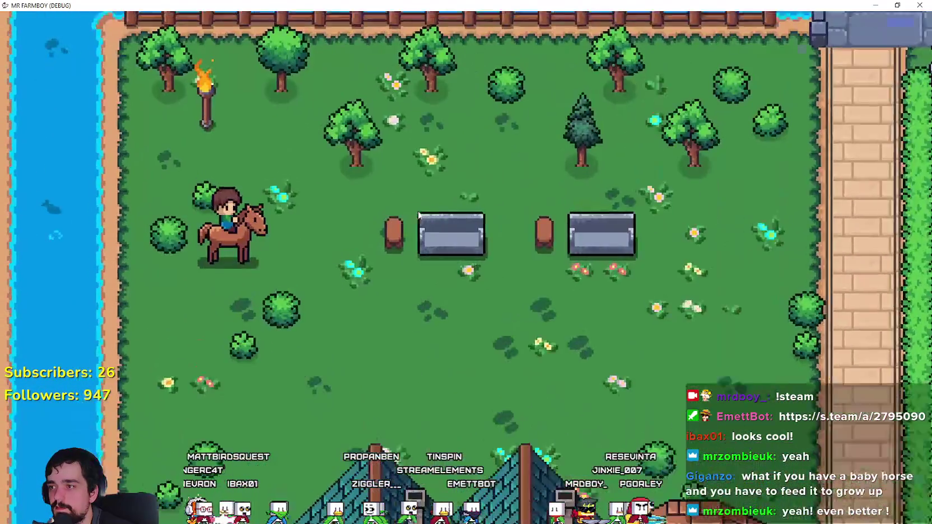
pyautogui.press('e')
pyautogui.press('a')
pyautogui.click(417, 213)
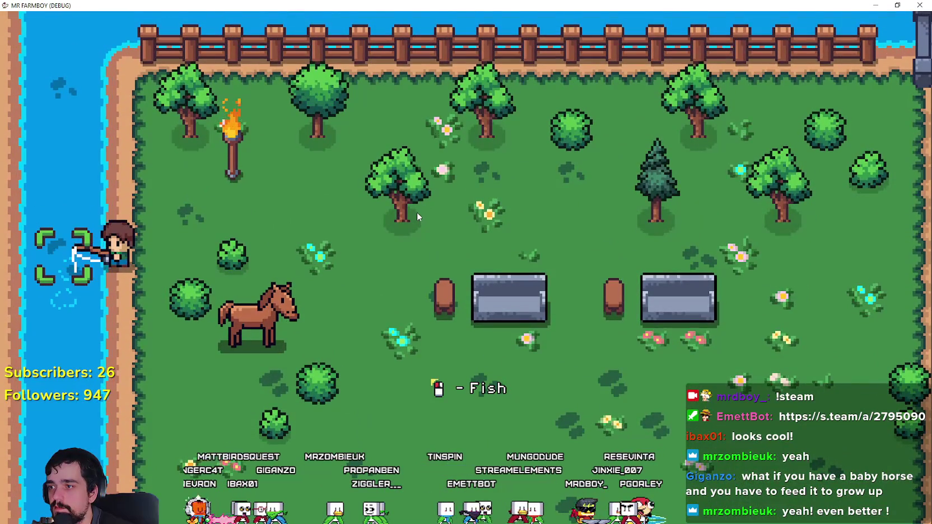
# - Walk along the fence to the torch, start placing a Wood Fence, then cancel it
pyautogui.press('d')
pyautogui.press('s')
pyautogui.press('w')
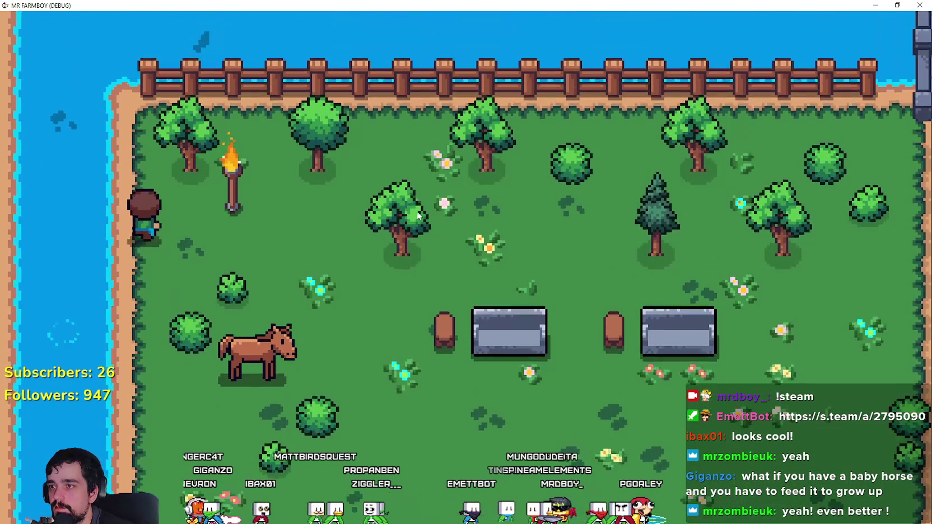
pyautogui.press('d')
pyautogui.press('s')
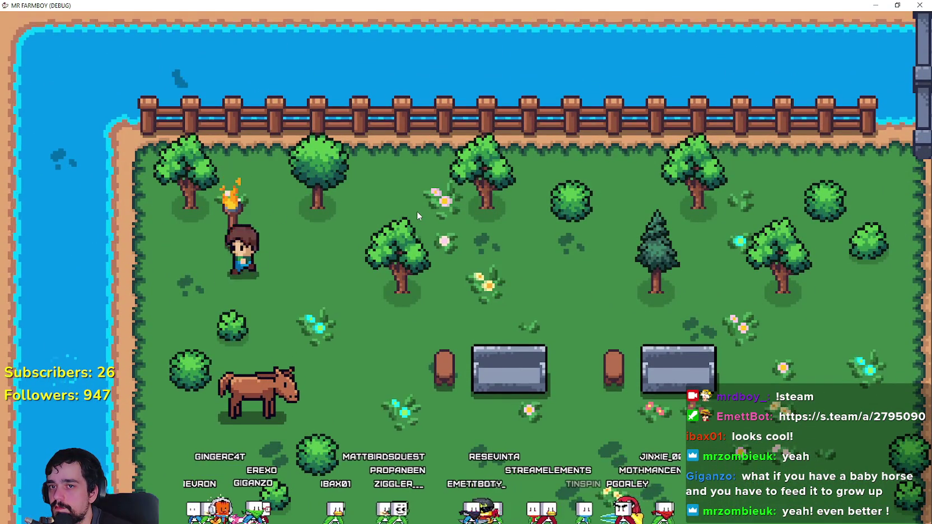
pyautogui.press('a')
pyautogui.press('w')
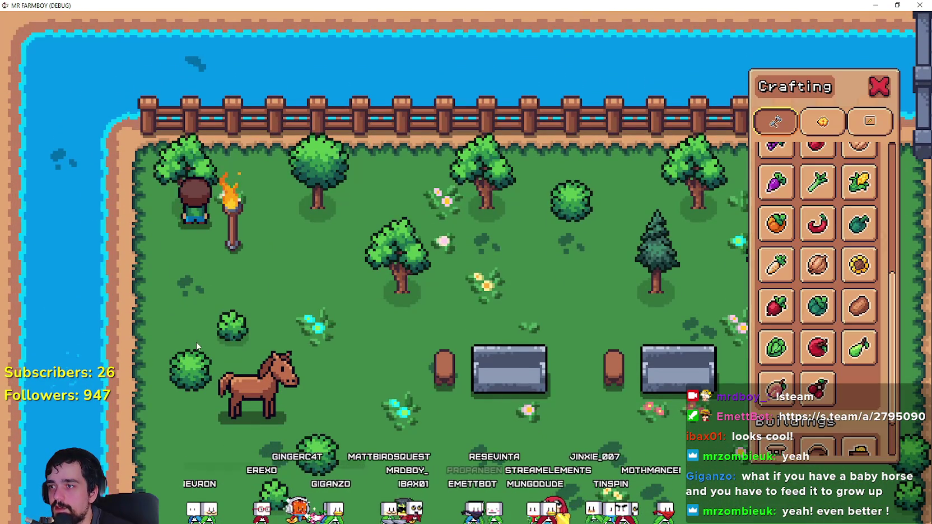
pyautogui.click(771, 185)
pyautogui.press('d')
pyautogui.press('s')
pyautogui.rightClick(336, 239)
# - Ride south to the riverbank, dismount, and catch another fish
pyautogui.press('w')
pyautogui.press('a')
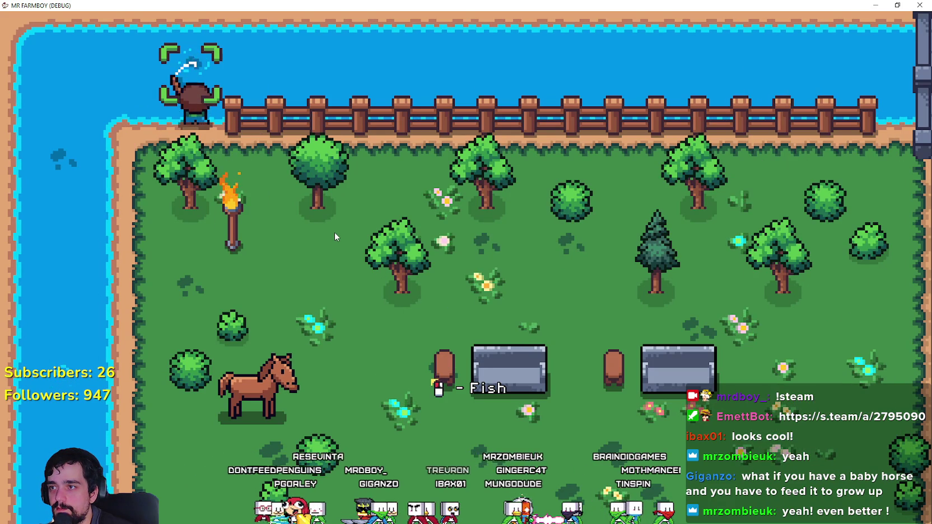
pyautogui.press('s')
pyautogui.press('d')
pyautogui.press('s')
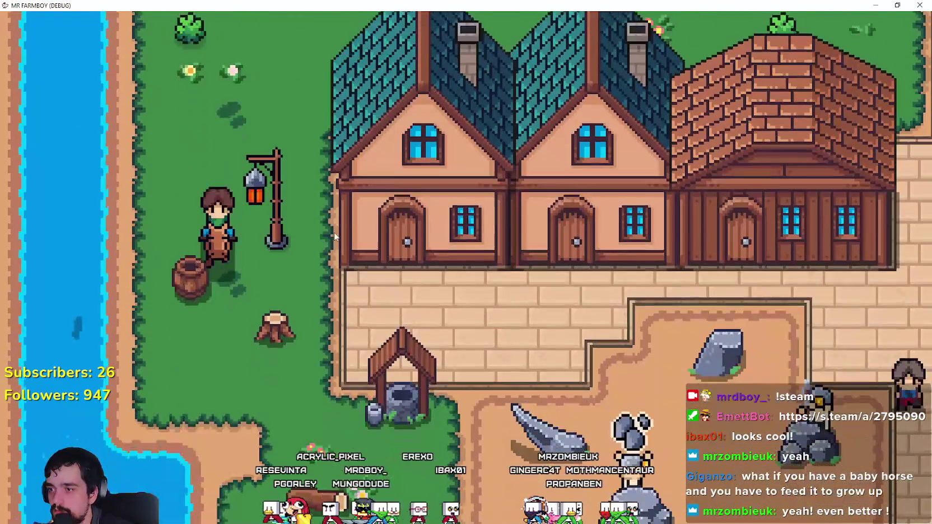
pyautogui.press('a')
pyautogui.press('e')
pyautogui.press('w')
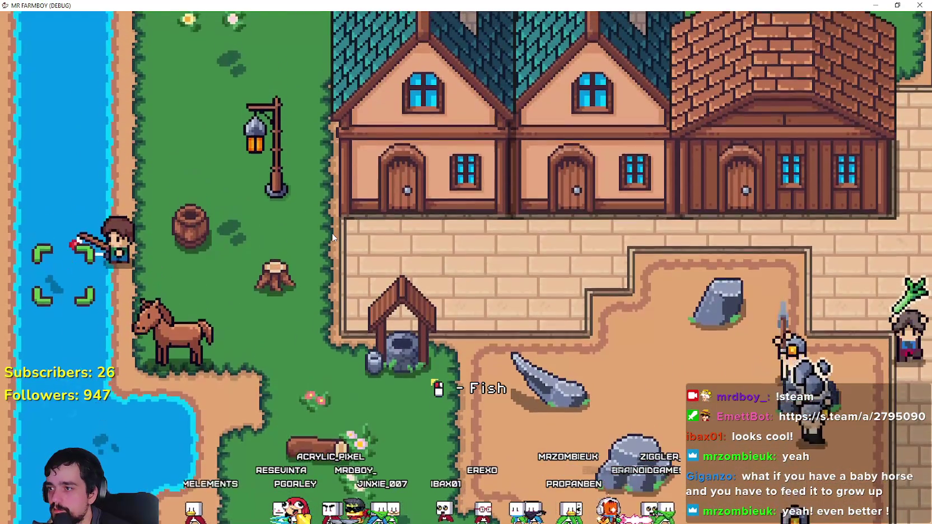
pyautogui.click(332, 237)
# - Remount and ride onto the beach, east along the lakeshore
pyautogui.press('s')
pyautogui.press('e')
pyautogui.press('d')
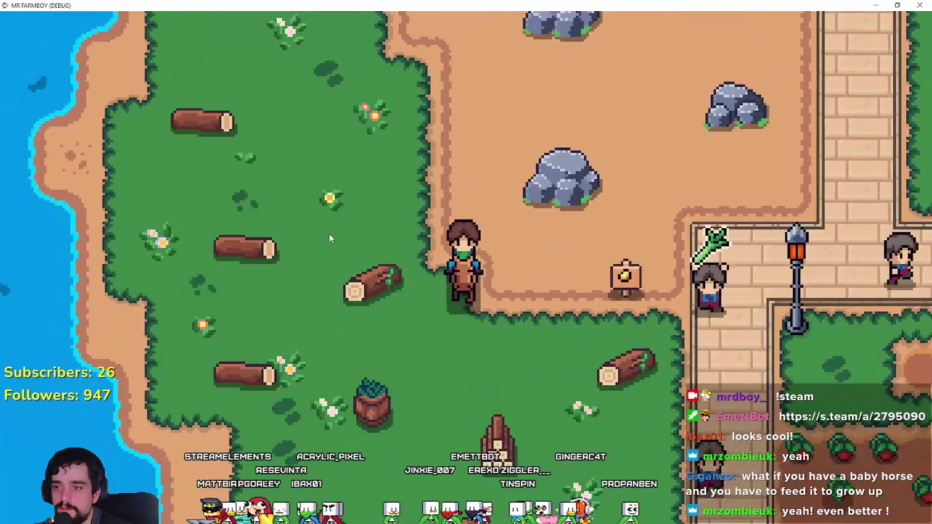
pyautogui.press('a')
pyautogui.press('s')
pyautogui.press('d')
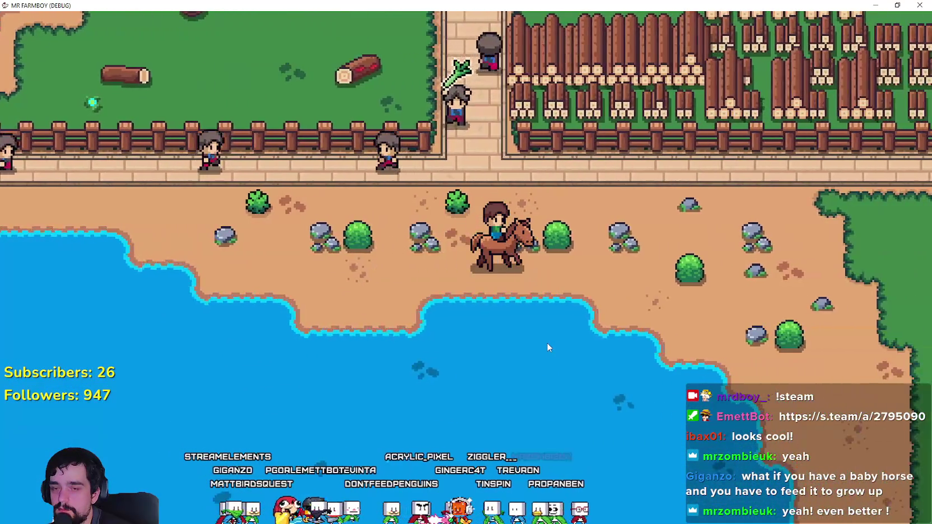
pyautogui.press('s')
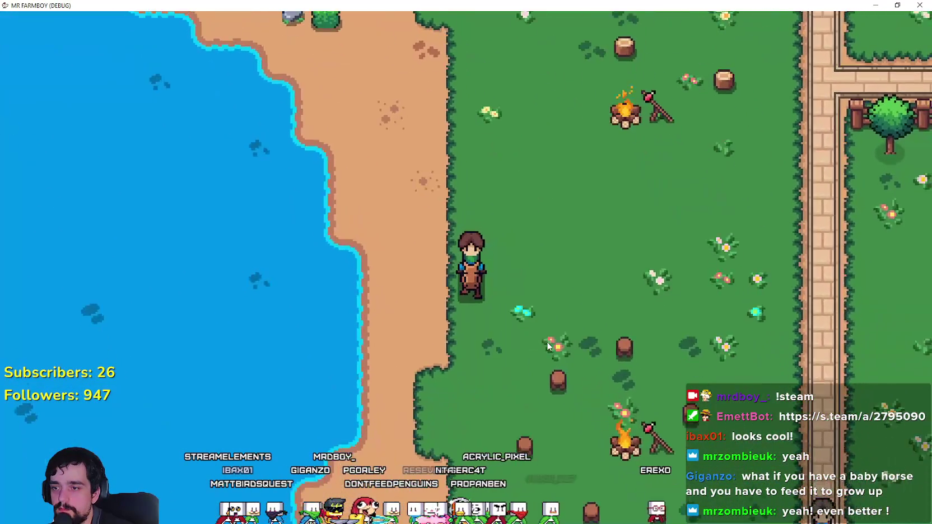
pyautogui.press('a')
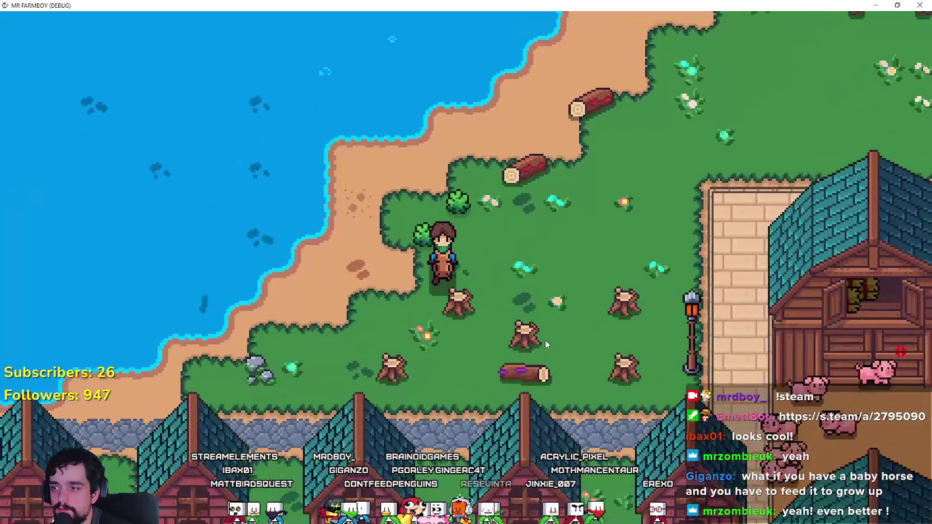
# - Dismount on the sand, catch a fish, and step back beside the horse
pyautogui.press('e')
pyautogui.press('w')
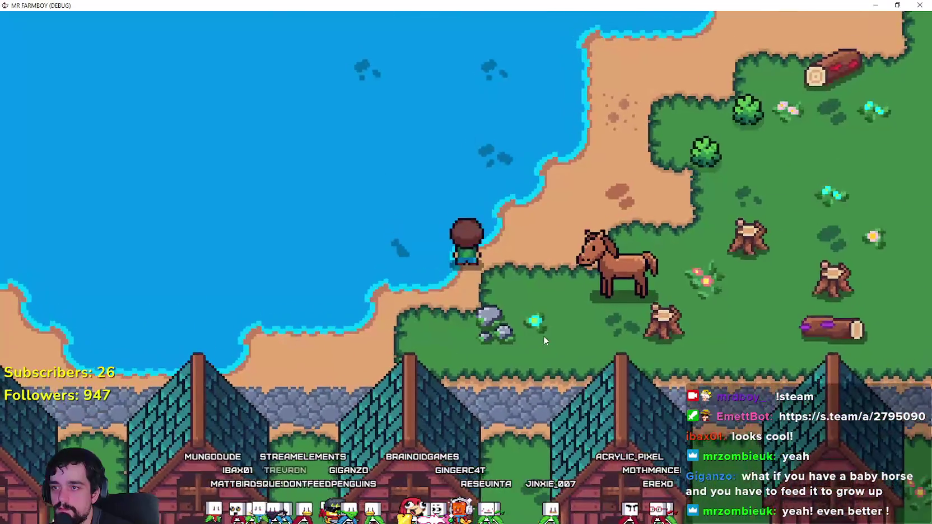
pyautogui.click(543, 335)
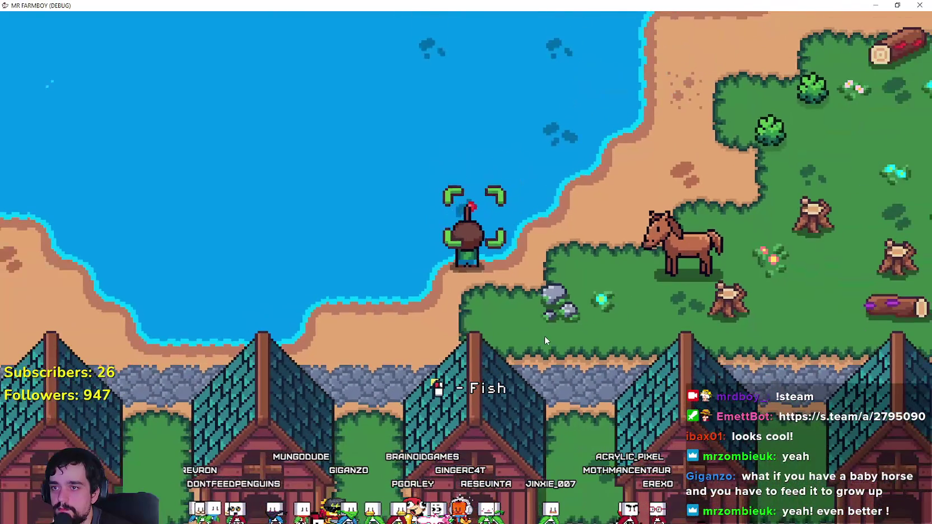
pyautogui.click(544, 335)
pyautogui.press('d')
pyautogui.press('s')
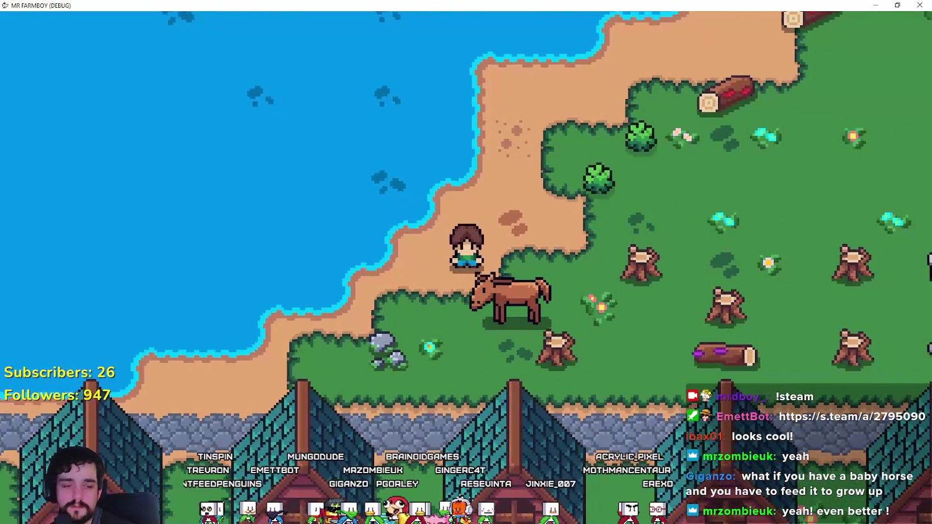
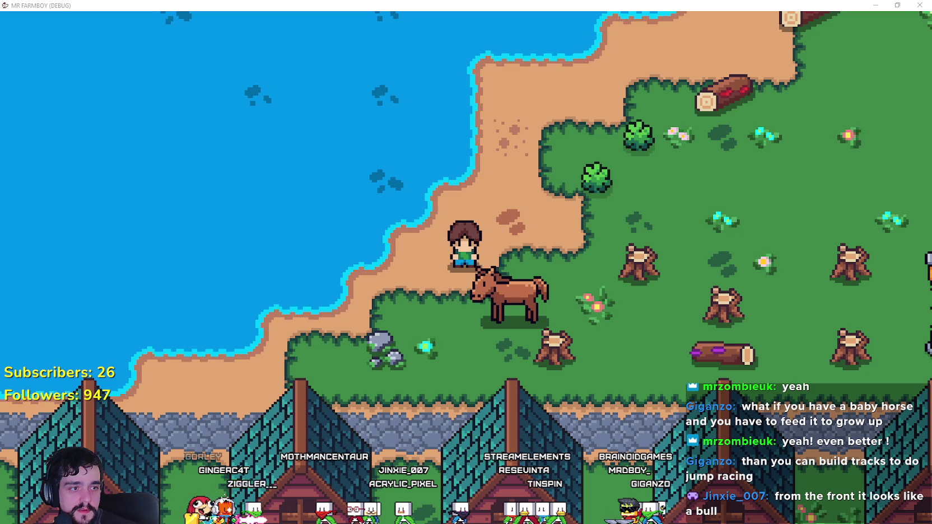
# - Look over the player sprite sheet, sprite-sheet (2).png, in Aseprite
pyautogui.scroll(-1, 541, 186)
pyautogui.scroll(2, 441, 215)
pyautogui.scroll(-1, 437, 217)
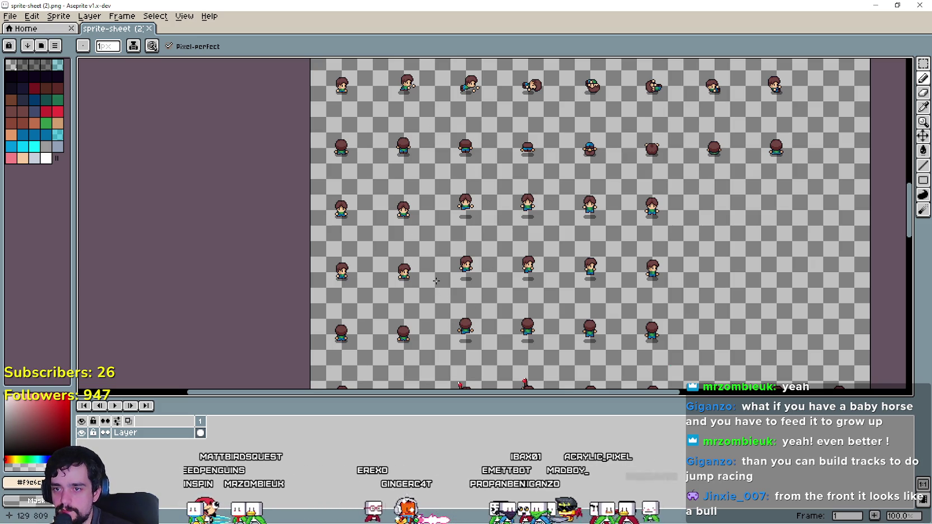
pyautogui.scroll(1, 529, 323)
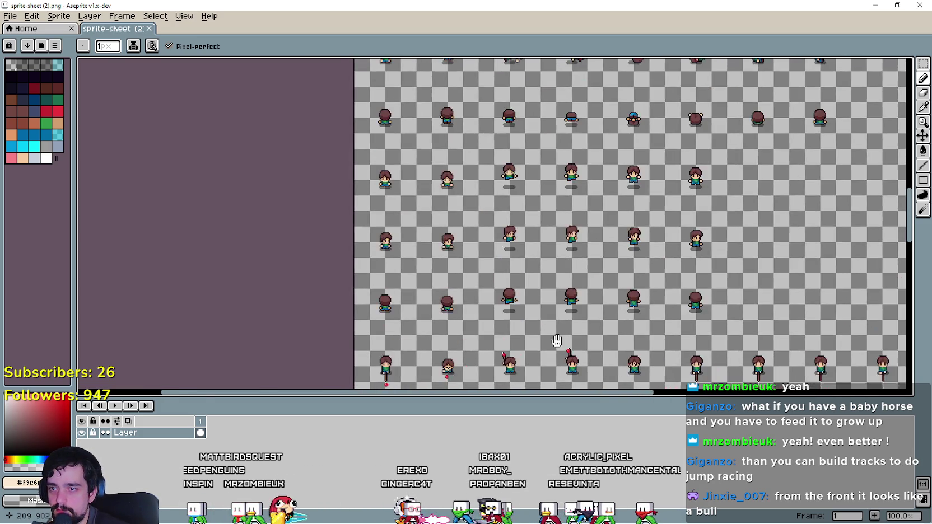
pyautogui.scroll(-2, 508, 267)
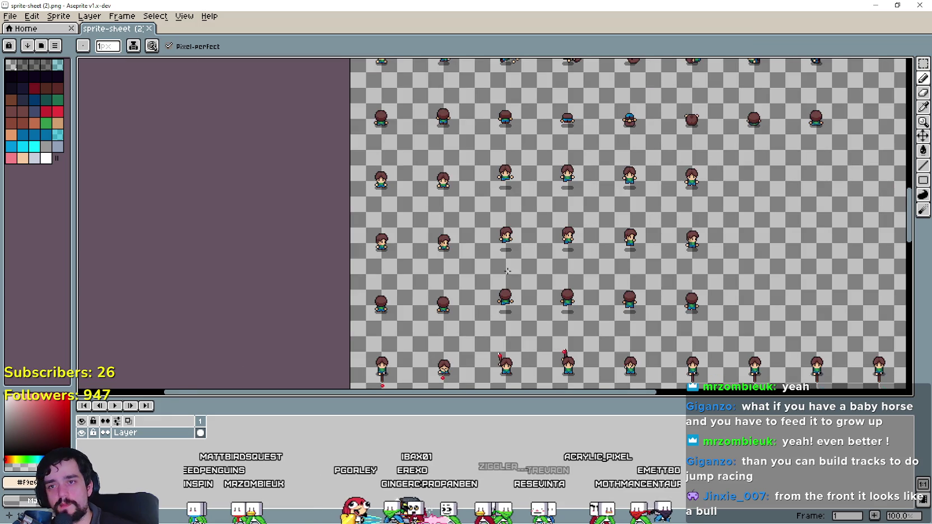
pyautogui.scroll(1, 536, 230)
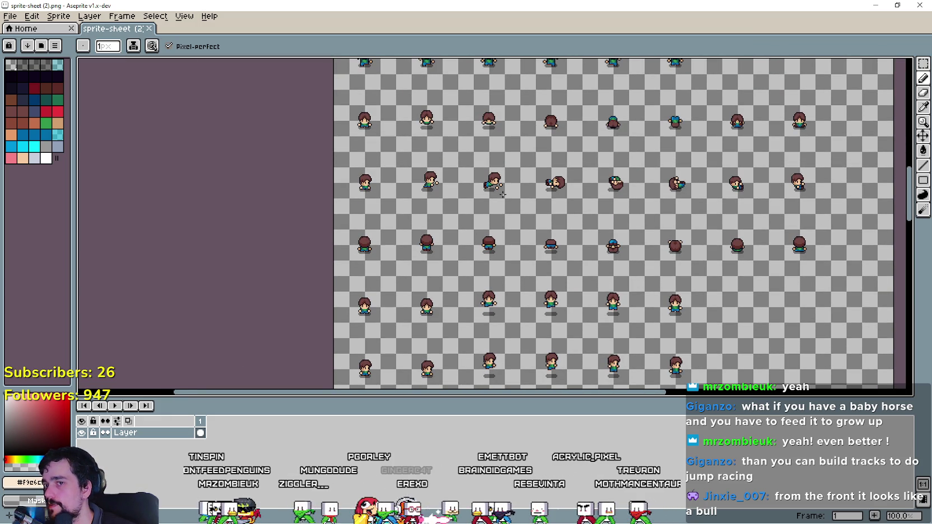
pyautogui.scroll(-1, 540, 118)
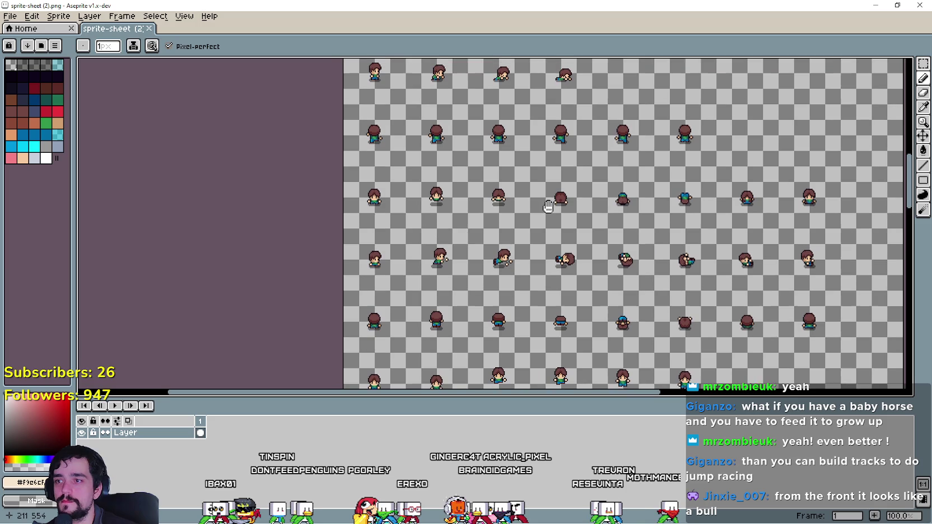
pyautogui.scroll(1, 879, 120)
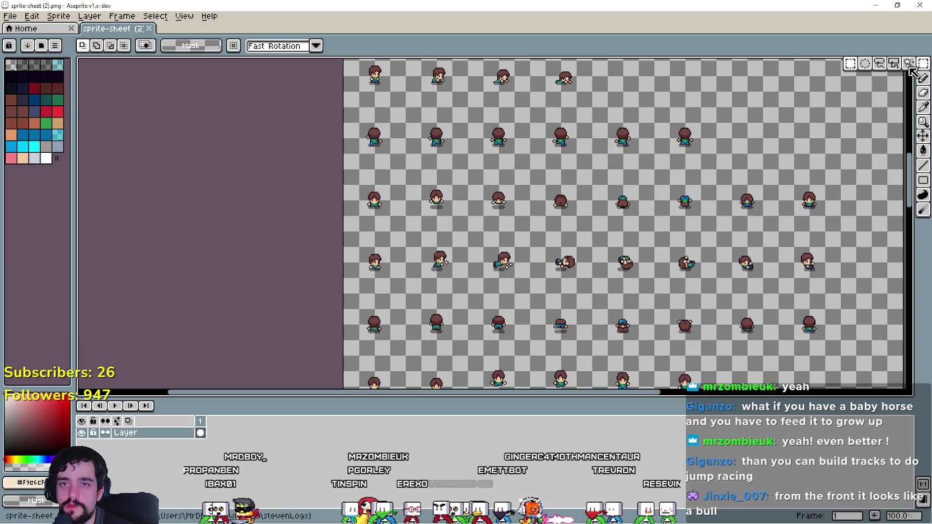
pyautogui.scroll(-1, 500, 204)
pyautogui.scroll(2, 400, 159)
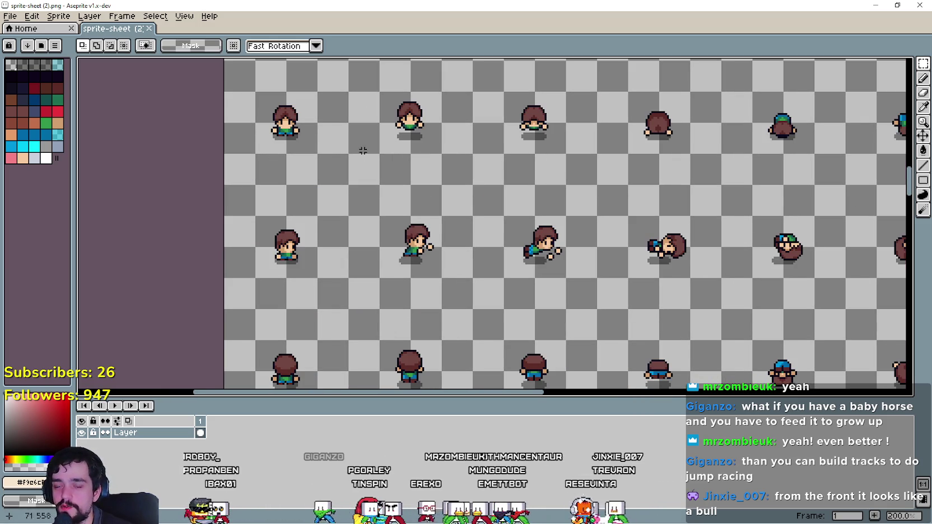
pyautogui.moveTo(436, 195); pyautogui.dragTo(445, 224)
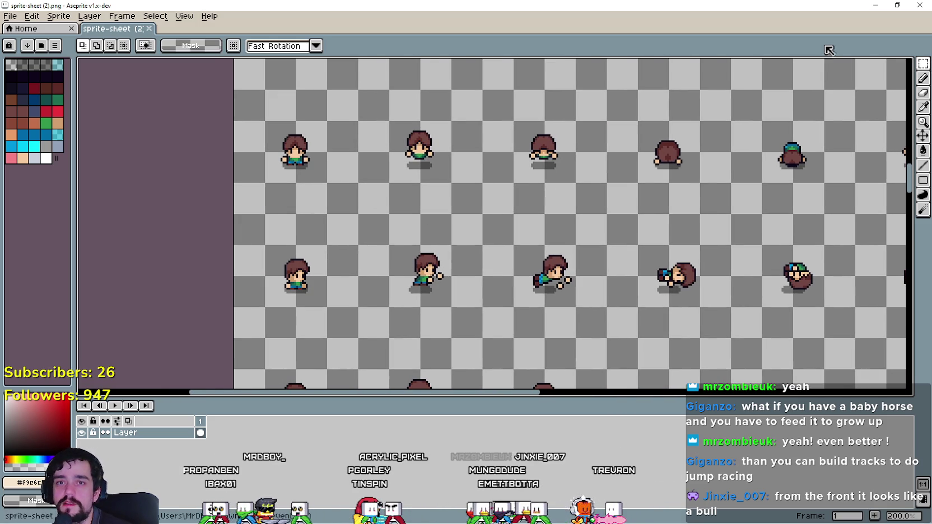
pyautogui.moveTo(256, 185); pyautogui.dragTo(359, 89)
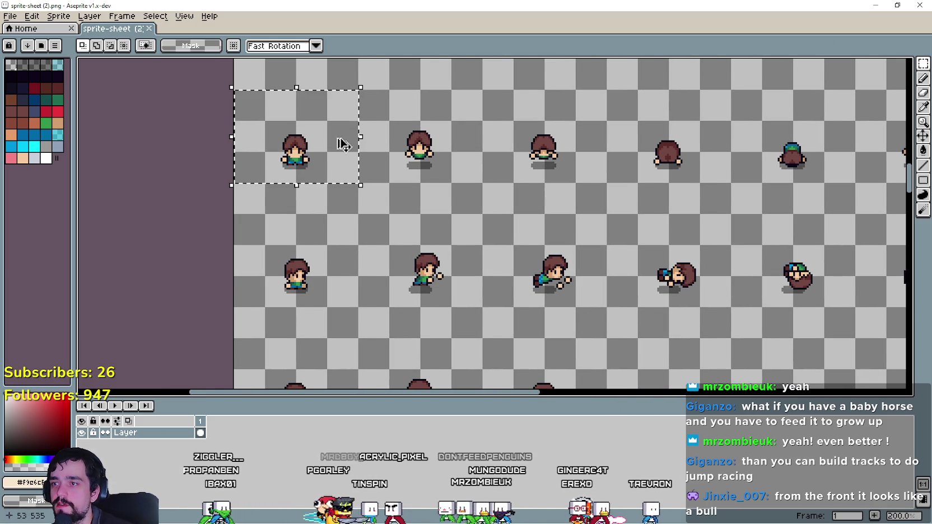
pyautogui.moveTo(253, 191); pyautogui.dragTo(347, 107)
pyautogui.click(373, 186)
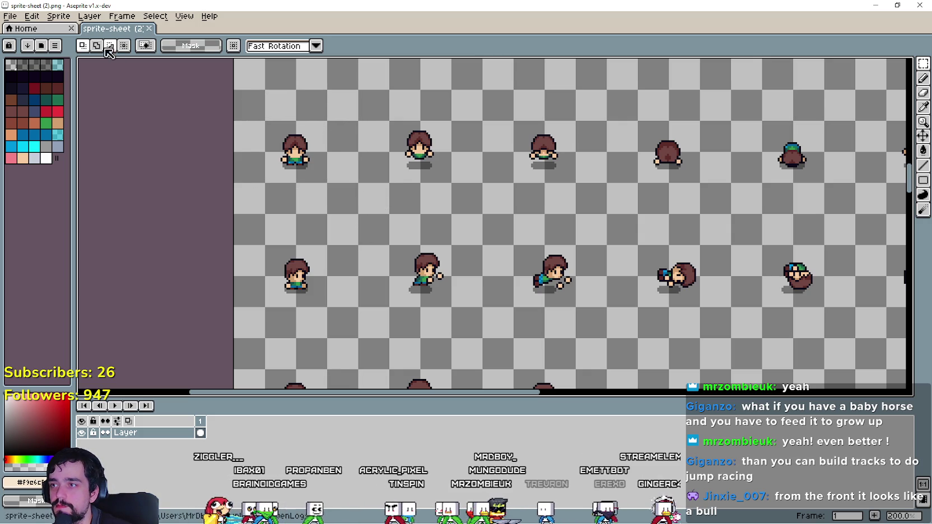
pyautogui.scroll(-3, 430, 230)
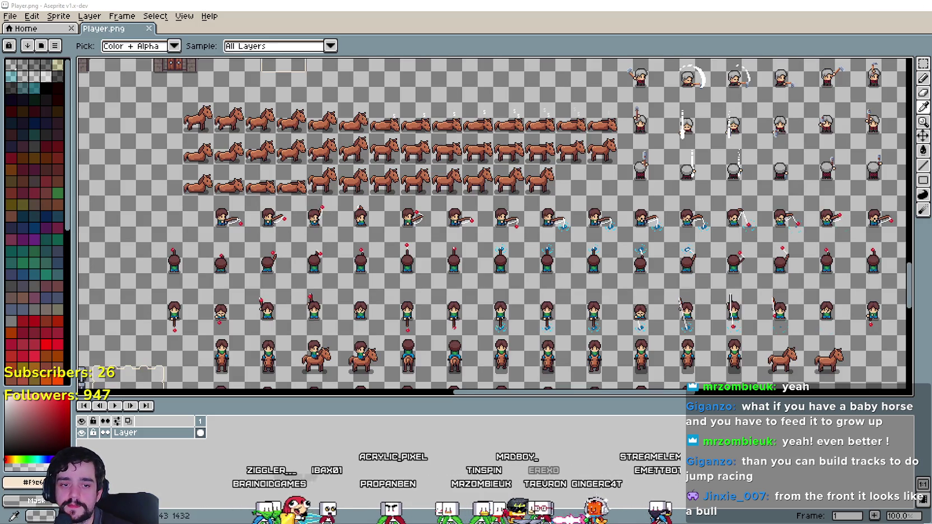
# - Switch to Player.png and bring its lower sprite rows into view
pyautogui.hotkey('ctrl', 'w')
pyautogui.scroll(-1, 430, 230)
pyautogui.scroll(2, 430, 230)
pyautogui.scroll(-1, 384, 260)
pyautogui.scroll(3, 385, 260)
pyautogui.scroll(-3, 385, 260)
pyautogui.scroll(4, 385, 261)
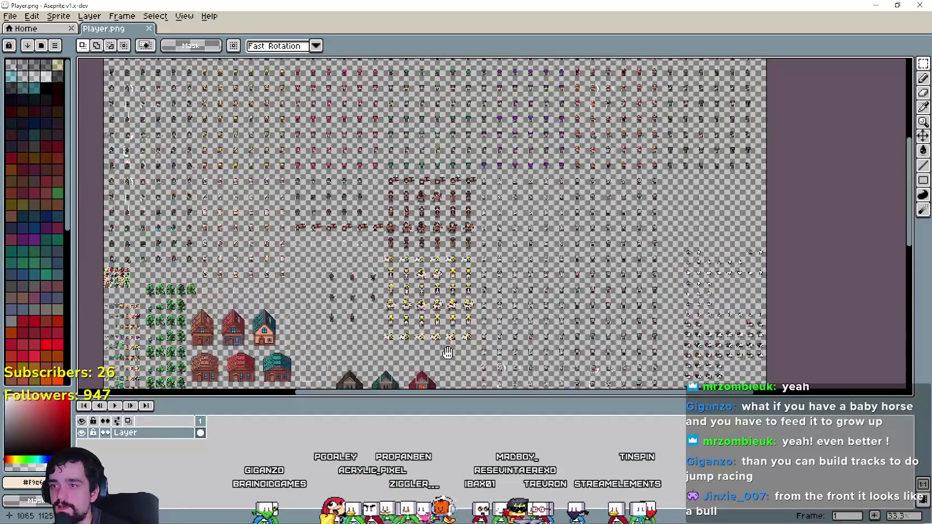
pyautogui.scroll(-2, 317, 111)
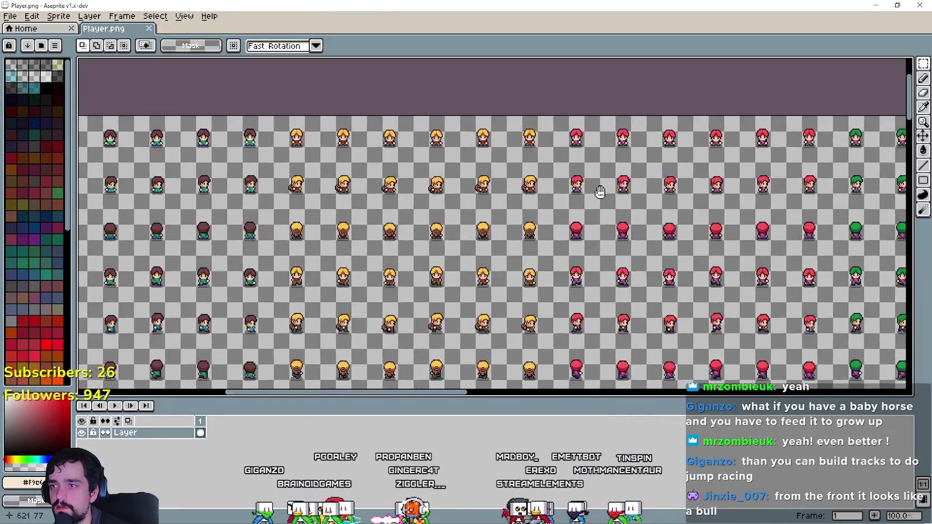
pyautogui.scroll(2, 382, 342)
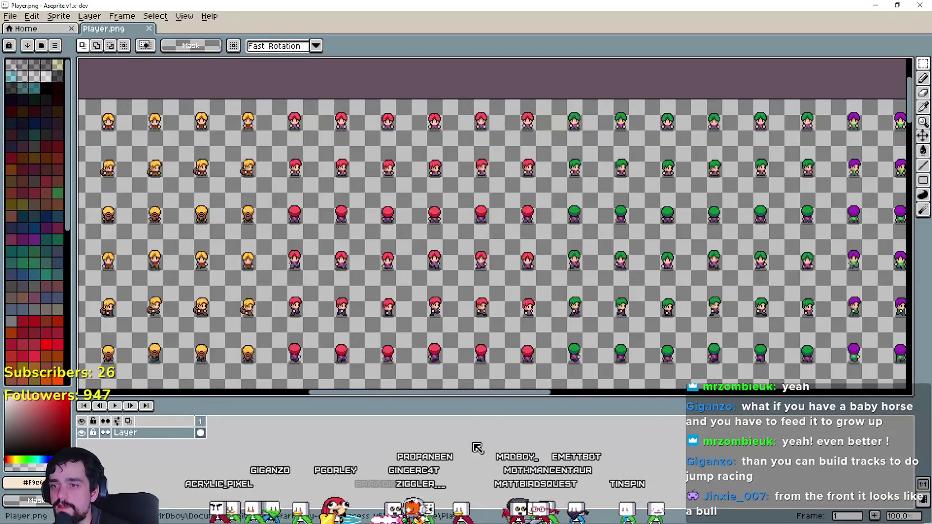
pyautogui.moveTo(470, 398); pyautogui.dragTo(480, 479)
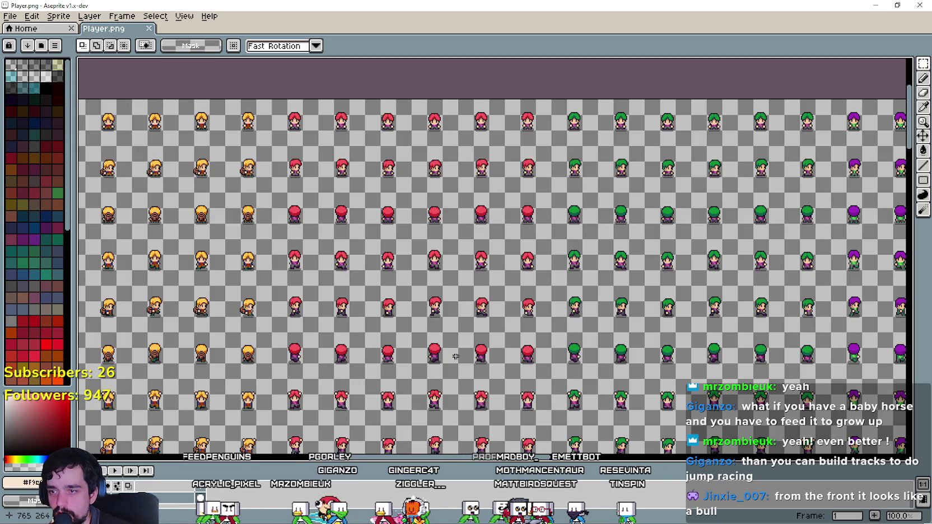
pyautogui.scroll(-5, 486, 280)
pyautogui.scroll(-3, 485, 280)
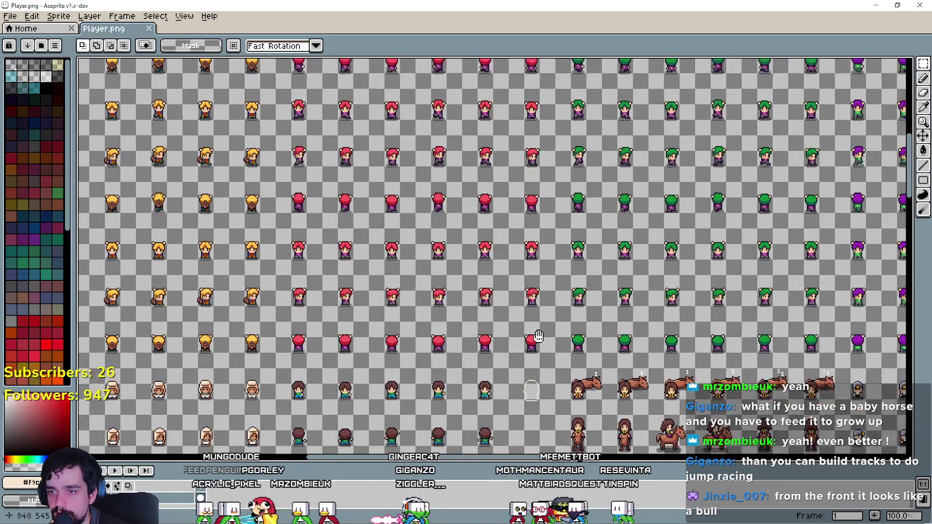
pyautogui.moveTo(286, 323)
pyautogui.mouseDown()
pyautogui.moveTo(370, 145)
pyautogui.moveTo(347, 417)
pyautogui.mouseUp()
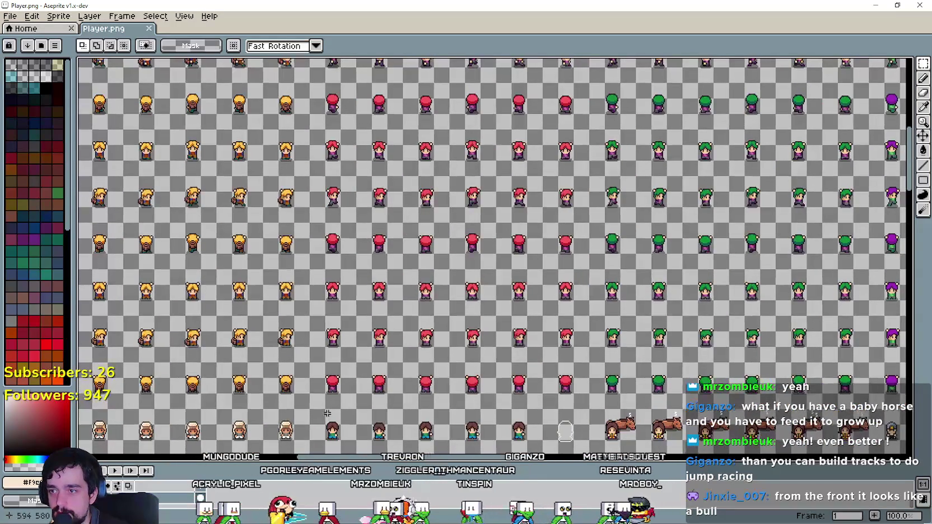
# - Marquee-select all the red-haired character columns in Player.png
pyautogui.moveTo(550, 152)
pyautogui.mouseDown()
pyautogui.moveTo(567, 60)
pyautogui.moveTo(579, 88)
pyautogui.mouseUp()
pyautogui.scroll(2, 442, 185)
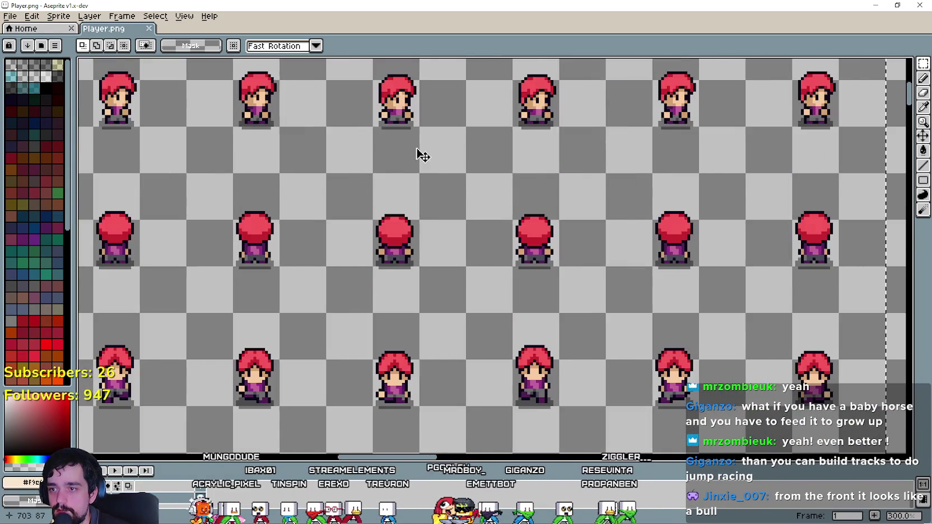
pyautogui.scroll(-1, 568, 391)
pyautogui.scroll(2, 347, 235)
pyautogui.scroll(-1, 499, 296)
pyautogui.scroll(1, 488, 283)
pyautogui.scroll(-1, 495, 274)
pyautogui.scroll(-2, 500, 276)
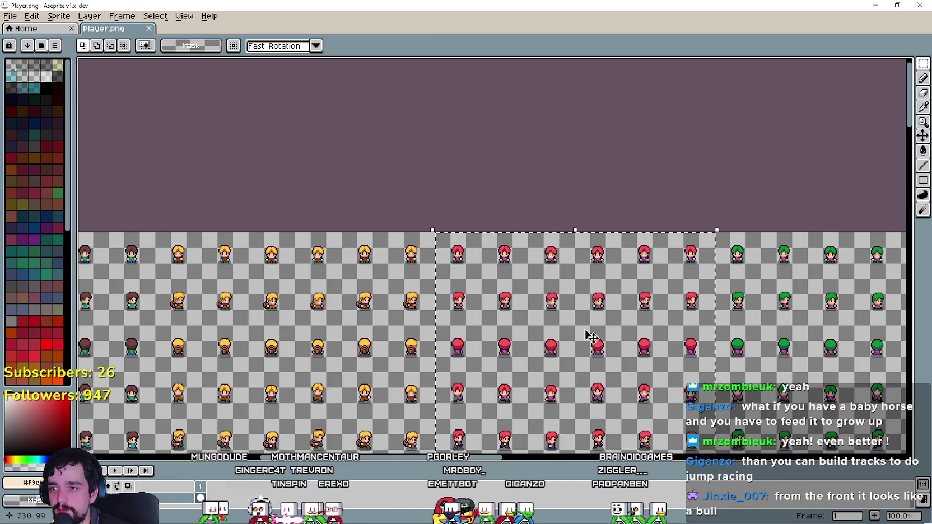
pyautogui.scroll(1, 387, 283)
pyautogui.scroll(-1, 372, 275)
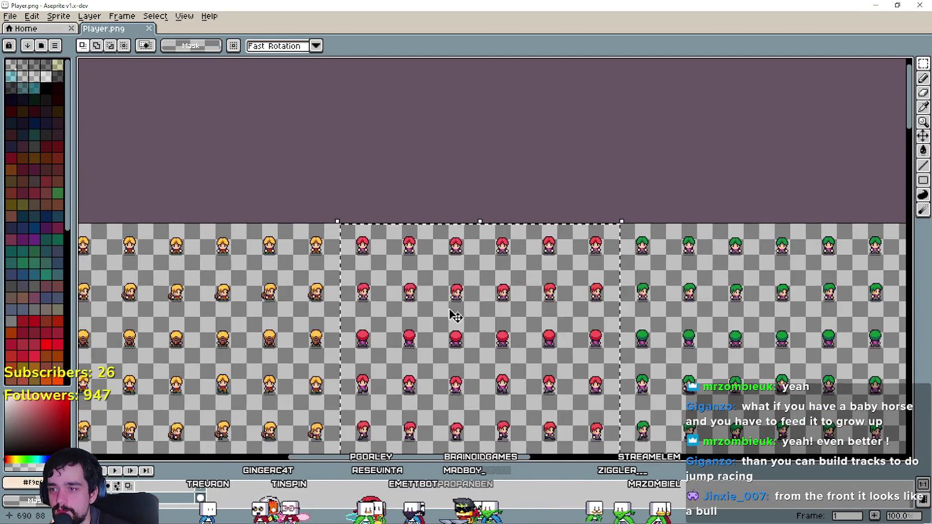
pyautogui.scroll(2, 455, 316)
pyautogui.scroll(2, 361, 210)
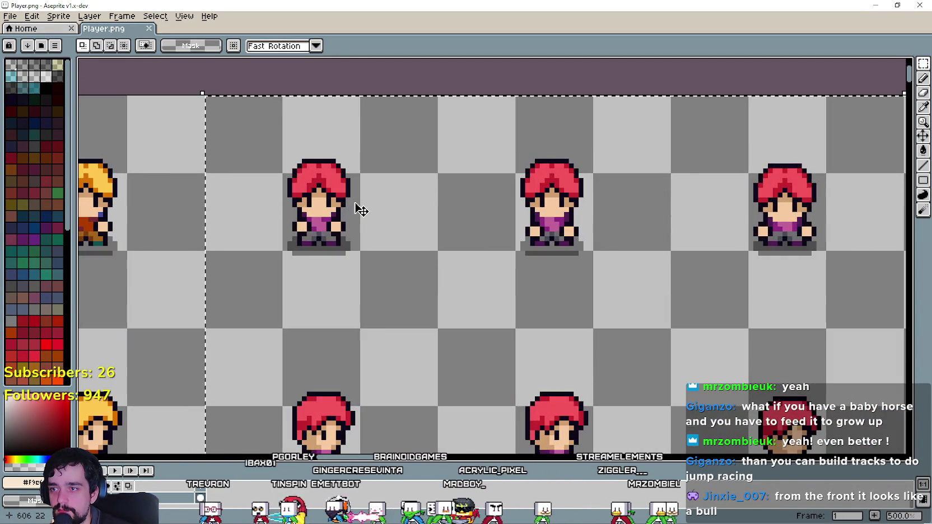
pyautogui.scroll(-5, 359, 208)
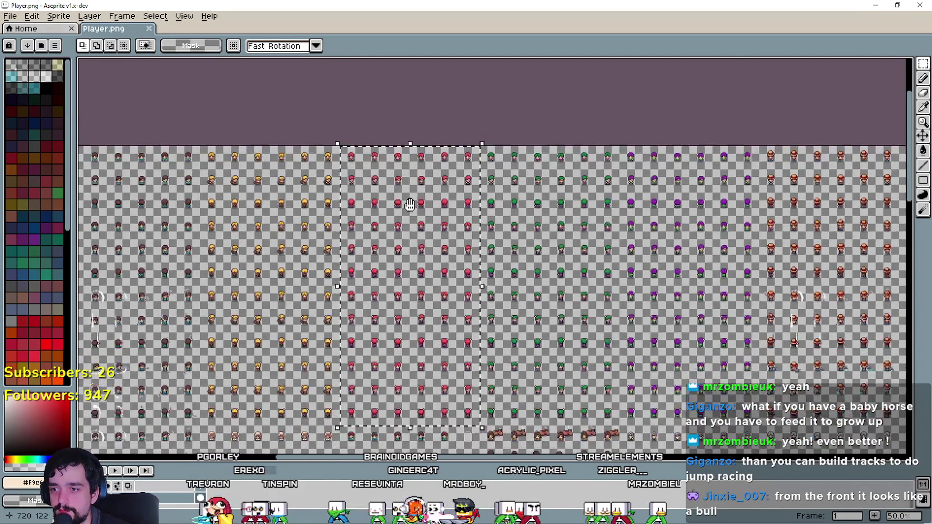
pyautogui.scroll(1, 392, 224)
# - Erase the selected red-haired frames and save Player.png
pyautogui.press('Delete')
pyautogui.scroll(3, 379, 201)
pyautogui.hotkey('ctrl', 's')
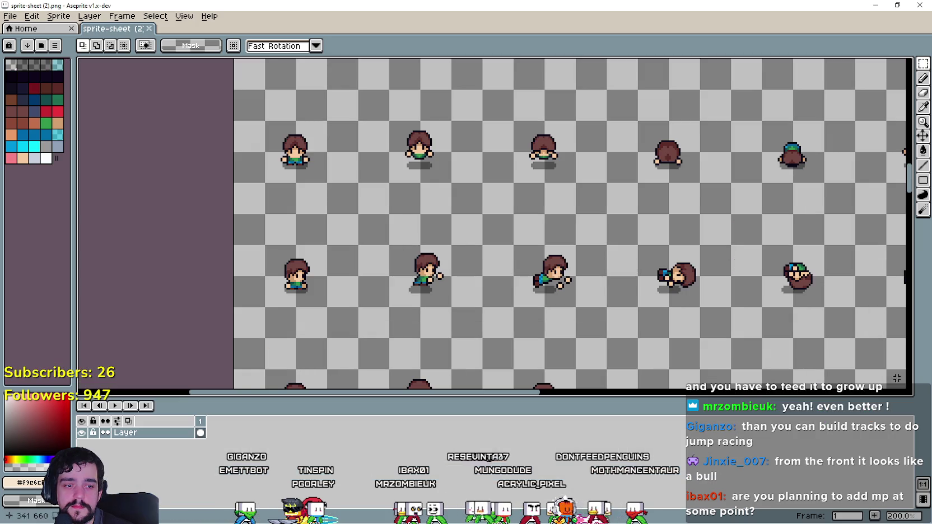
# - Select and copy the 6x3 block of brown-haired frames at Player.png's top-left
pyautogui.scroll(1, 286, 179)
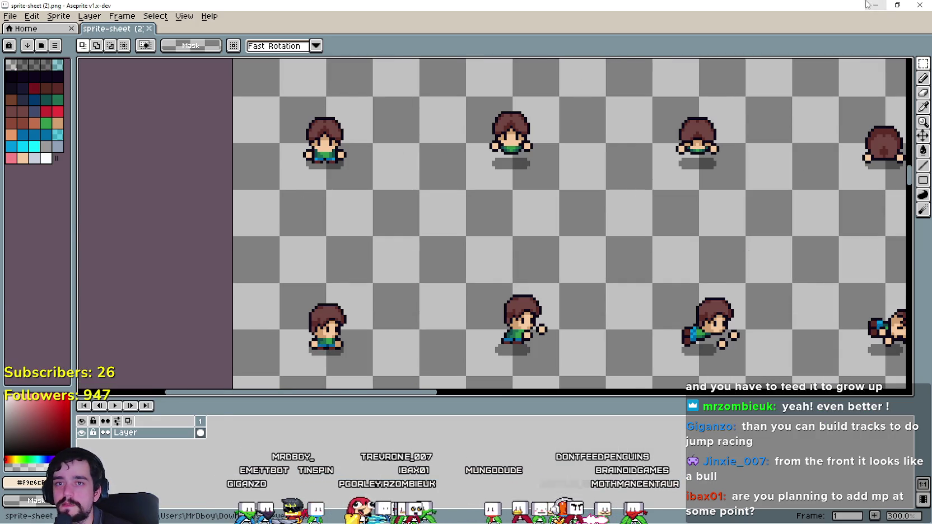
pyautogui.click(866, 5)
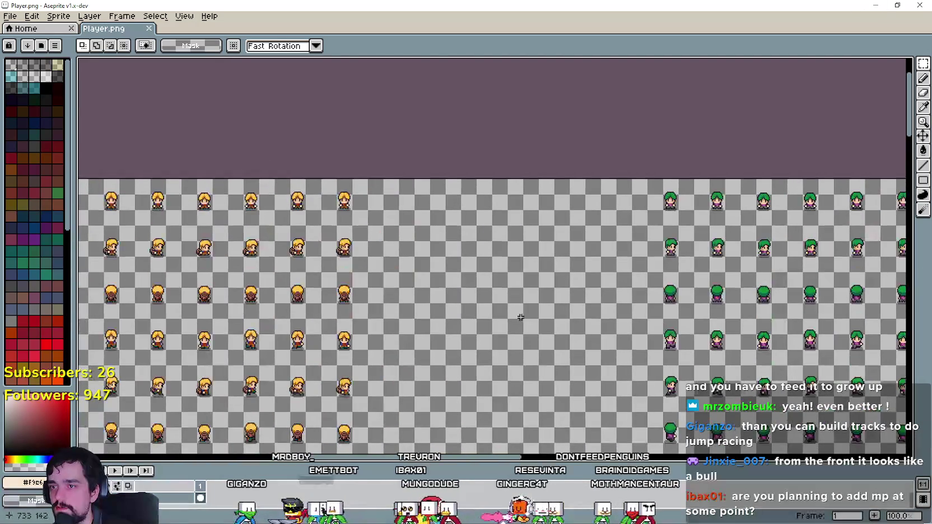
pyautogui.moveTo(372, 190)
pyautogui.mouseDown()
pyautogui.moveTo(431, 266)
pyautogui.moveTo(462, 285)
pyautogui.mouseUp()
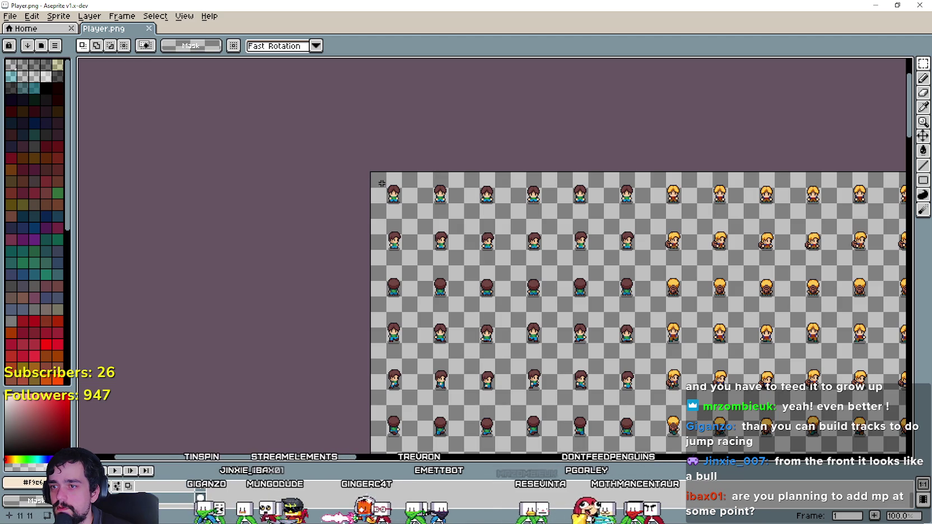
pyautogui.moveTo(406, 223)
pyautogui.mouseDown()
pyautogui.moveTo(565, 314)
pyautogui.moveTo(638, 307)
pyautogui.mouseUp()
pyautogui.press('i')
# - Look across sprite-sheet (2).png, then return to Player.png and paste the block
pyautogui.hotkey('alt', 'Tab')
pyautogui.scroll(-3, 543, 281)
pyautogui.moveTo(572, 274)
pyautogui.mouseDown()
pyautogui.moveTo(512, 265)
pyautogui.moveTo(493, 244)
pyautogui.moveTo(516, 229)
pyautogui.moveTo(536, 295)
pyautogui.moveTo(536, 249)
pyautogui.moveTo(511, 166)
pyautogui.mouseUp()
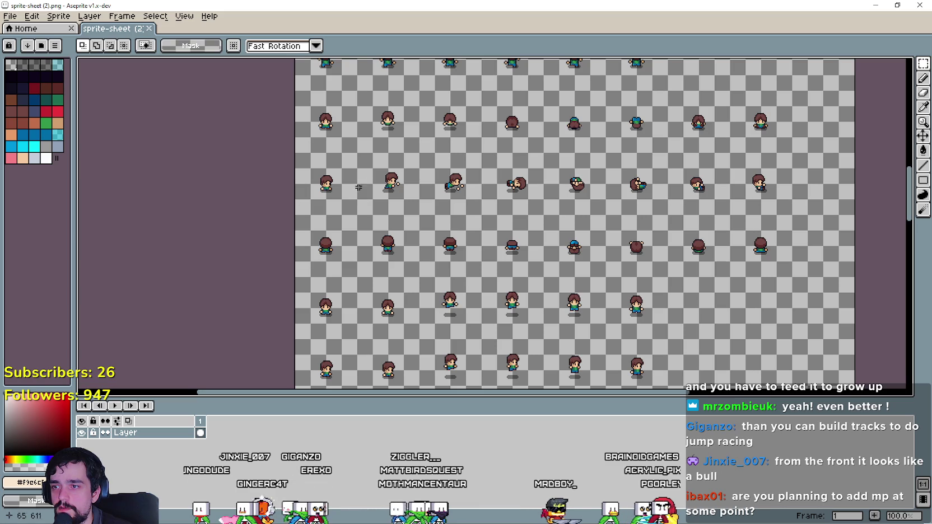
pyautogui.hotkey('alt', 'Tab')
pyautogui.hotkey('ctrl', 'v')
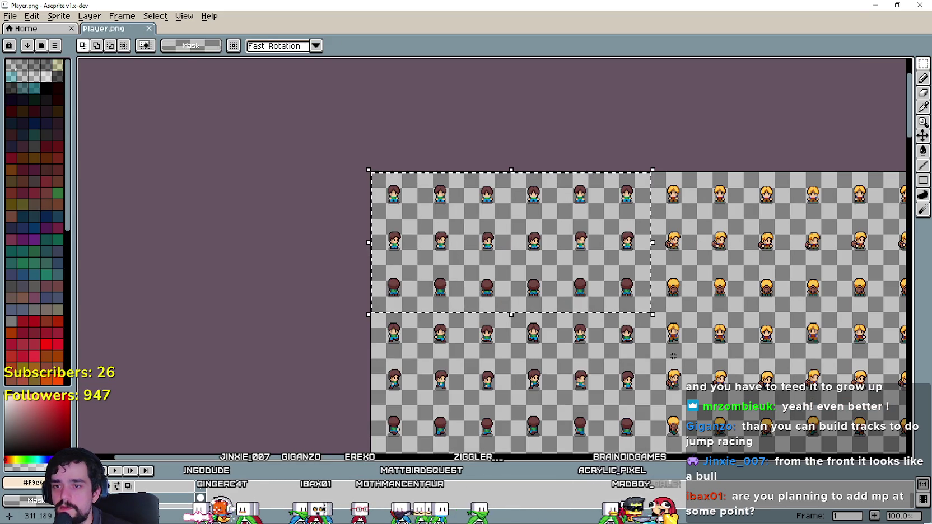
# - Create a new 288x144 sprite and paste the brown-haired frames into it
pyautogui.click(11, 16)
pyautogui.click(22, 35)
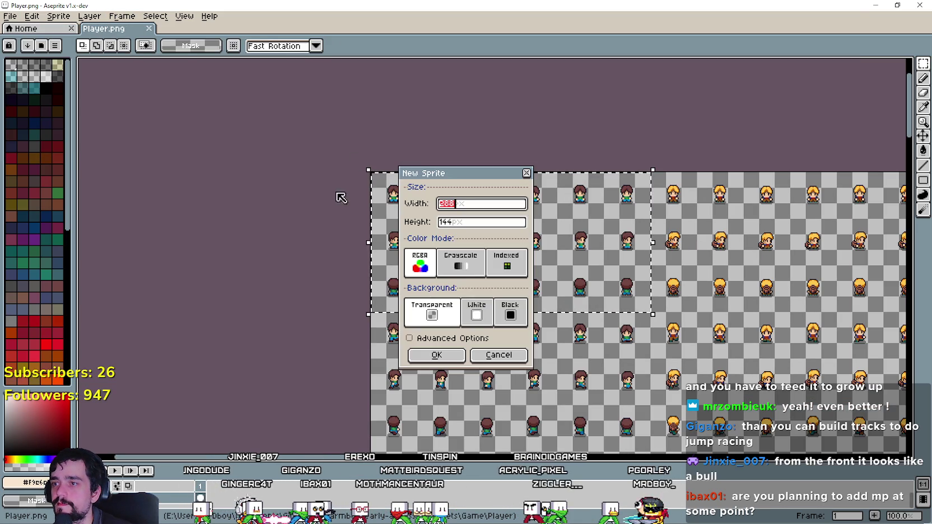
pyautogui.click(457, 355)
pyautogui.hotkey('ctrl', 'v')
pyautogui.scroll(2, 495, 299)
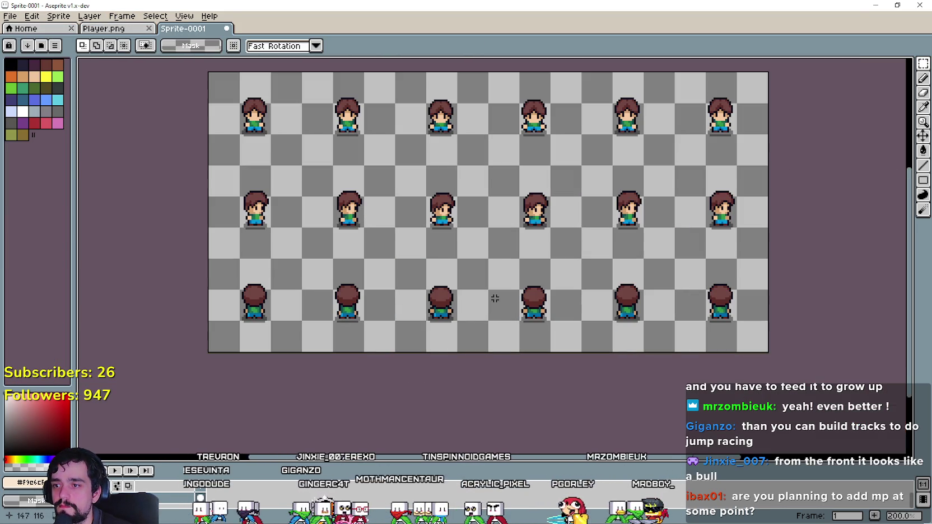
# - Add a new empty layer to Sprite-0001 via Layer > New > New Layer
pyautogui.click(153, 16)
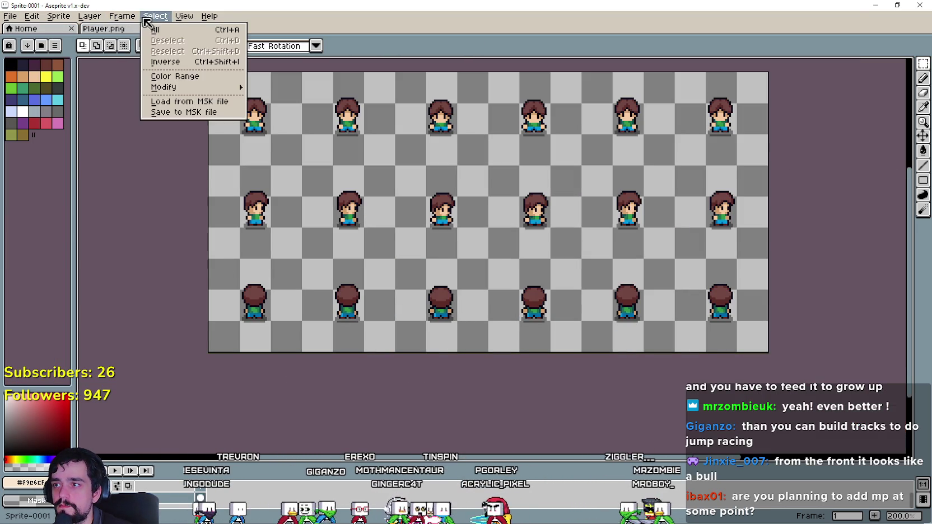
pyautogui.moveTo(121, 76)
pyautogui.click(212, 76)
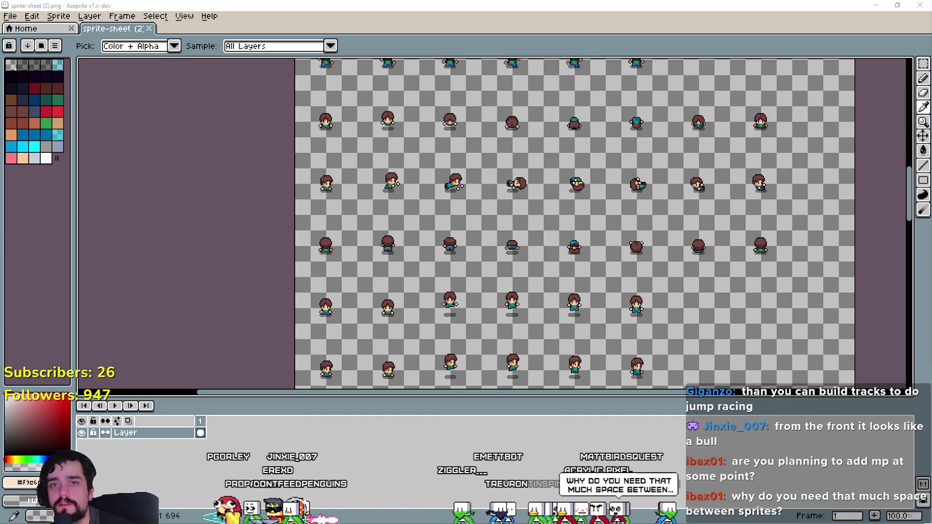
# - Copy one roll pose from sprite-sheet (2).png and commit it over Sprite-0001's first sprite
pyautogui.click(924, 63)
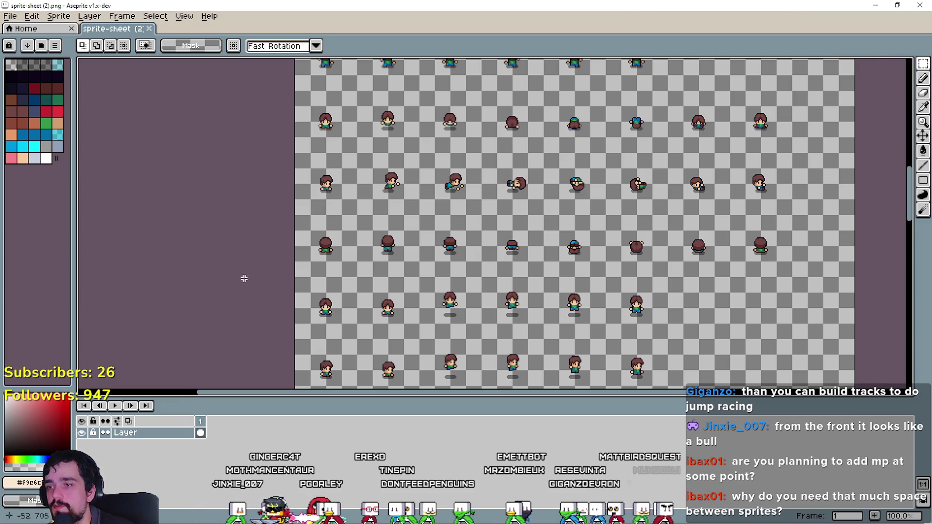
pyautogui.moveTo(422, 161); pyautogui.dragTo(446, 224)
pyautogui.scroll(1, 345, 161)
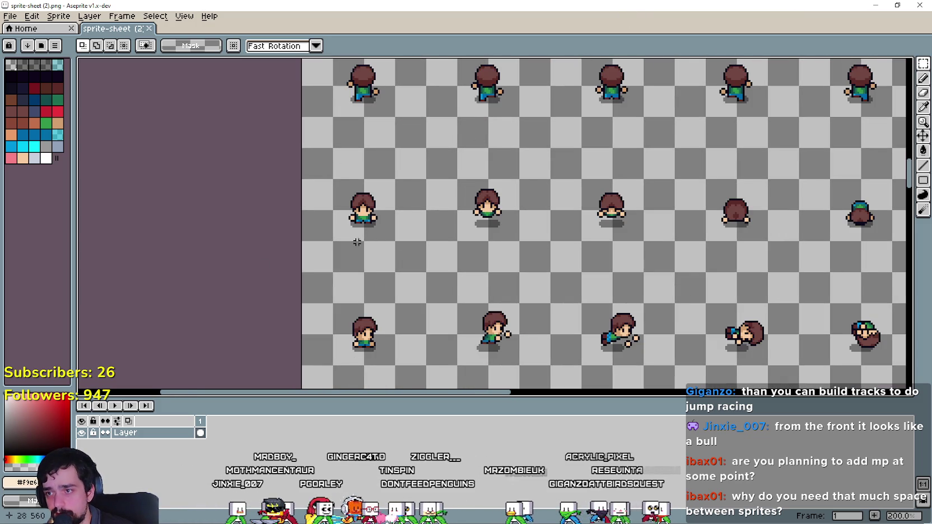
pyautogui.moveTo(336, 242); pyautogui.dragTo(393, 151)
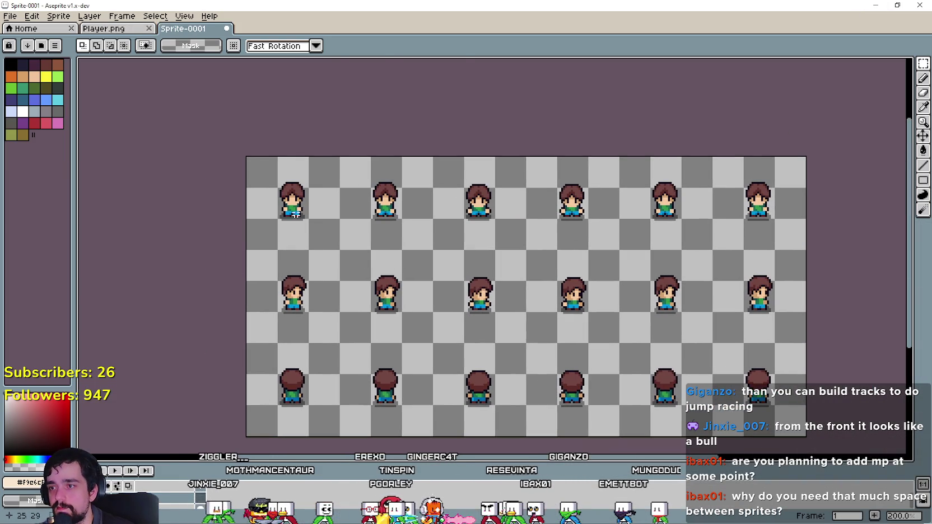
pyautogui.hotkey('ctrl', 'v')
pyautogui.scroll(1, 350, 244)
pyautogui.moveTo(297, 311)
pyautogui.mouseDown()
pyautogui.moveTo(251, 228)
pyautogui.moveTo(270, 227)
pyautogui.mouseUp()
pyautogui.scroll(2, 255, 229)
pyautogui.press('i')
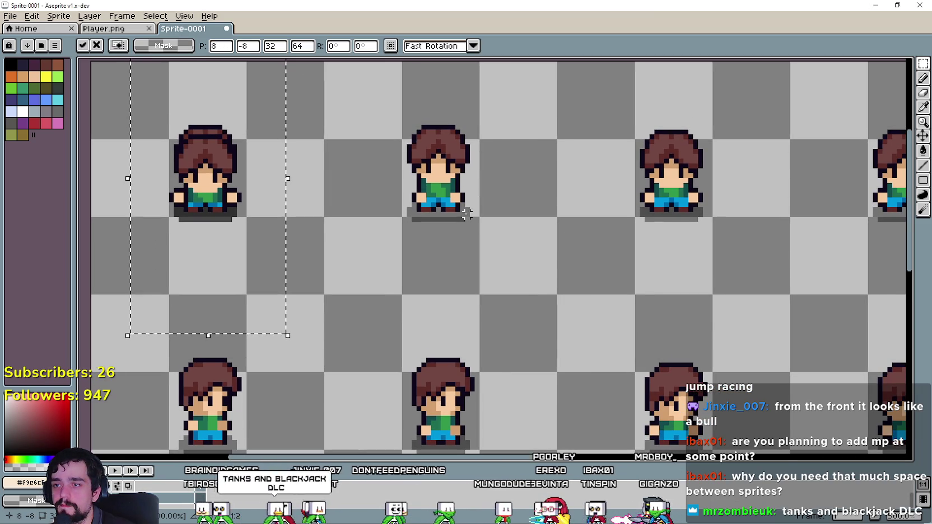
# - Duplicate the back-facing roll pose and drop it onto the second top-row sprite
pyautogui.moveTo(190, 191)
pyautogui.keyDown('ctrl'); pyautogui.mouseDown()
pyautogui.moveTo(535, 292)
pyautogui.moveTo(441, 213)
pyautogui.moveTo(426, 213)
pyautogui.moveTo(450, 210)
pyautogui.mouseUp(); pyautogui.keyUp('ctrl')
pyautogui.scroll(-1, 524, 229)
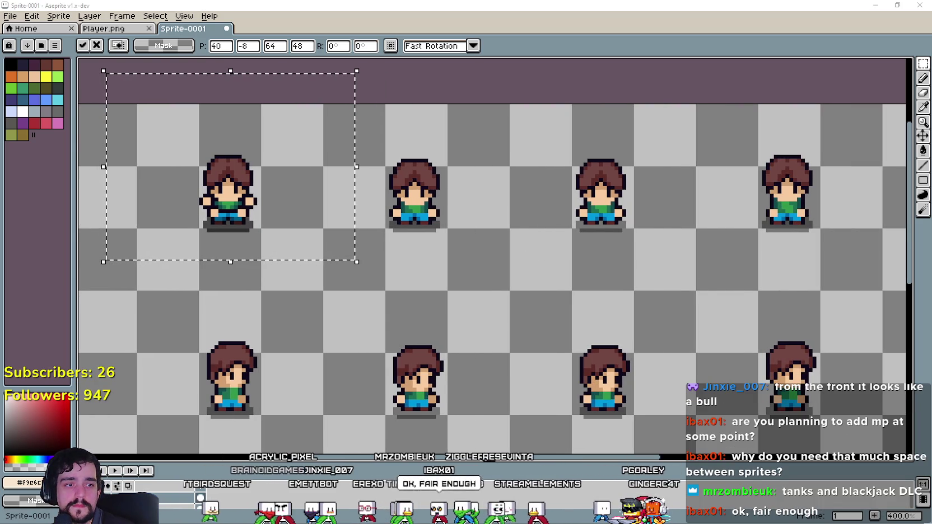
pyautogui.moveTo(533, 204)
pyautogui.mouseDown()
pyautogui.moveTo(474, 216)
pyautogui.moveTo(509, 290)
pyautogui.moveTo(358, 225)
pyautogui.mouseUp()
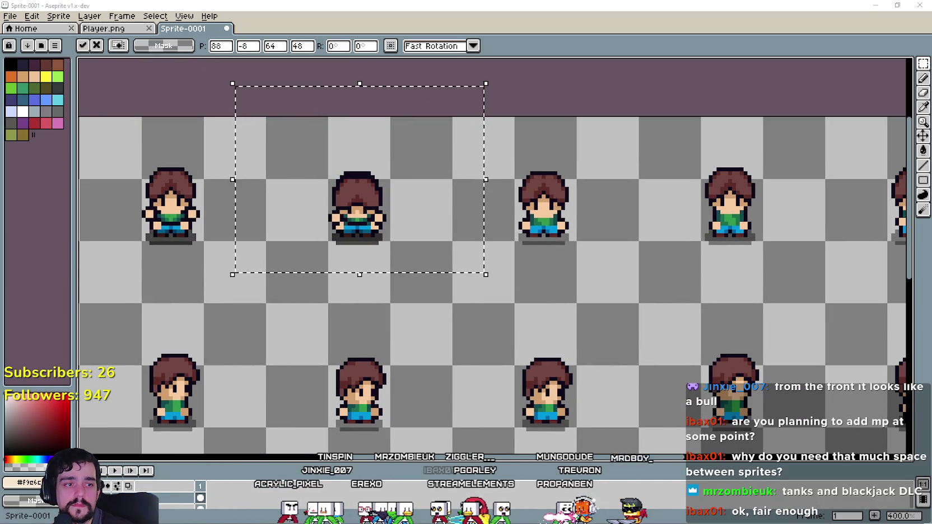
pyautogui.moveTo(543, 254); pyautogui.dragTo(436, 243)
pyautogui.moveTo(224, 215)
pyautogui.mouseDown()
pyautogui.moveTo(628, 301)
pyautogui.moveTo(401, 215)
pyautogui.moveTo(429, 217)
pyautogui.mouseUp()
pyautogui.moveTo(763, 270); pyautogui.dragTo(527, 254)
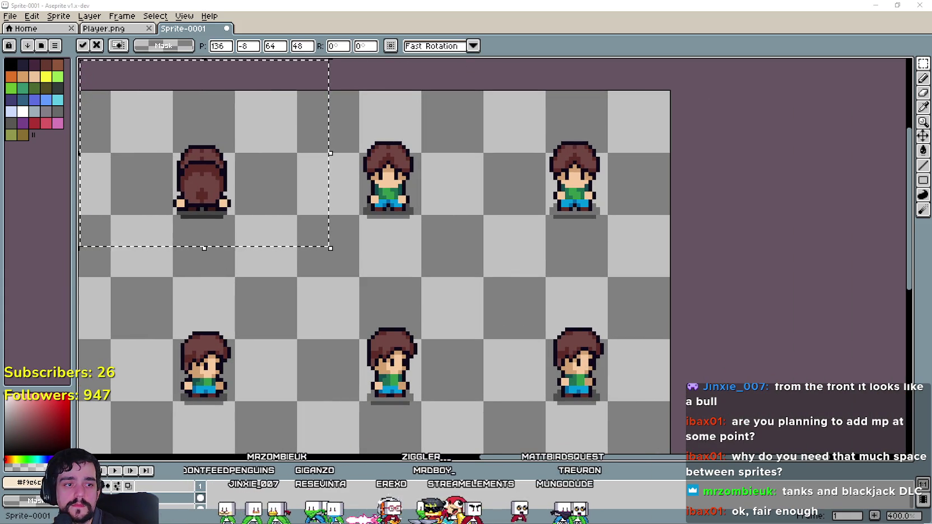
pyautogui.moveTo(447, 245)
pyautogui.mouseDown()
pyautogui.moveTo(356, 236)
pyautogui.moveTo(603, 306)
pyautogui.moveTo(317, 202)
pyautogui.moveTo(317, 188)
pyautogui.moveTo(322, 195)
pyautogui.mouseUp()
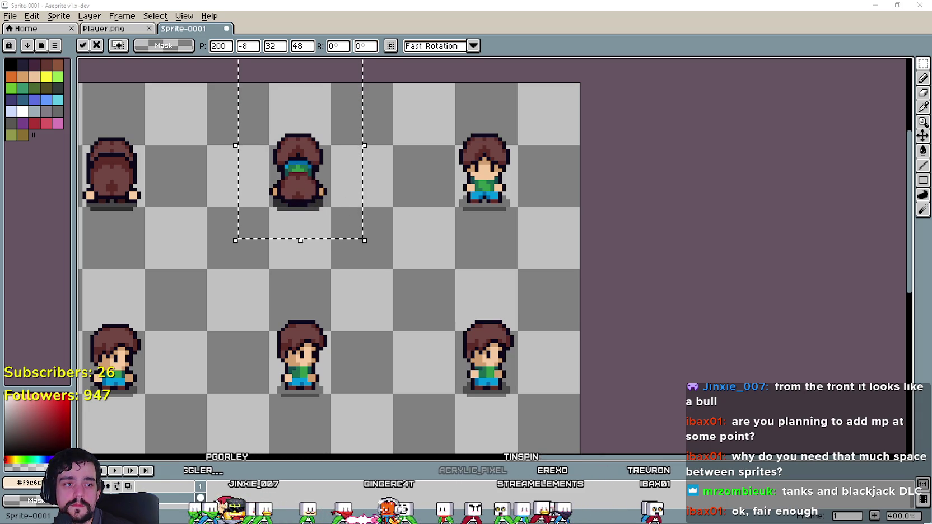
pyautogui.press('Return')
# - Place and align another back-facing pose on the third top-row sprite column
pyautogui.moveTo(712, 314); pyautogui.dragTo(440, 200)
pyautogui.hotkey('ctrl', 'z')
pyautogui.moveTo(668, 297); pyautogui.dragTo(508, 200)
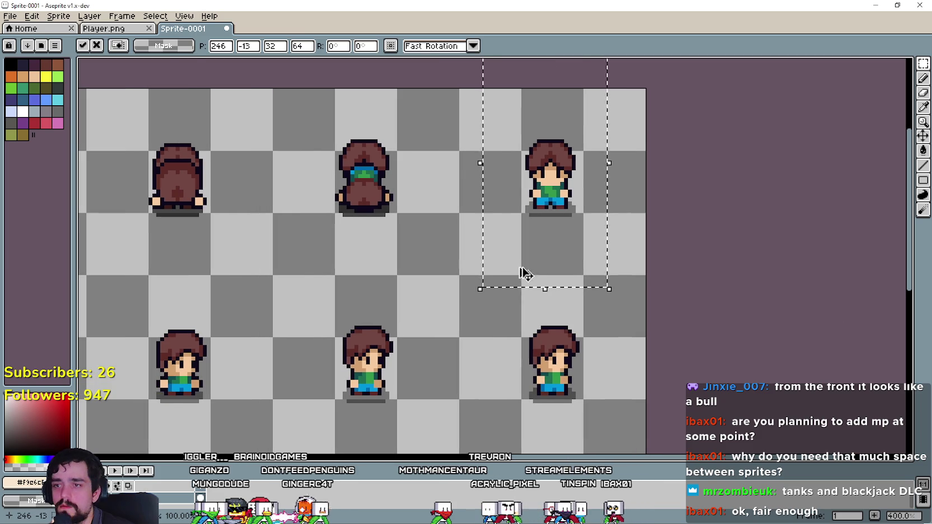
pyautogui.moveTo(602, 227); pyautogui.dragTo(611, 249)
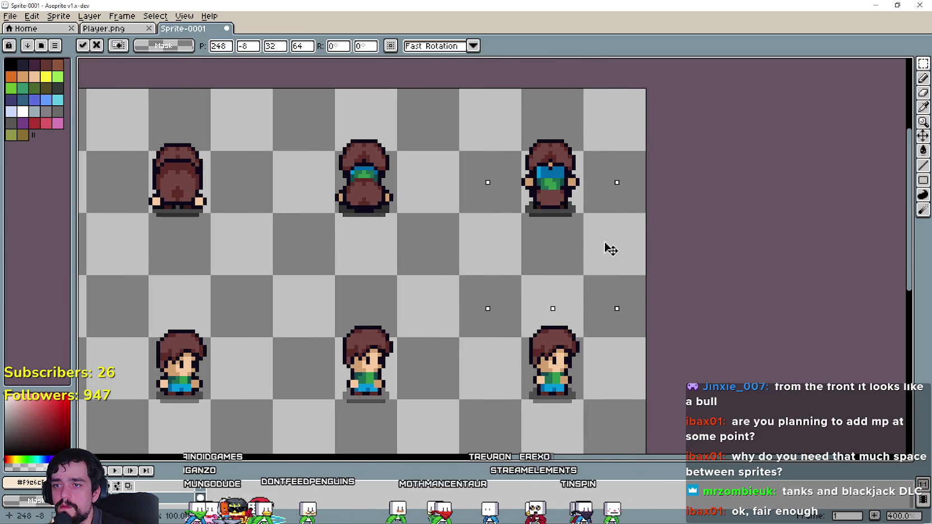
pyautogui.press('Return')
pyautogui.scroll(-2, 336, 288)
pyautogui.scroll(-2, 576, 244)
pyautogui.scroll(2, 577, 240)
pyautogui.click(58, 16)
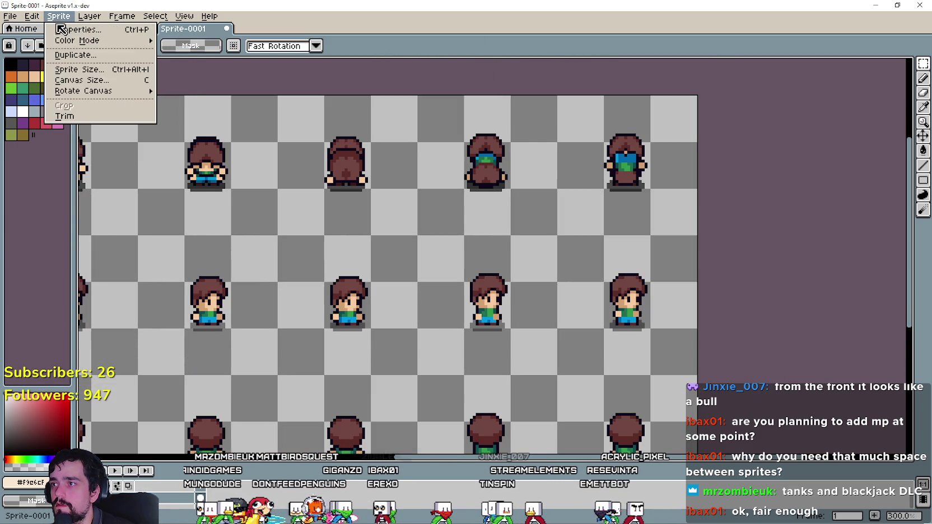
# - Extend the canvas size by 128 pixels on the right
pyautogui.click(90, 80)
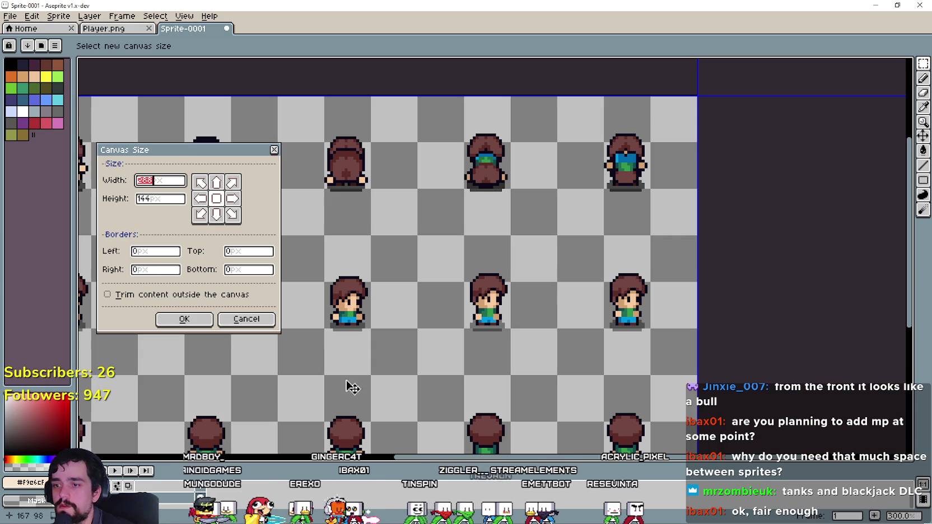
pyautogui.click(155, 269)
pyautogui.write('128')
pyautogui.press('Return')
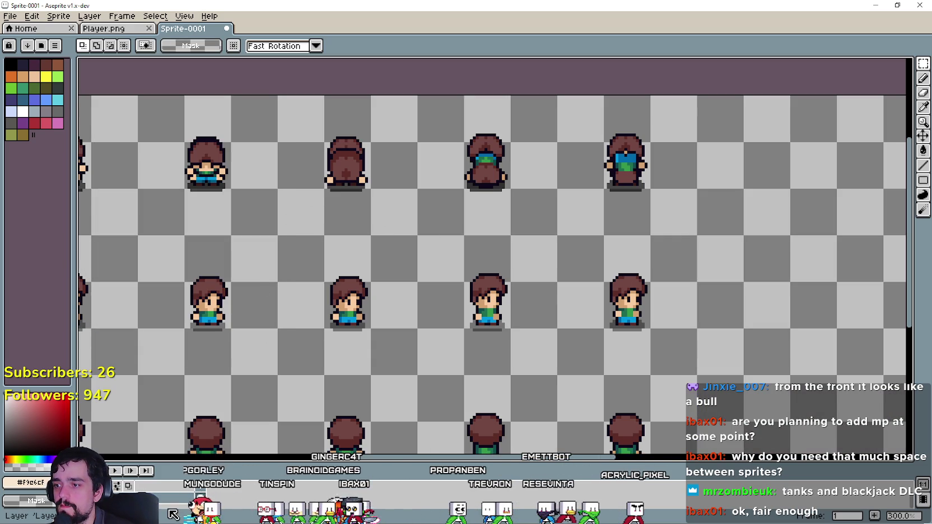
# - Copy all six sprite columns and paste the copy into the new right-hand space
pyautogui.scroll(-2, 235, 441)
pyautogui.moveTo(257, 200)
pyautogui.mouseDown()
pyautogui.moveTo(551, 336)
pyautogui.moveTo(535, 340)
pyautogui.mouseUp()
pyautogui.hotkey('ctrl', 'c')
pyautogui.hotkey('ctrl', 'v')
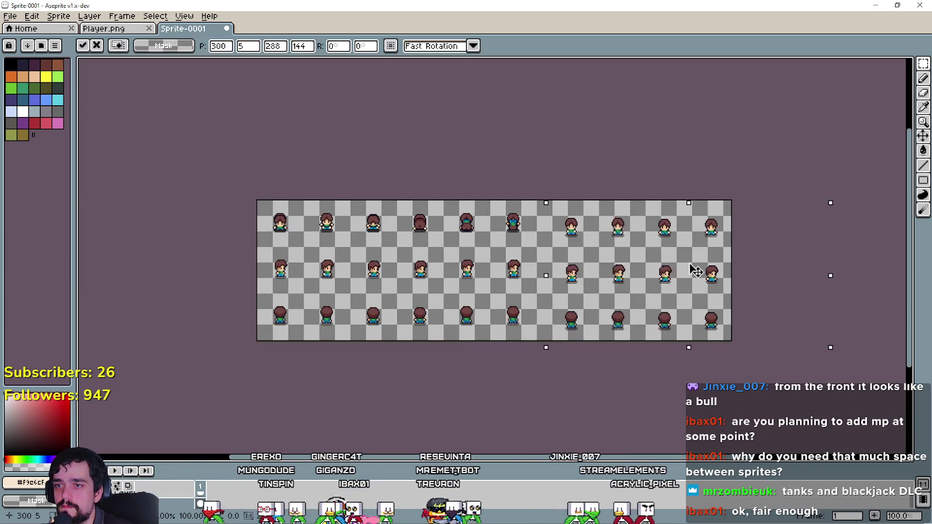
pyautogui.moveTo(696, 272); pyautogui.dragTo(688, 270)
pyautogui.scroll(1, 584, 253)
pyautogui.hscroll(2, 459, 260)
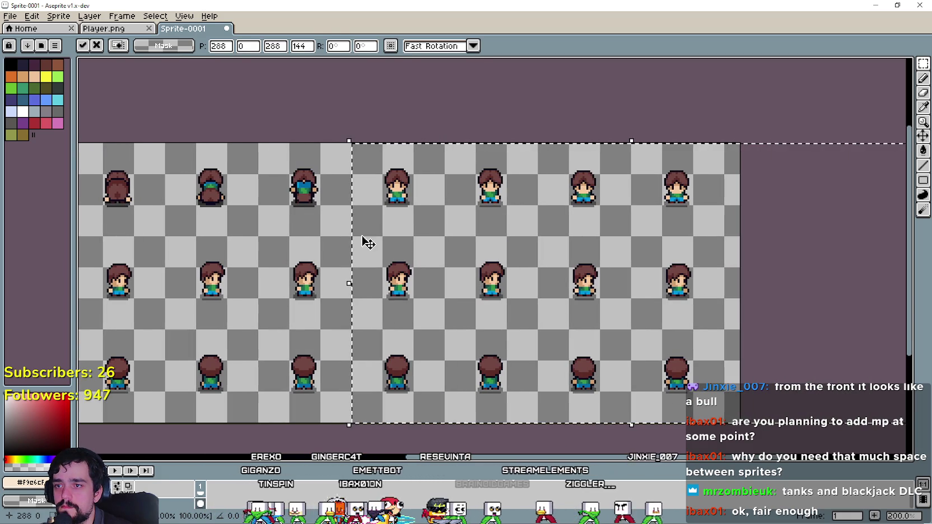
# - Commit the pasted copy of the sprite columns beside the original
pyautogui.hotkey('ctrl', 'd')
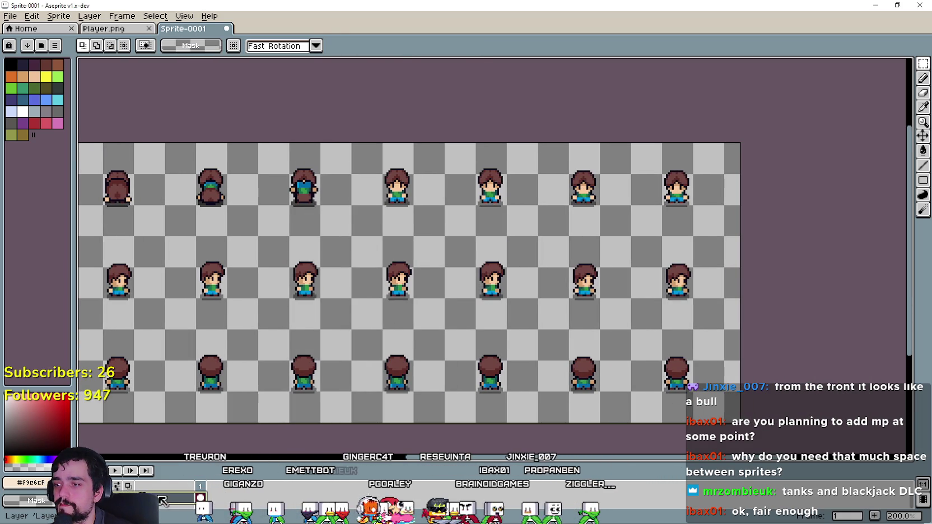
pyautogui.scroll(1, 360, 187)
pyautogui.hscroll(1, 360, 187)
# - Paste the back-facing roll pose onto the duplicated block's top-row sprites
pyautogui.hotkey('ctrl', 'v')
pyautogui.moveTo(461, 239); pyautogui.dragTo(557, 271)
pyautogui.hscroll(5, 795, 293)
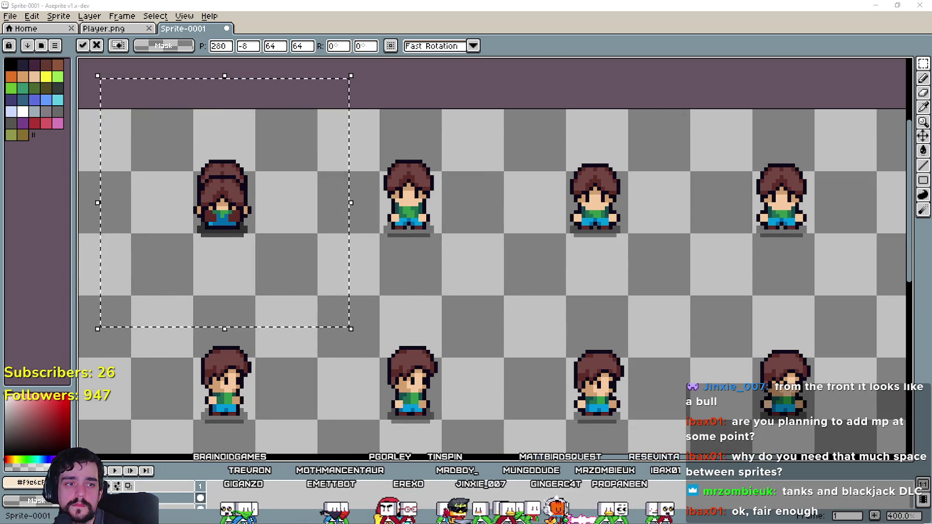
pyautogui.hscroll(-2, 518, 311)
pyautogui.moveTo(299, 258)
pyautogui.mouseDown()
pyautogui.moveTo(518, 312)
pyautogui.moveTo(468, 246)
pyautogui.moveTo(474, 256)
pyautogui.mouseUp()
pyautogui.scroll(-2, 641, 342)
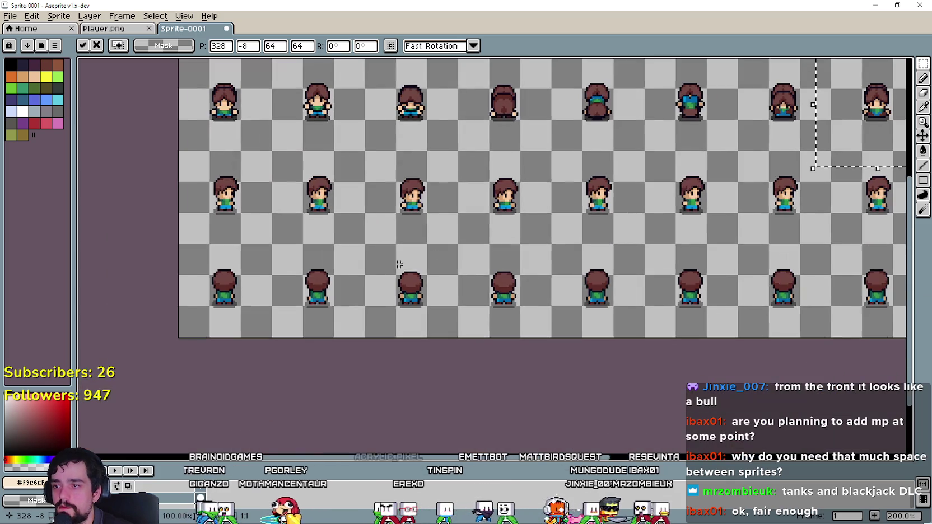
pyautogui.click(316, 252)
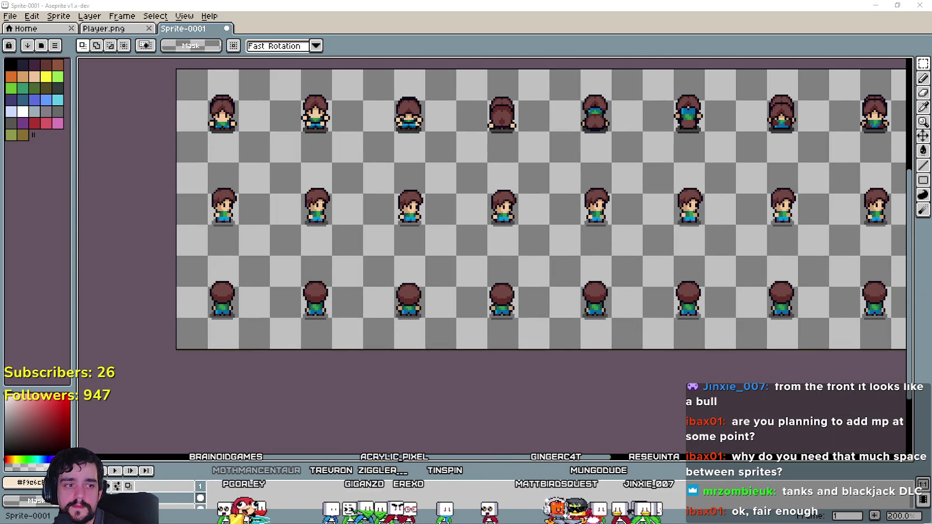
pyautogui.scroll(1, 260, 201)
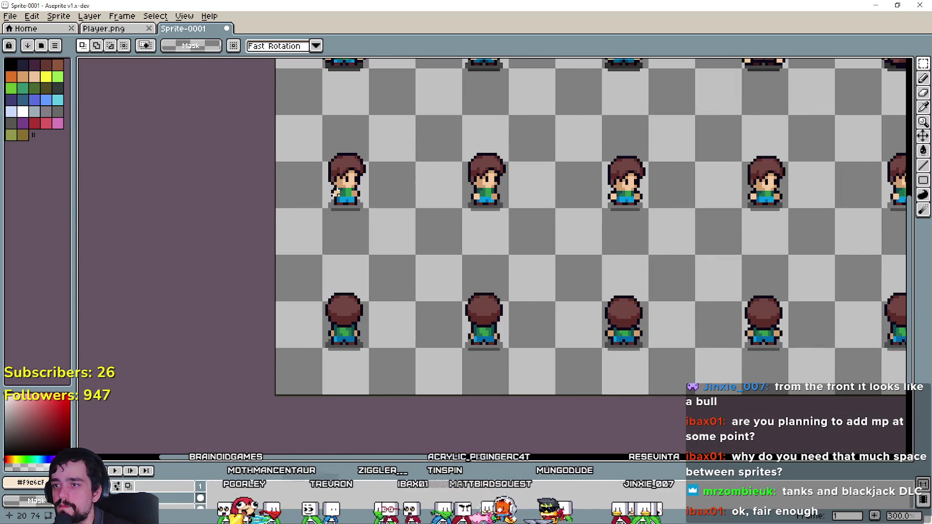
# - Paste a lying roll pose and align it over the first middle-row sprites
pyautogui.scroll(2, 335, 192)
pyautogui.hotkey('ctrl', 'v')
pyautogui.moveTo(431, 285); pyautogui.dragTo(396, 226)
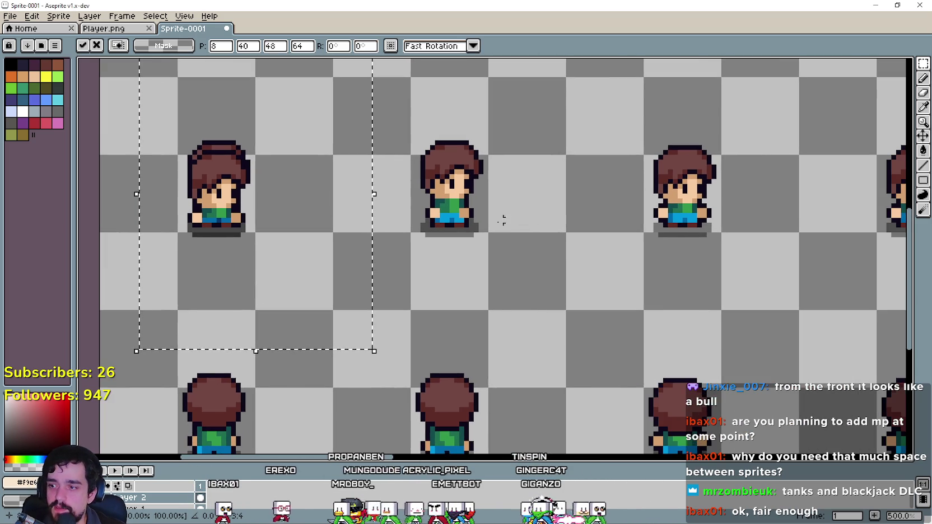
pyautogui.moveTo(613, 239)
pyautogui.mouseDown()
pyautogui.moveTo(536, 291)
pyautogui.moveTo(416, 224)
pyautogui.moveTo(462, 241)
pyautogui.mouseUp()
pyautogui.scroll(2, 456, 245)
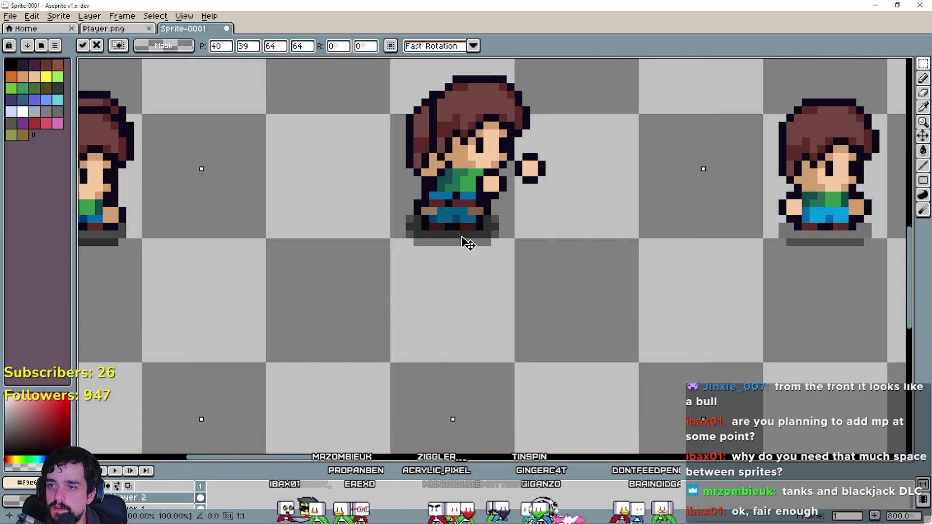
pyautogui.scroll(-2, 462, 241)
pyautogui.hscroll(5, 529, 263)
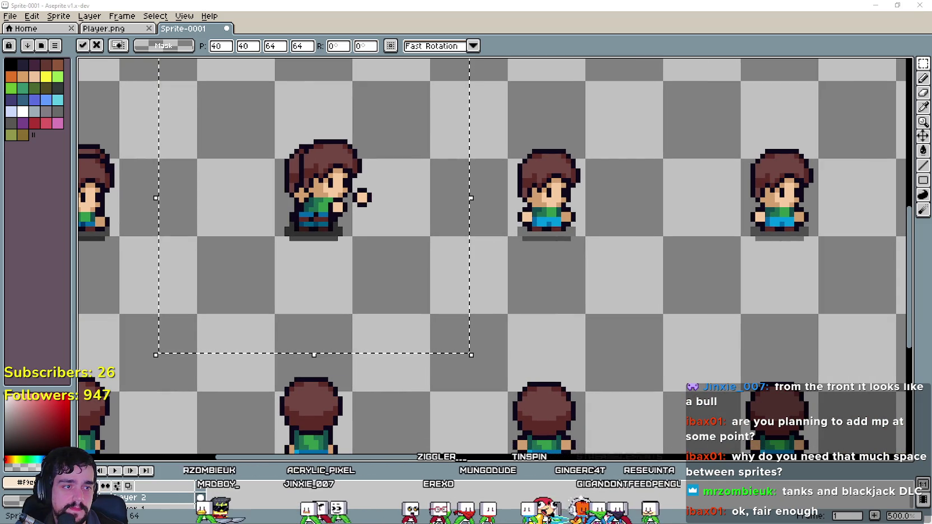
pyautogui.hscroll(-5, 652, 271)
pyautogui.moveTo(588, 339)
pyautogui.mouseDown()
pyautogui.moveTo(424, 251)
pyautogui.moveTo(503, 276)
pyautogui.mouseUp()
pyautogui.hscroll(5, 623, 260)
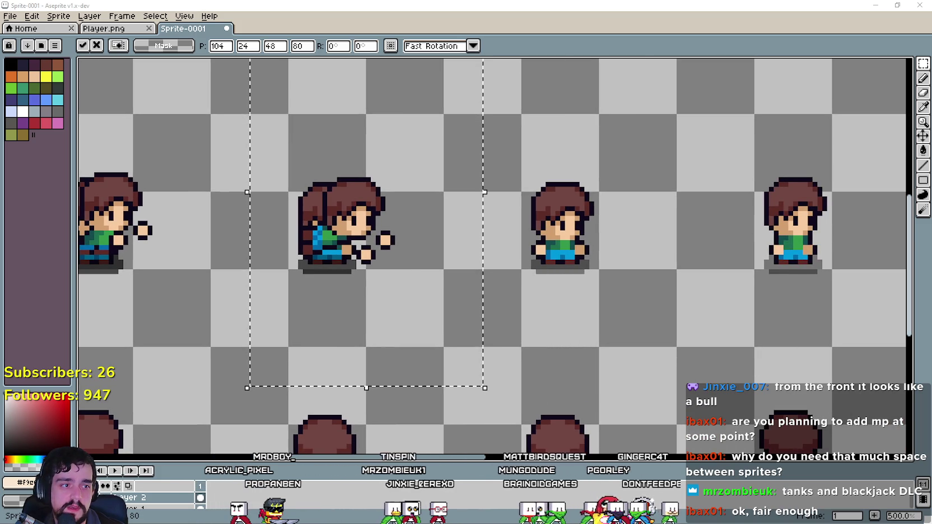
pyautogui.hscroll(4, 499, 323)
pyautogui.moveTo(499, 323)
pyautogui.mouseDown()
pyautogui.moveTo(821, 342)
pyautogui.moveTo(470, 331)
pyautogui.moveTo(495, 312)
pyautogui.mouseUp()
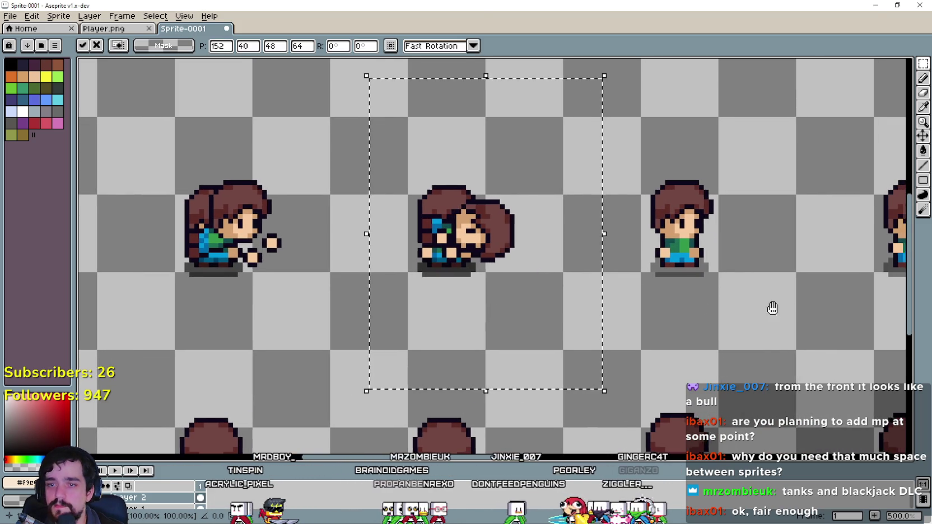
pyautogui.hscroll(8, 774, 308)
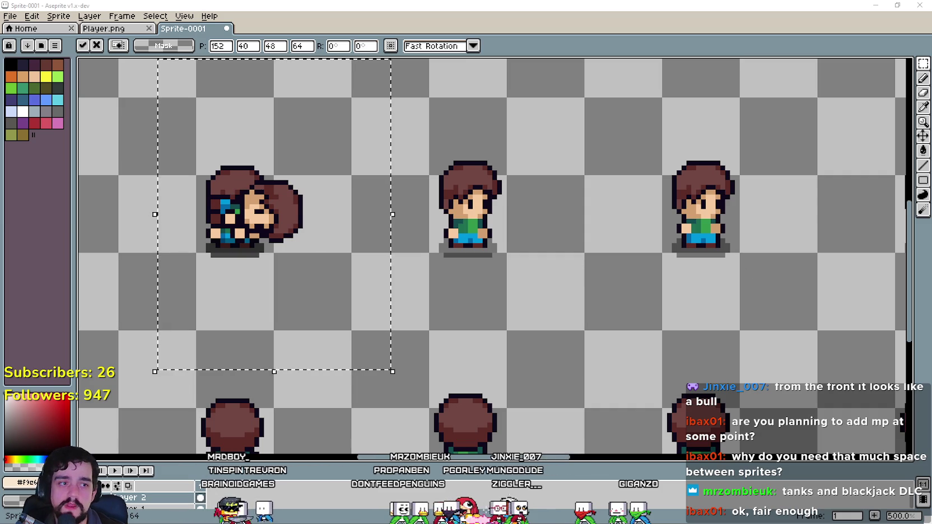
pyautogui.hscroll(3, 741, 314)
# - Place copies of the rotated roll pose on the second and middle characters
pyautogui.hotkey('ctrl', 'v')
pyautogui.moveTo(742, 313); pyautogui.dragTo(410, 246)
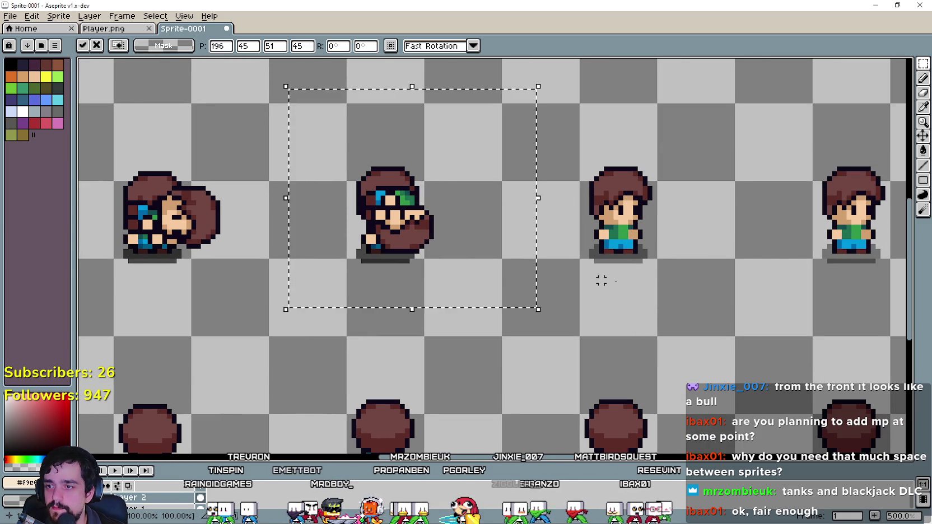
pyautogui.click(737, 271)
pyautogui.hscroll(3, 737, 271)
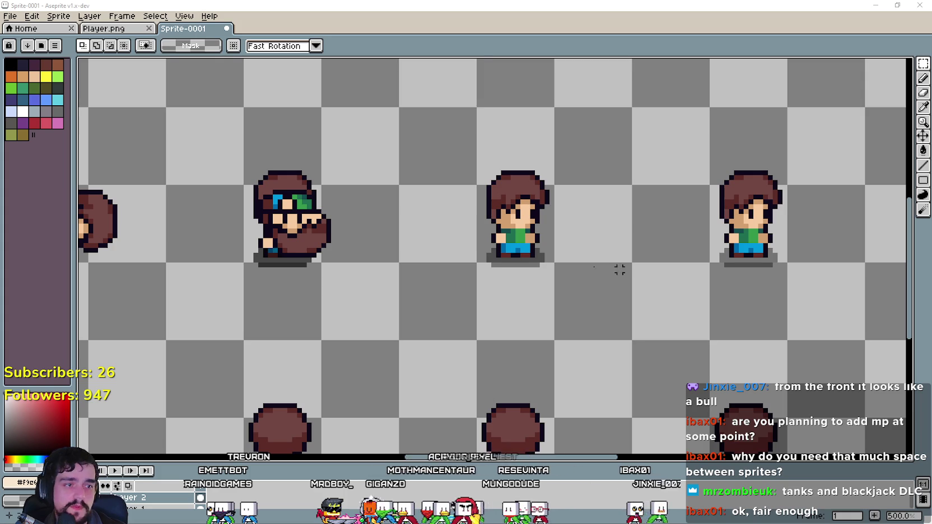
pyautogui.scroll(1, 799, 299)
pyautogui.hotkey('ctrl', 'v')
pyautogui.moveTo(499, 291); pyautogui.dragTo(521, 275)
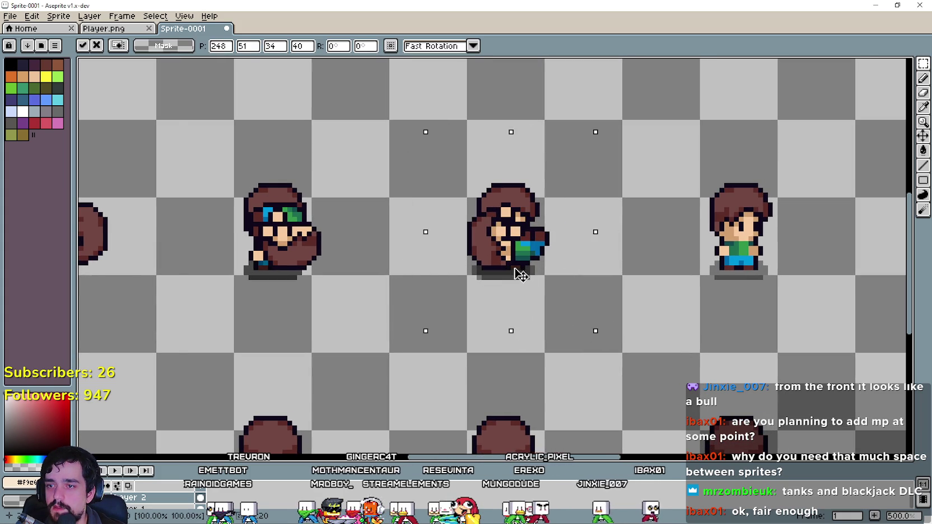
pyautogui.click(732, 295)
pyautogui.hscroll(8, 732, 295)
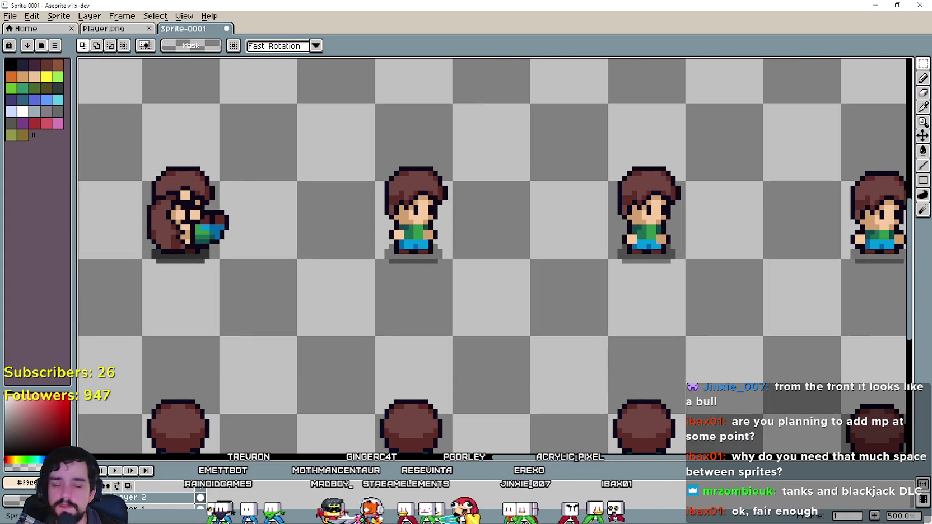
pyautogui.hscroll(2, 541, 260)
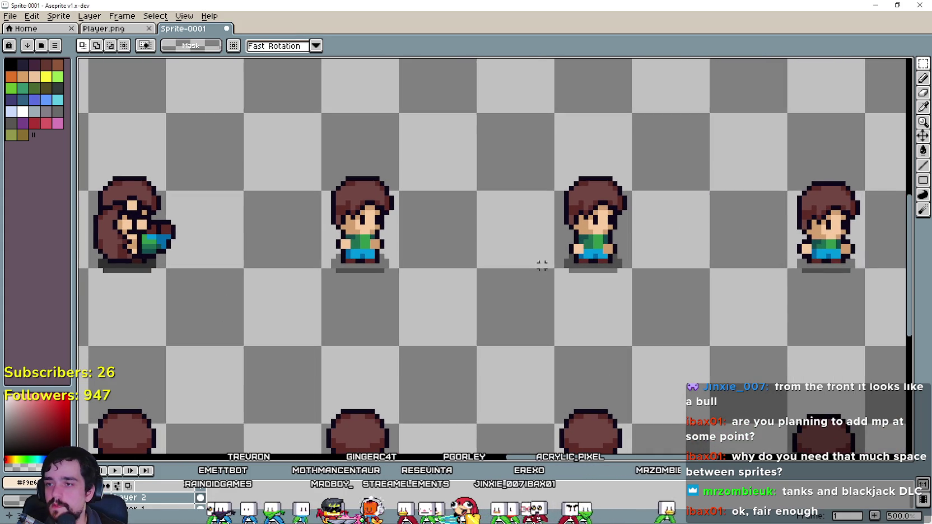
# - Paste two more roll sprites into the remaining middle-row slots and commit them
pyautogui.hotkey('ctrl', 'v')
pyautogui.moveTo(827, 324)
pyautogui.mouseDown()
pyautogui.moveTo(324, 267)
pyautogui.moveTo(336, 265)
pyautogui.mouseUp()
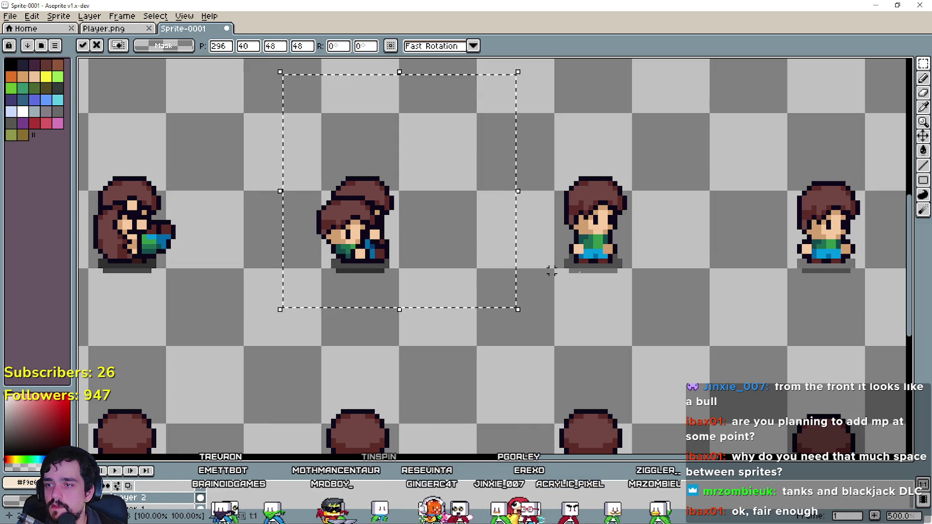
pyautogui.hscroll(2, 470, 264)
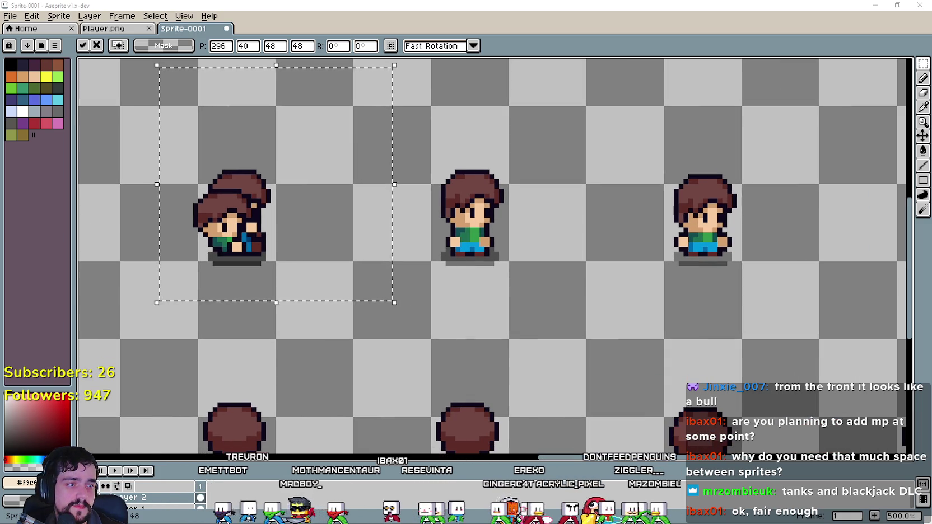
pyautogui.hscroll(-1, 672, 265)
pyautogui.hotkey('ctrl', 'v')
pyautogui.moveTo(537, 306)
pyautogui.mouseDown()
pyautogui.moveTo(488, 245)
pyautogui.moveTo(520, 258)
pyautogui.mouseUp()
pyautogui.scroll(1, 489, 245)
pyautogui.scroll(-2, 560, 258)
pyautogui.scroll(-2, 641, 268)
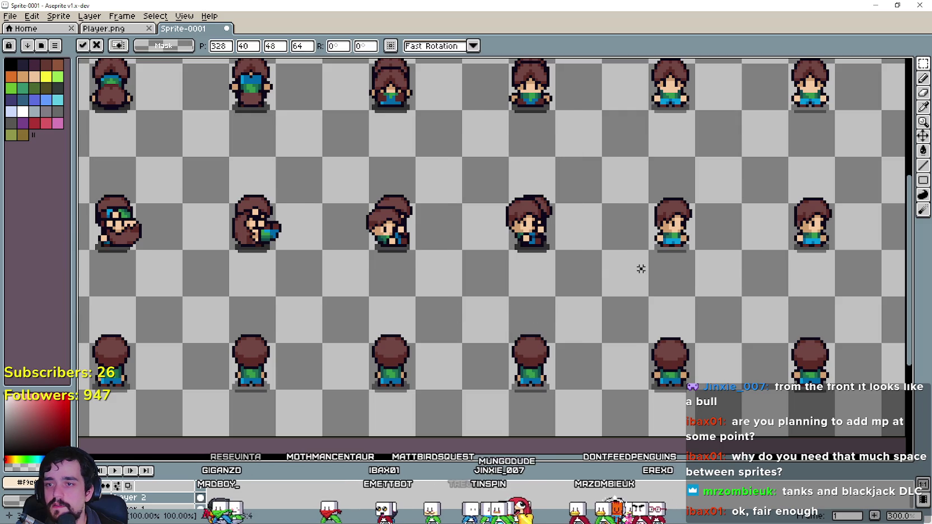
pyautogui.press('Return')
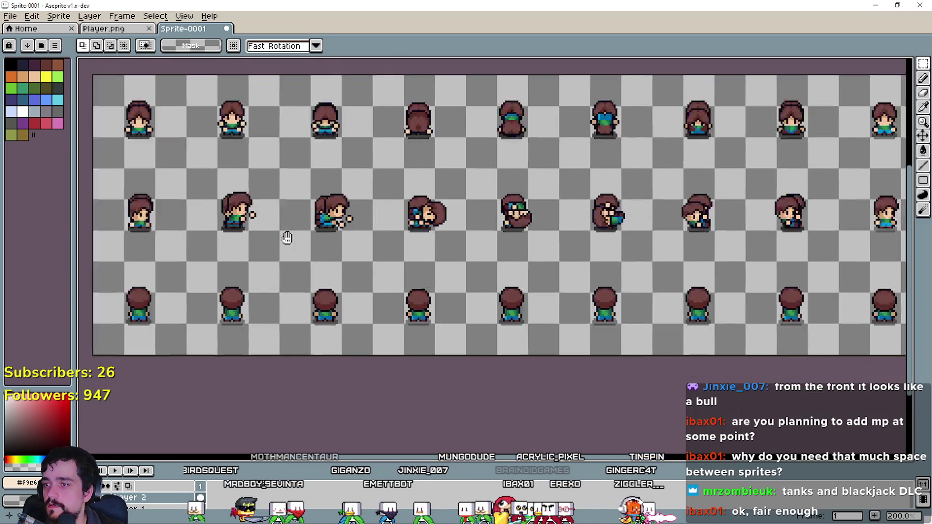
pyautogui.scroll(1, 380, 272)
# - Paste the back-facing roll sprite and place it on the first bottom-row slots of Sprite-0001
pyautogui.hotkey('ctrl', 'v')
pyautogui.moveTo(406, 280)
pyautogui.mouseDown()
pyautogui.moveTo(392, 314)
pyautogui.moveTo(399, 345)
pyautogui.mouseUp()
pyautogui.scroll(2, 394, 336)
pyautogui.scroll(-2, 399, 345)
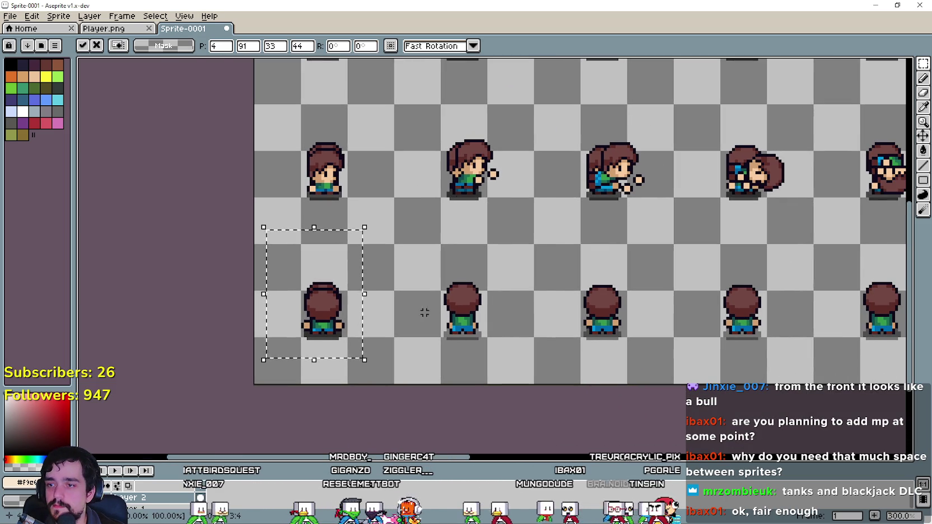
pyautogui.moveTo(426, 312)
pyautogui.mouseDown()
pyautogui.moveTo(506, 272)
pyautogui.moveTo(472, 316)
pyautogui.moveTo(451, 314)
pyautogui.mouseUp()
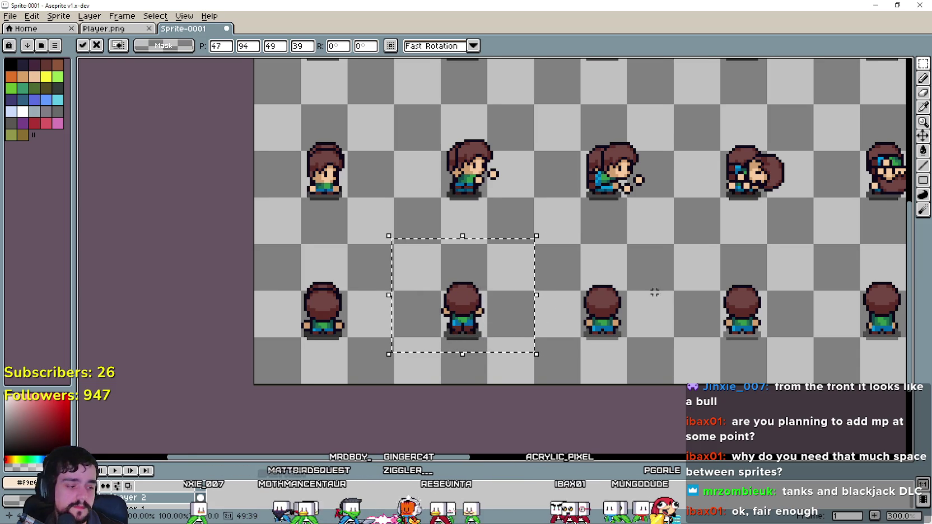
pyautogui.moveTo(657, 292); pyautogui.dragTo(528, 294)
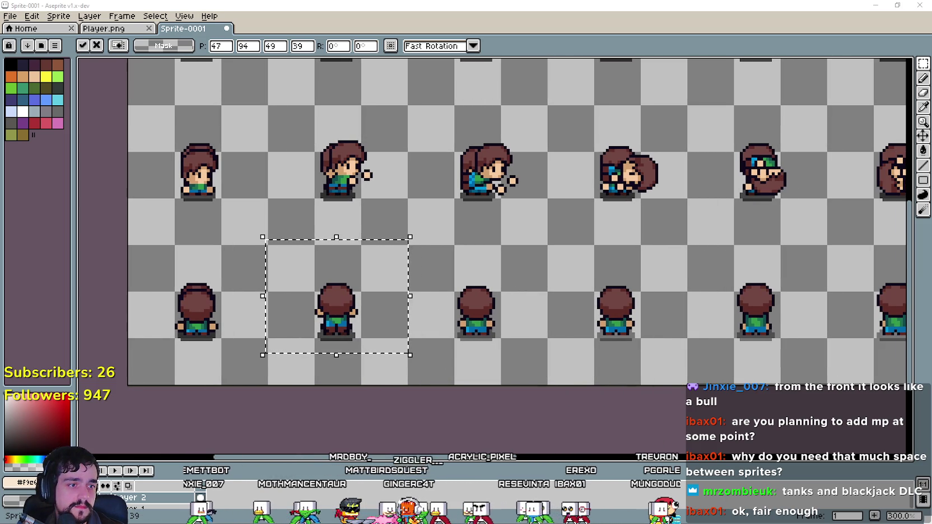
pyautogui.moveTo(487, 263)
pyautogui.mouseDown()
pyautogui.moveTo(447, 249)
pyautogui.moveTo(500, 257)
pyautogui.moveTo(386, 308)
pyautogui.moveTo(408, 306)
pyautogui.mouseUp()
pyautogui.scroll(2, 386, 320)
pyautogui.scroll(1, 386, 320)
pyautogui.scroll(-2, 408, 306)
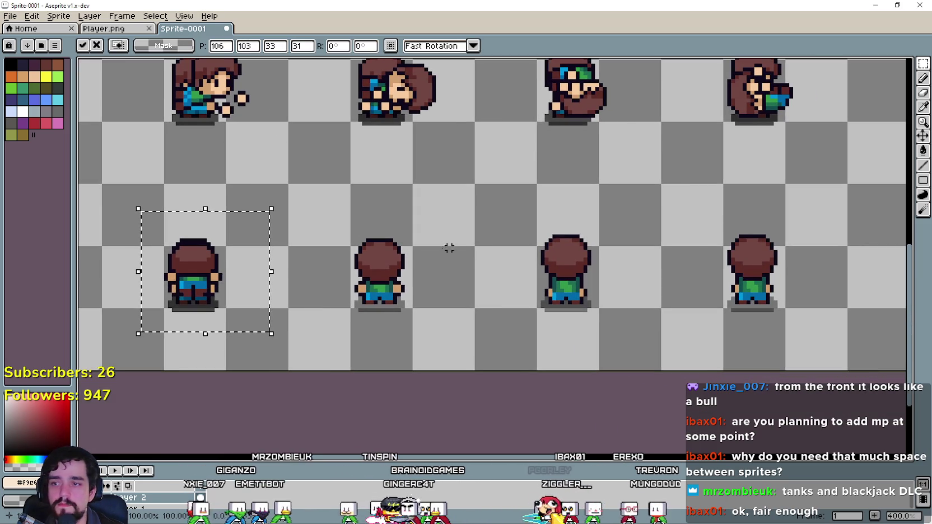
pyautogui.moveTo(285, 239)
pyautogui.mouseDown()
pyautogui.moveTo(347, 227)
pyautogui.moveTo(652, 303)
pyautogui.moveTo(426, 287)
pyautogui.moveTo(436, 304)
pyautogui.mouseUp()
pyautogui.hscroll(3, 599, 264)
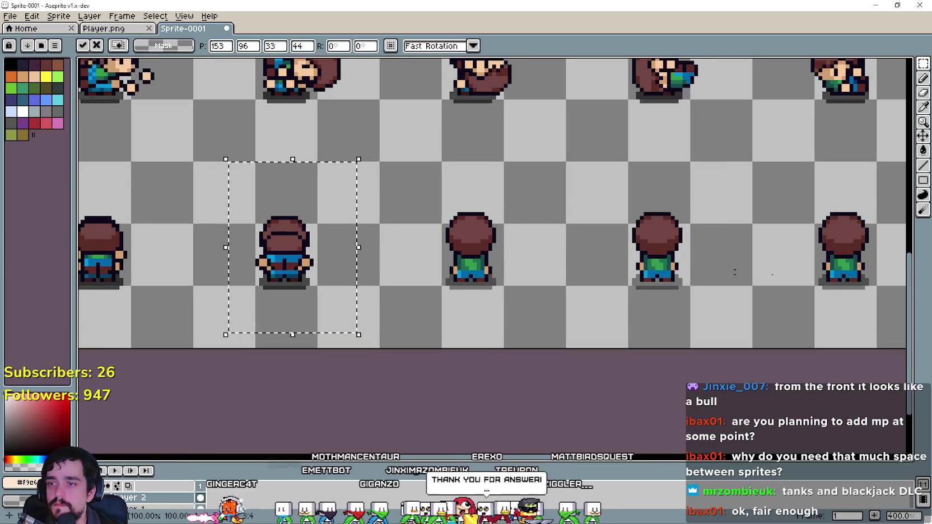
# - Paste the front-facing blue-cap sprite and settle it into its bottom-row slot
pyautogui.hotkey('ctrl', 'v')
pyautogui.moveTo(661, 252); pyautogui.dragTo(381, 287)
pyautogui.hscroll(2, 657, 270)
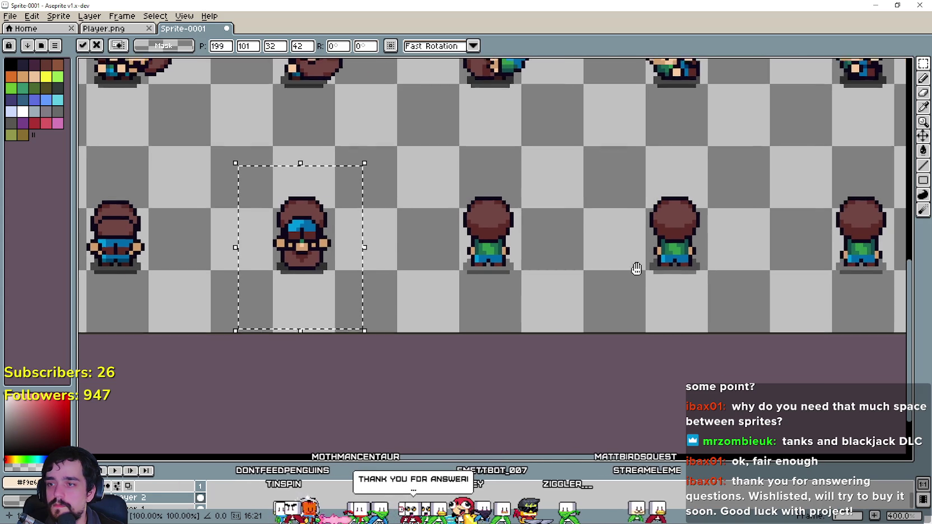
pyautogui.hscroll(5, 625, 274)
pyautogui.moveTo(448, 235)
pyautogui.mouseDown()
pyautogui.moveTo(489, 280)
pyautogui.moveTo(661, 243)
pyautogui.moveTo(664, 256)
pyautogui.mouseUp()
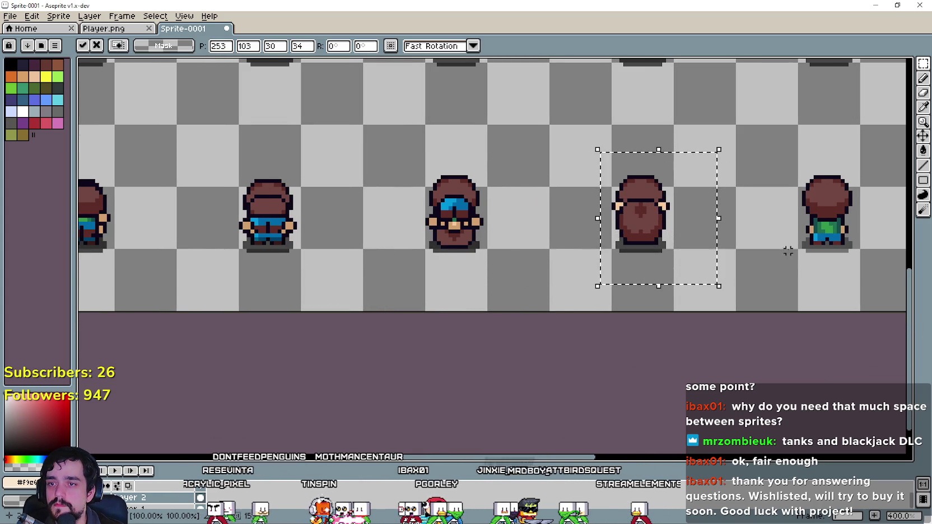
pyautogui.hscroll(9, 725, 211)
# - Move the back-facing sprite onto the third bottom-row slot and commit it
pyautogui.moveTo(724, 211); pyautogui.dragTo(677, 288)
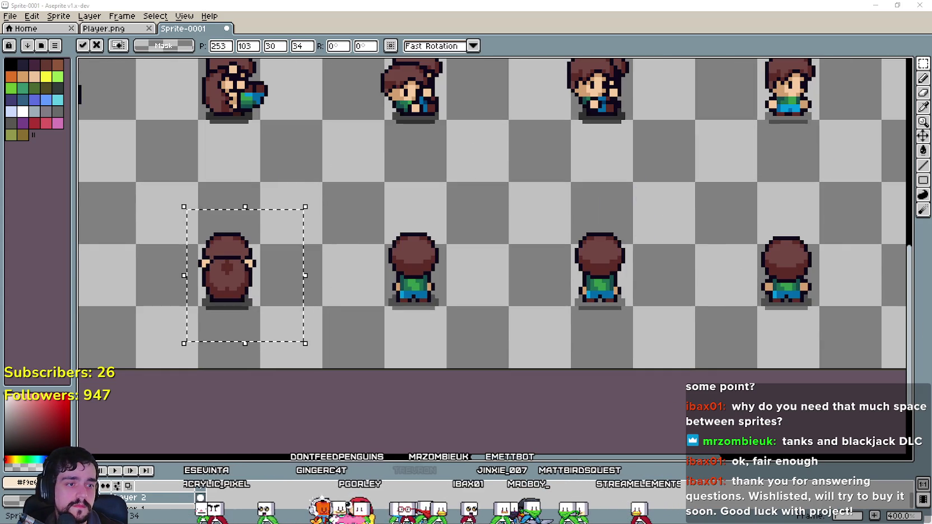
pyautogui.moveTo(497, 253); pyautogui.dragTo(620, 272)
pyautogui.moveTo(411, 336)
pyautogui.mouseDown()
pyautogui.moveTo(601, 306)
pyautogui.moveTo(560, 313)
pyautogui.mouseUp()
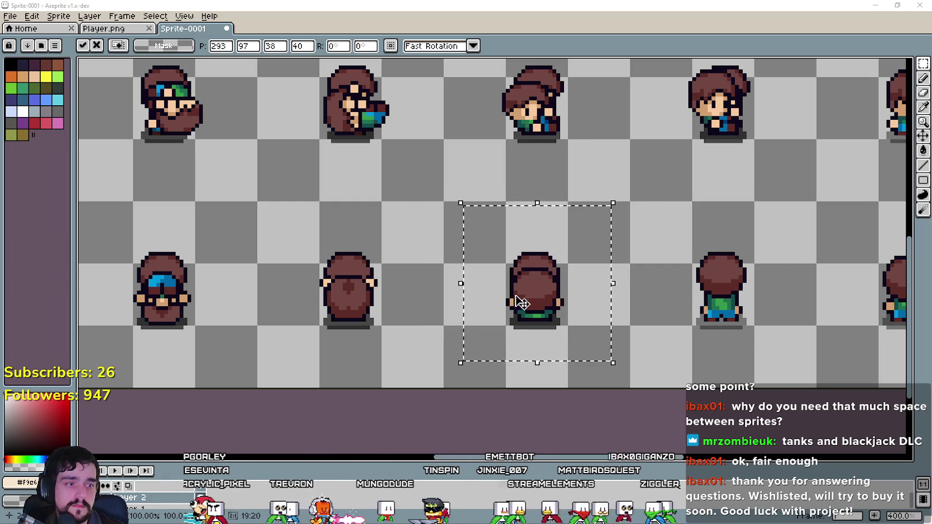
pyautogui.moveTo(658, 284); pyautogui.dragTo(545, 277)
pyautogui.moveTo(463, 291)
pyautogui.mouseDown()
pyautogui.moveTo(740, 297)
pyautogui.moveTo(638, 301)
pyautogui.moveTo(645, 306)
pyautogui.mouseUp()
pyautogui.scroll(-2, 645, 306)
pyautogui.click(188, 304)
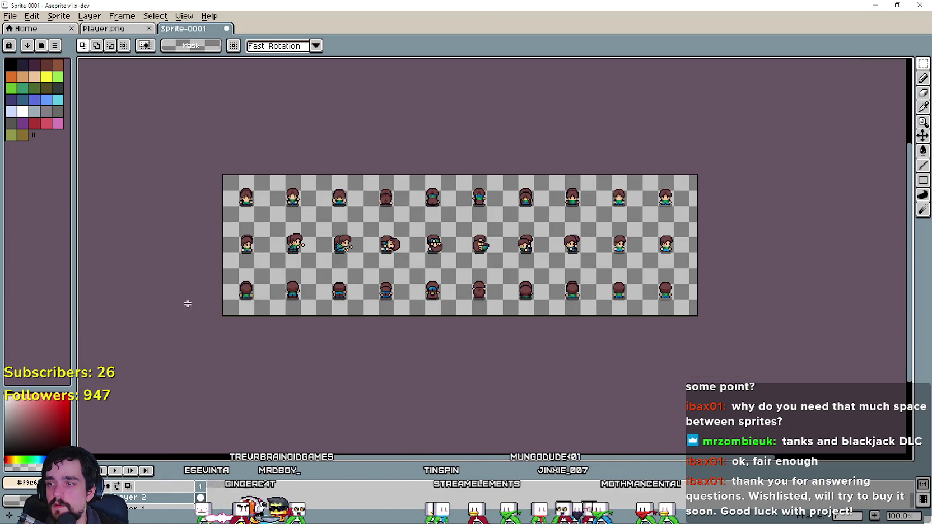
# - Select the left part of Sprite-0001, trial-paste it into Player.png, then cancel the paste
pyautogui.moveTo(238, 302)
pyautogui.mouseDown()
pyautogui.moveTo(552, 167)
pyautogui.moveTo(589, 168)
pyautogui.mouseUp()
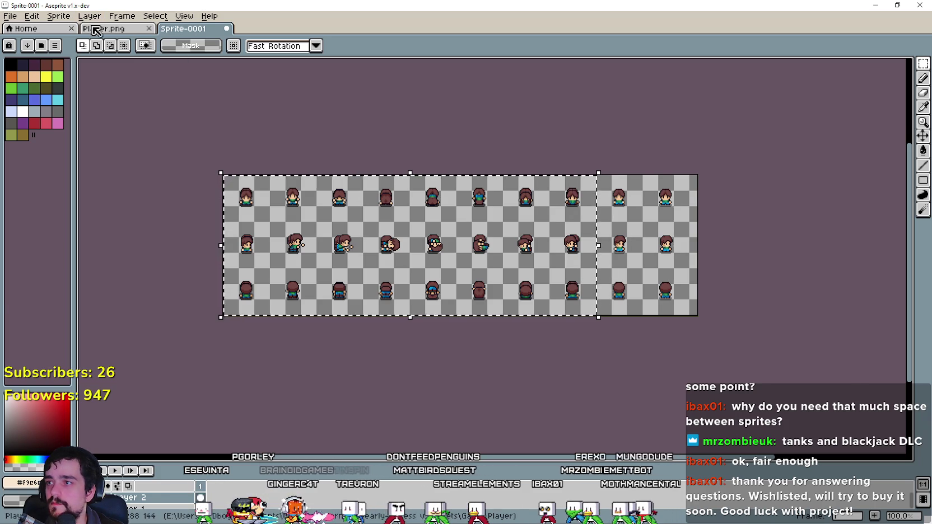
pyautogui.click(103, 28)
pyautogui.scroll(2, 678, 289)
pyautogui.hotkey('ctrl', 'v')
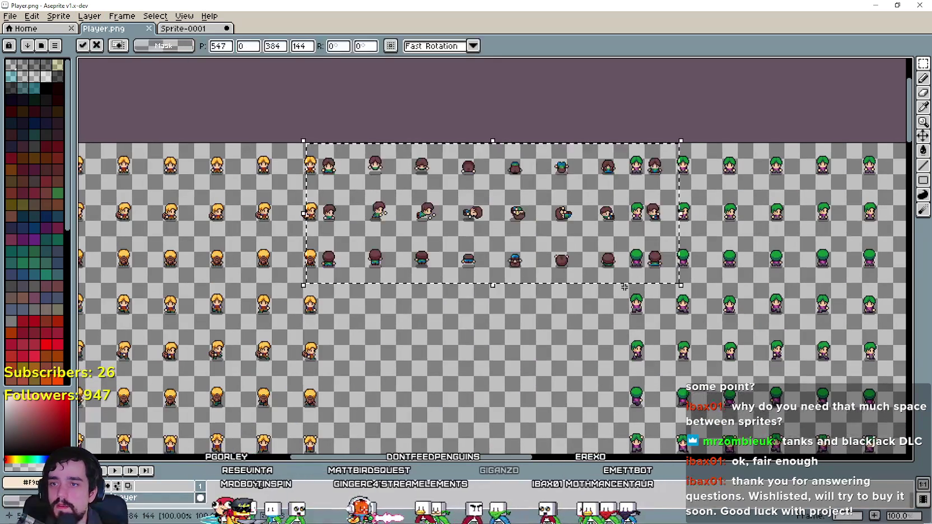
pyautogui.scroll(1, 511, 183)
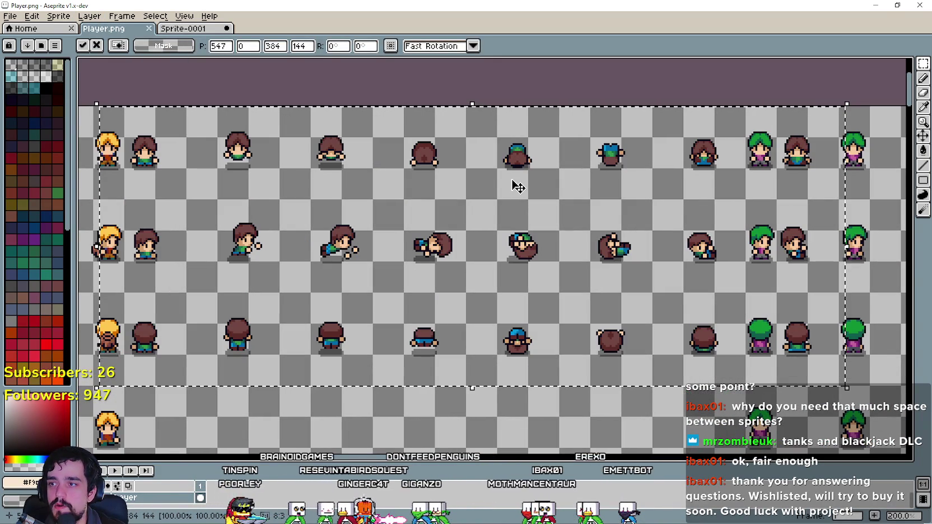
pyautogui.press('Escape')
# - Reselect exactly the left six columns of roll frames in Sprite-0001, then go to Player.png
pyautogui.click(185, 29)
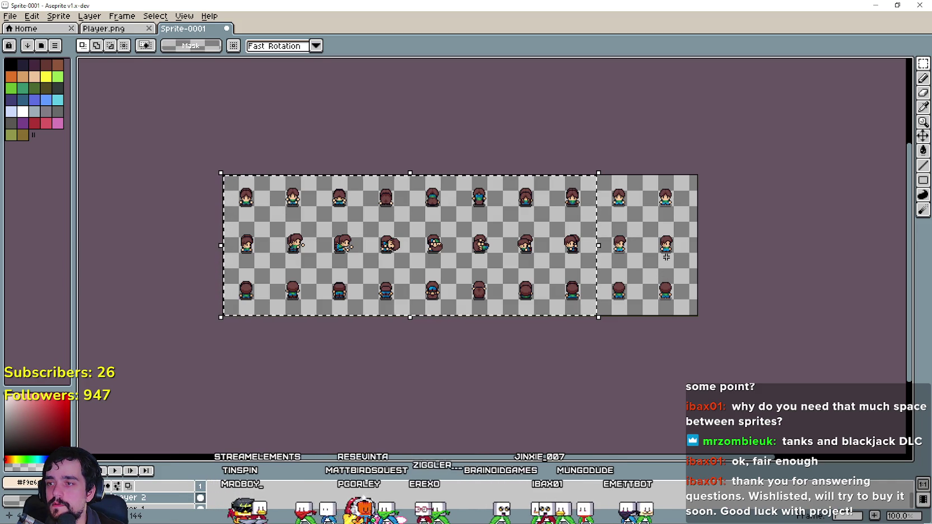
pyautogui.click(663, 241)
pyautogui.moveTo(226, 309)
pyautogui.mouseDown()
pyautogui.moveTo(320, 202)
pyautogui.moveTo(494, 165)
pyautogui.mouseUp()
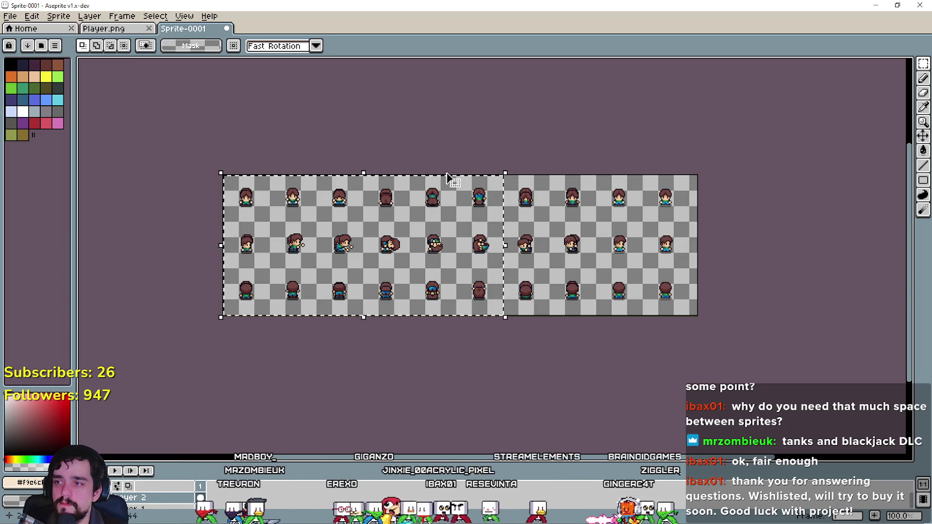
pyautogui.click(104, 28)
# - Paste the 288x144 roll-frame block into Player.png and drop it in place
pyautogui.hotkey('ctrl', 'v')
pyautogui.moveTo(416, 272)
pyautogui.mouseDown()
pyautogui.moveTo(509, 291)
pyautogui.moveTo(475, 283)
pyautogui.moveTo(489, 280)
pyautogui.mouseUp()
pyautogui.scroll(-2, 350, 286)
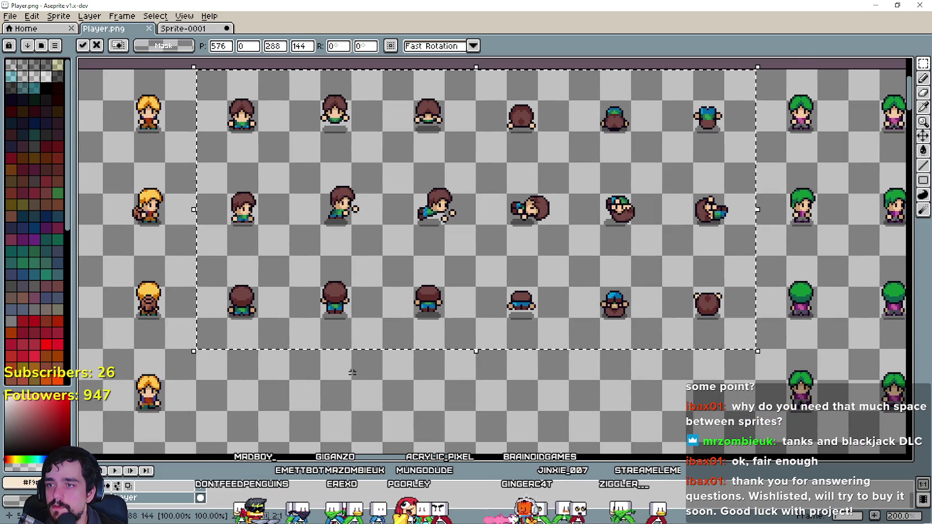
pyautogui.click(351, 334)
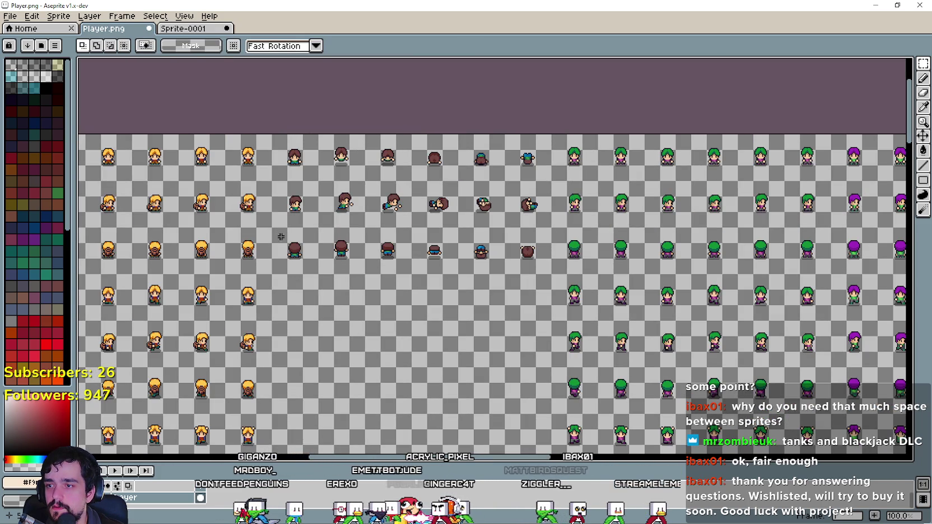
# - Move two rows of the pasted roll frames down by one row
pyautogui.moveTo(323, 238); pyautogui.dragTo(492, 184)
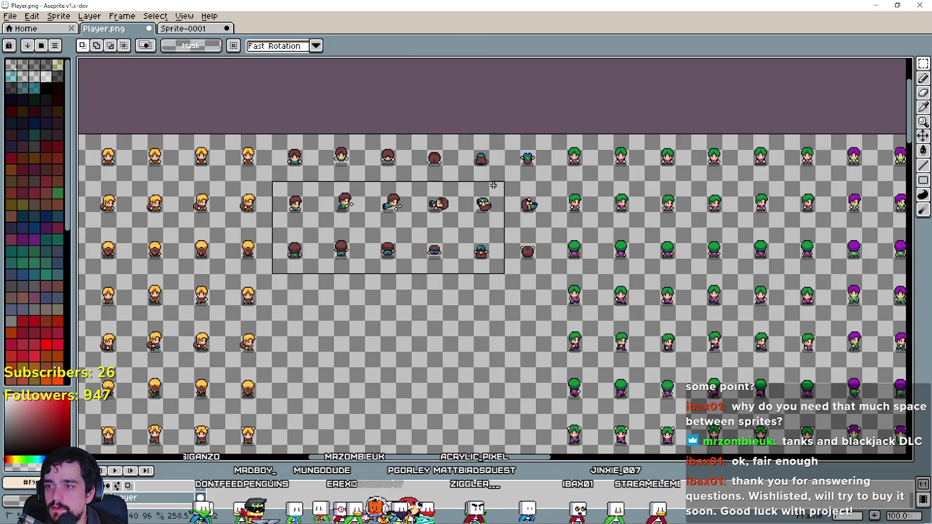
pyautogui.moveTo(399, 228)
pyautogui.mouseDown()
pyautogui.moveTo(400, 283)
pyautogui.moveTo(401, 275)
pyautogui.mouseUp()
pyautogui.press('Return')
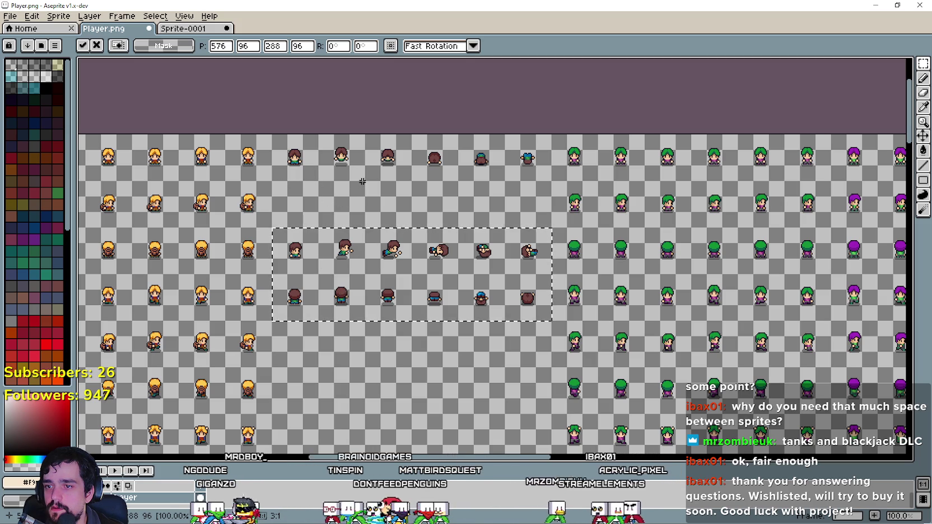
pyautogui.click(349, 200)
# - Move the lower row of roll frames down another row and copy it
pyautogui.scroll(-3, 352, 289)
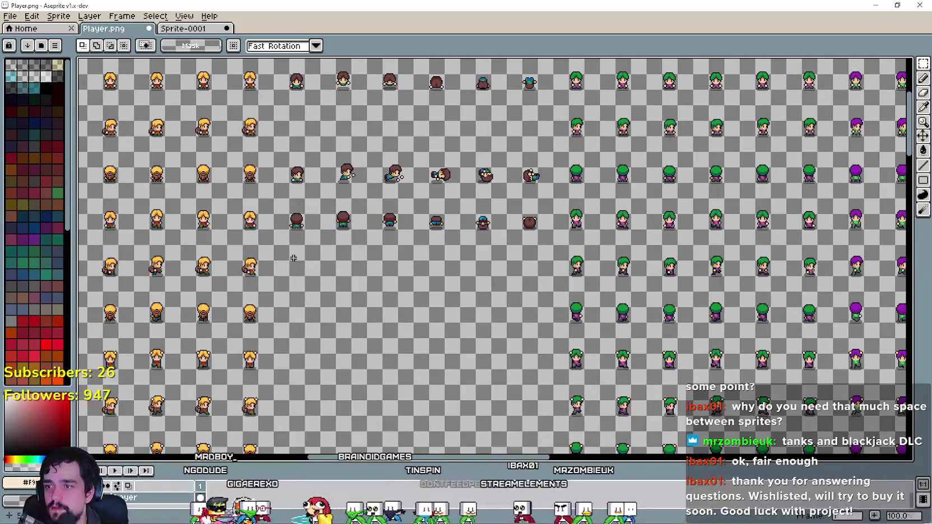
pyautogui.moveTo(280, 248)
pyautogui.mouseDown()
pyautogui.moveTo(392, 205)
pyautogui.moveTo(538, 207)
pyautogui.mouseUp()
pyautogui.moveTo(349, 239); pyautogui.dragTo(356, 270)
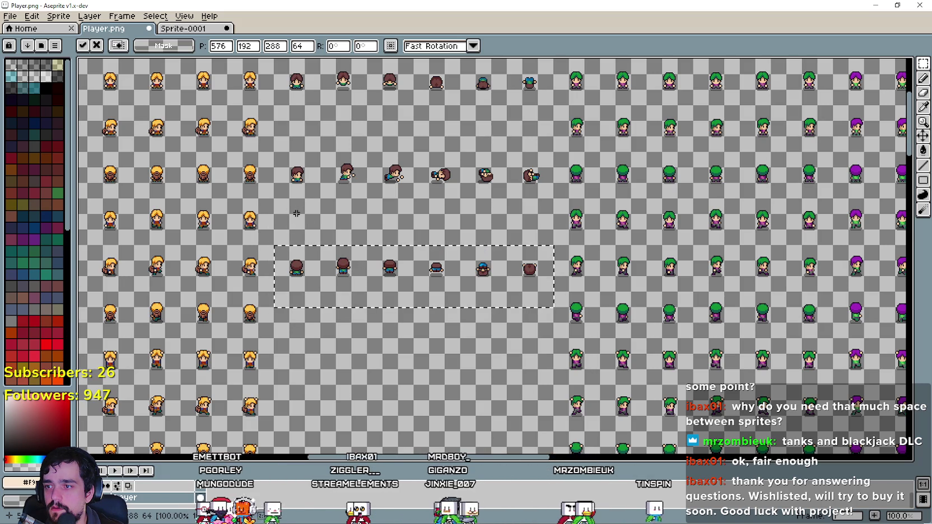
pyautogui.hotkey('ctrl', 'c')
# - Paste the copied row into Sprite-0001, then into Player.png's second row
pyautogui.click(179, 28)
pyautogui.hotkey('ctrl', 'v')
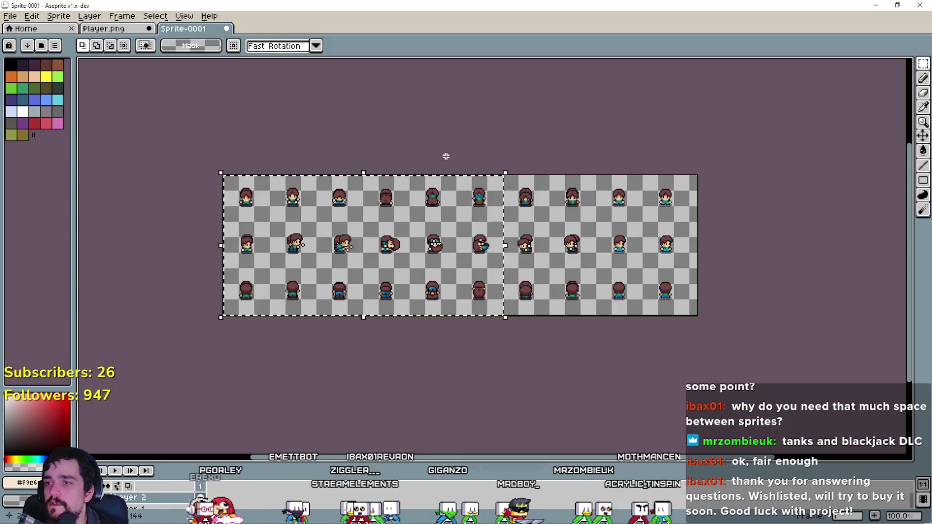
pyautogui.click(555, 203)
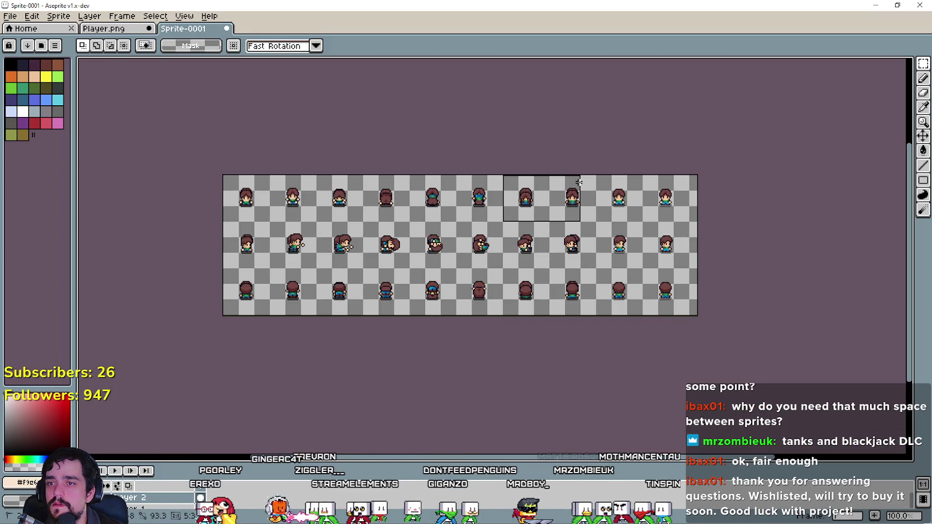
pyautogui.click(104, 28)
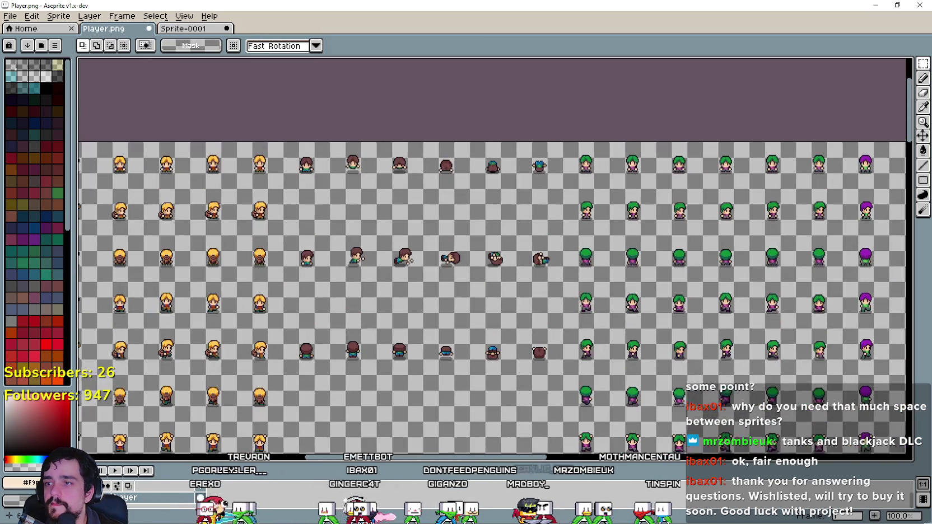
pyautogui.hotkey('ctrl', 'v')
pyautogui.scroll(2, 386, 179)
pyautogui.scroll(-2, 536, 198)
pyautogui.moveTo(559, 184)
pyautogui.mouseDown()
pyautogui.moveTo(396, 218)
pyautogui.moveTo(398, 231)
pyautogui.mouseUp()
pyautogui.click(292, 79)
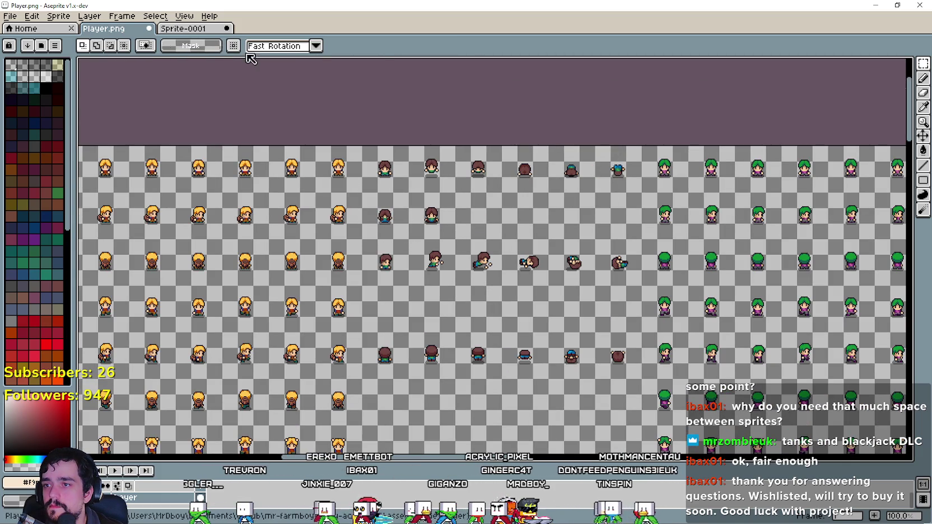
# - Paste the sprites from Sprite-0001 into Player.png's empty third-row slots
pyautogui.click(185, 32)
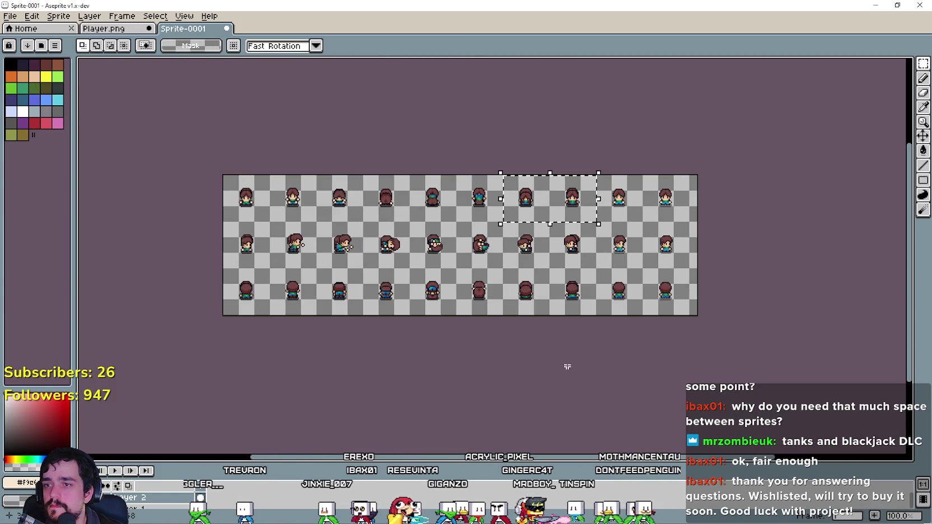
pyautogui.click(521, 262)
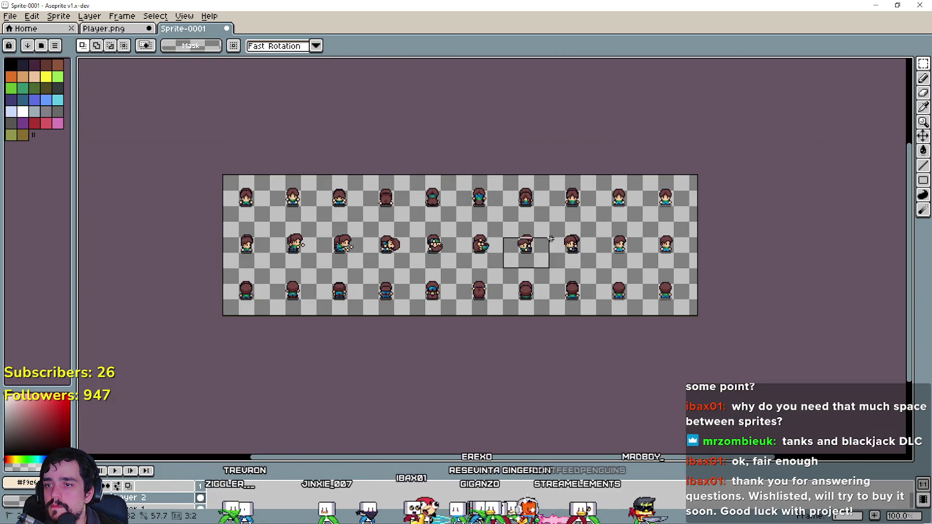
pyautogui.click(120, 29)
pyautogui.scroll(2, 406, 270)
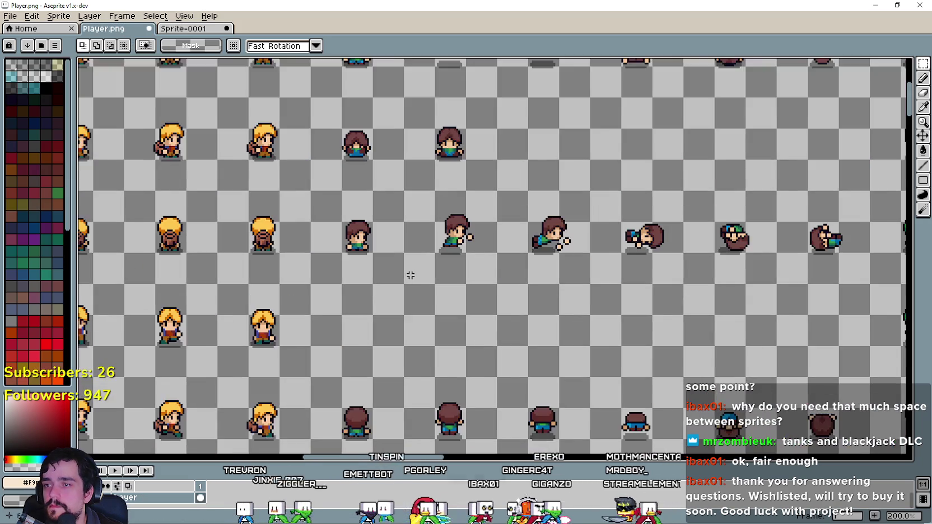
pyautogui.hotkey('ctrl', 'v')
pyautogui.moveTo(473, 152)
pyautogui.mouseDown()
pyautogui.moveTo(484, 254)
pyautogui.moveTo(355, 310)
pyautogui.mouseUp()
pyautogui.click(364, 136)
# - Copy the two bottom-row roll sprites from Sprite-0001 into Player.png's remaining empty slots
pyautogui.click(175, 31)
pyautogui.scroll(4, 560, 252)
pyautogui.moveTo(492, 323)
pyautogui.mouseDown()
pyautogui.moveTo(615, 249)
pyautogui.moveTo(645, 250)
pyautogui.mouseUp()
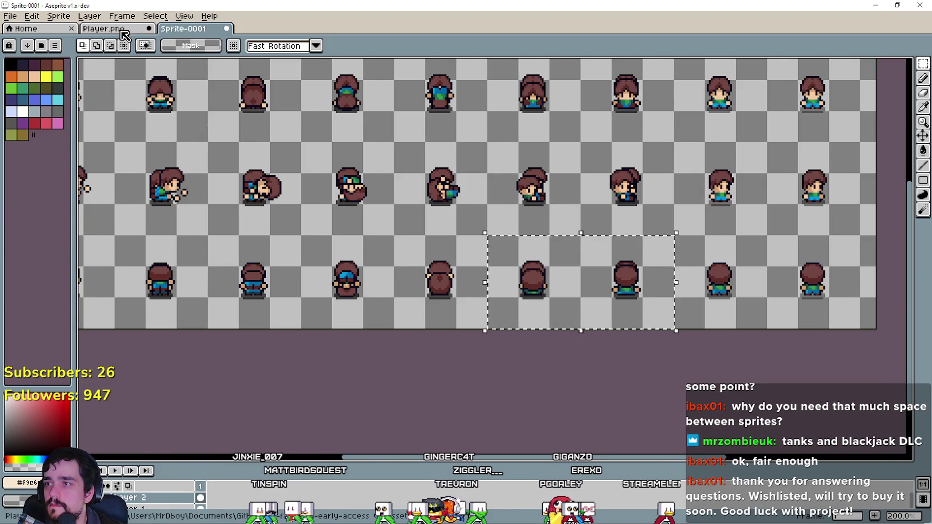
pyautogui.click(122, 29)
pyautogui.scroll(-2, 363, 246)
pyautogui.hotkey('ctrl', 'v')
pyautogui.moveTo(504, 120); pyautogui.dragTo(366, 257)
pyautogui.press('Return')
pyautogui.scroll(3, 367, 257)
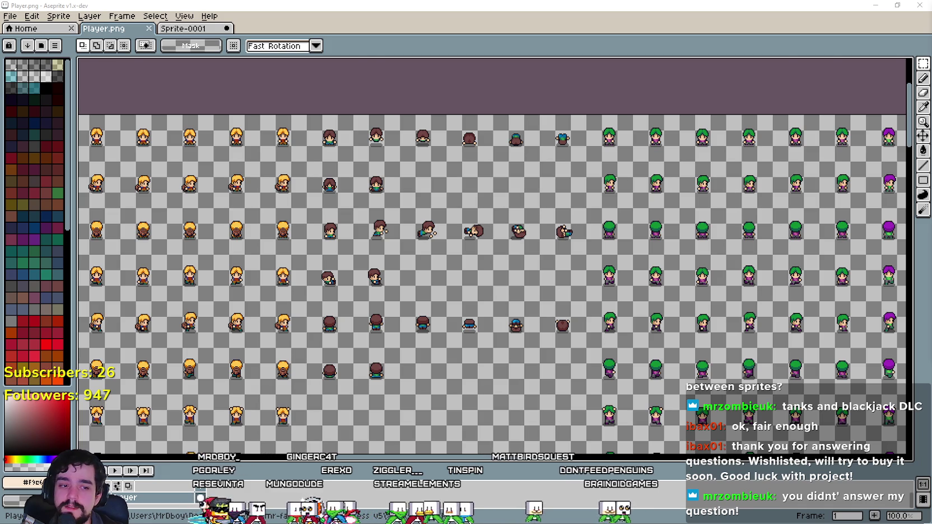
# - Switch from Aseprite back to Godot so the updated Player.png reimports
pyautogui.hotkey('alt', 'Tab')
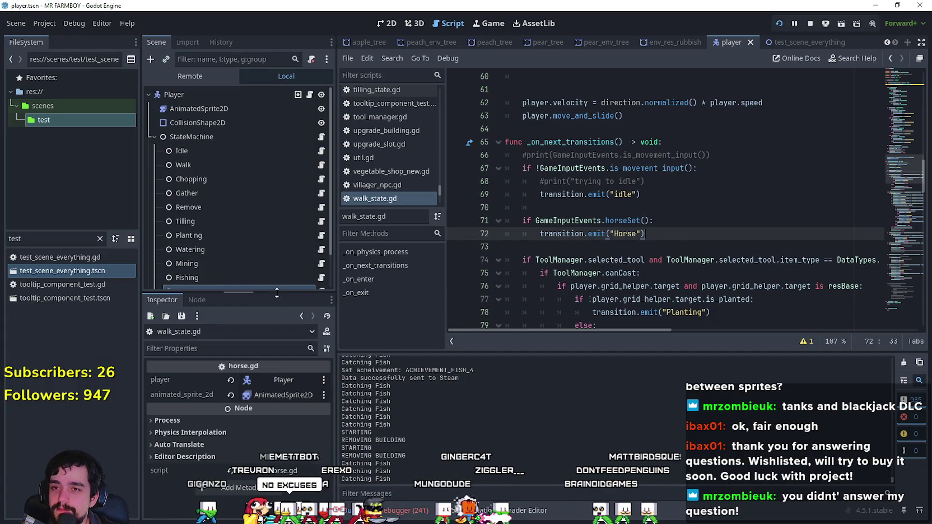
# - On the player's AnimatedSprite2D, add a new animation named roll_front
pyautogui.click(277, 108)
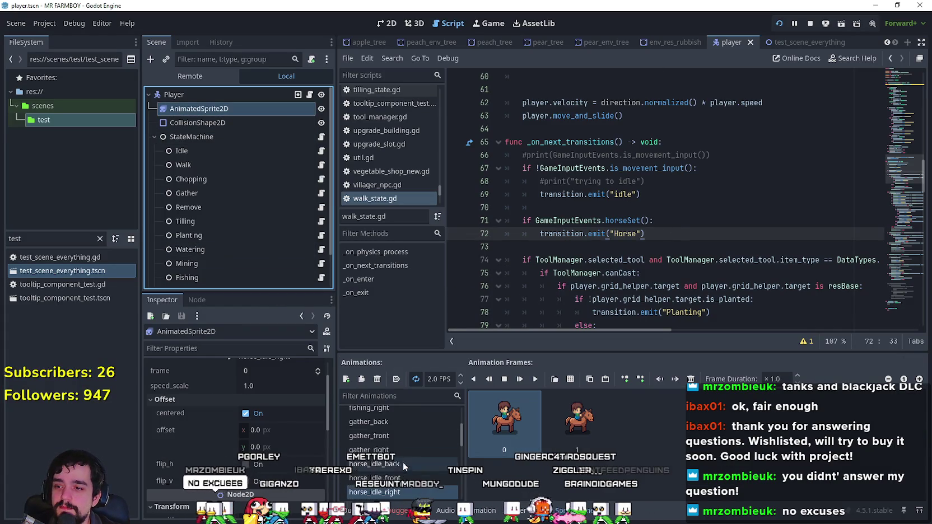
pyautogui.scroll(-3, 376, 454)
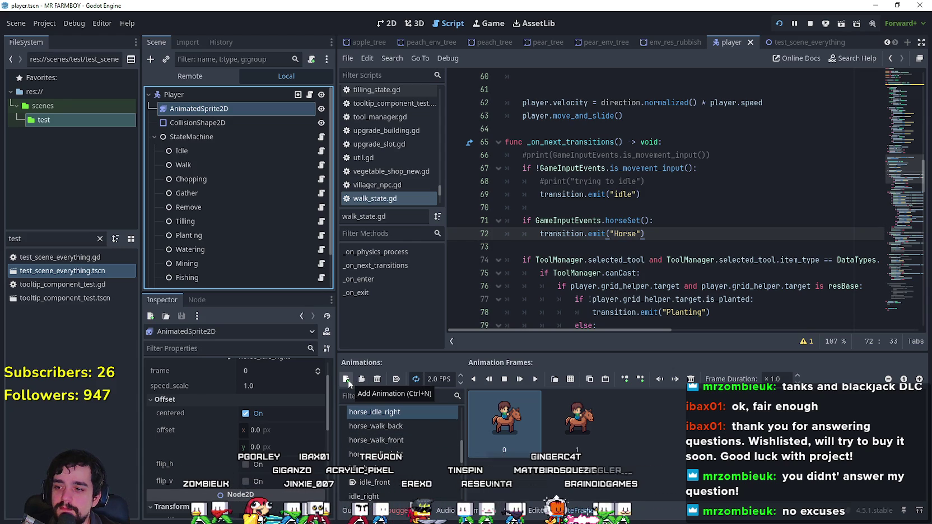
pyautogui.scroll(-1, 392, 431)
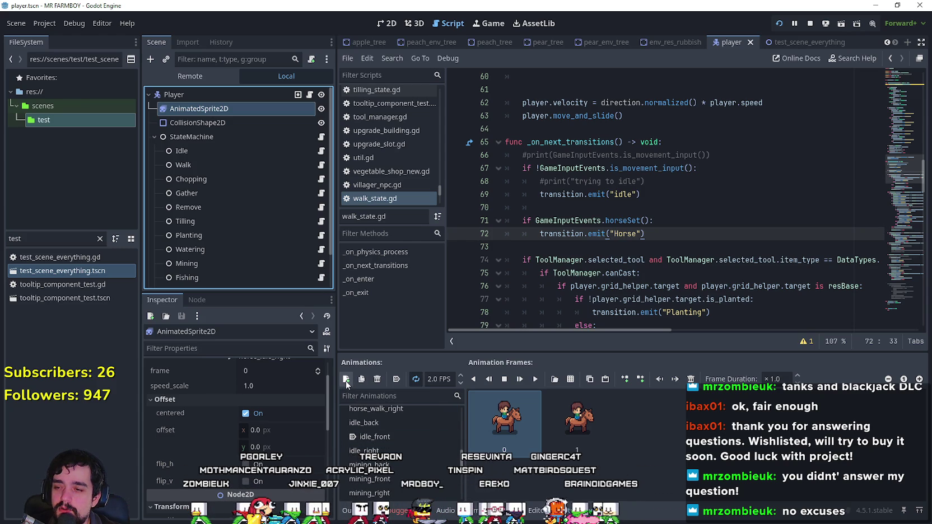
pyautogui.scroll(-1, 393, 448)
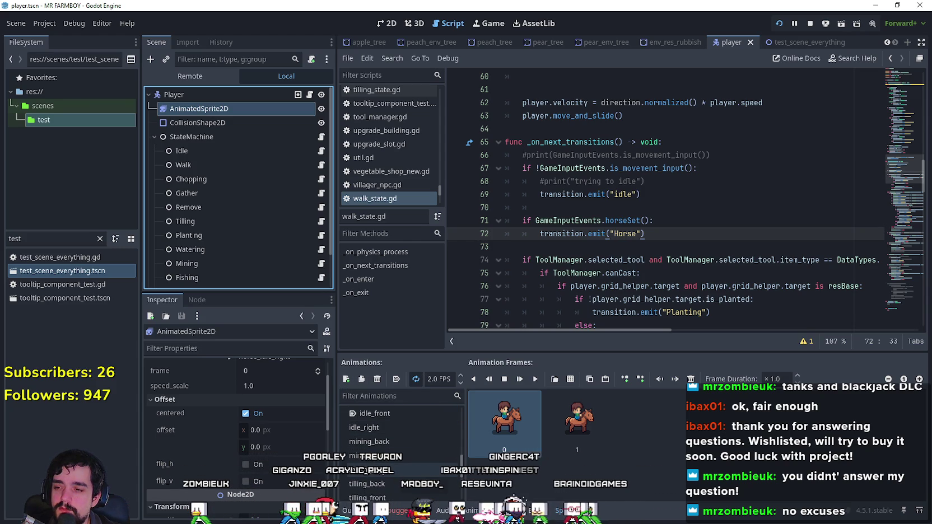
pyautogui.hotkey('ctrl', 'n')
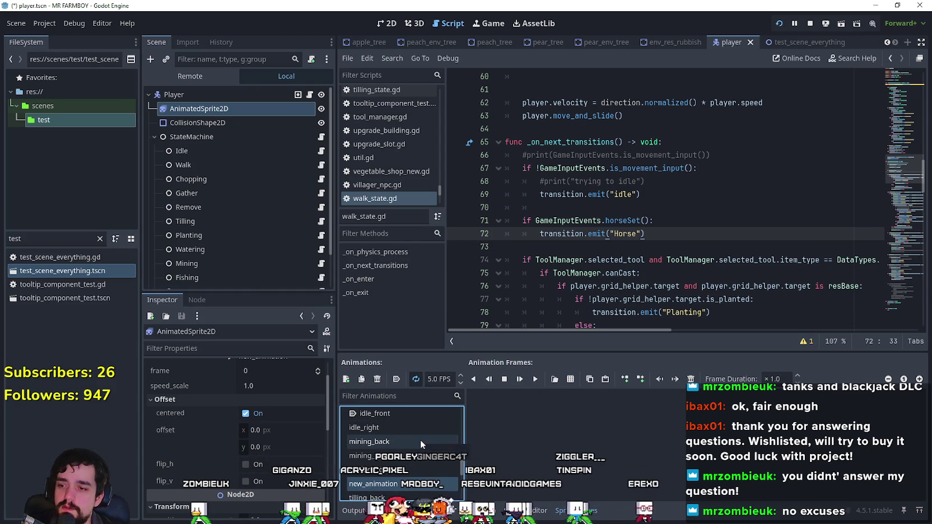
pyautogui.click(408, 479)
pyautogui.write('roll_front')
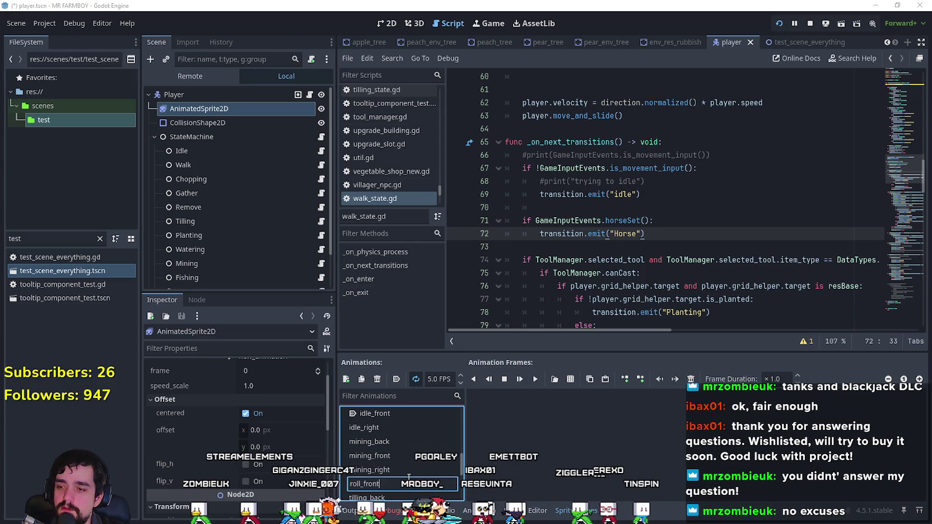
pyautogui.press('Return')
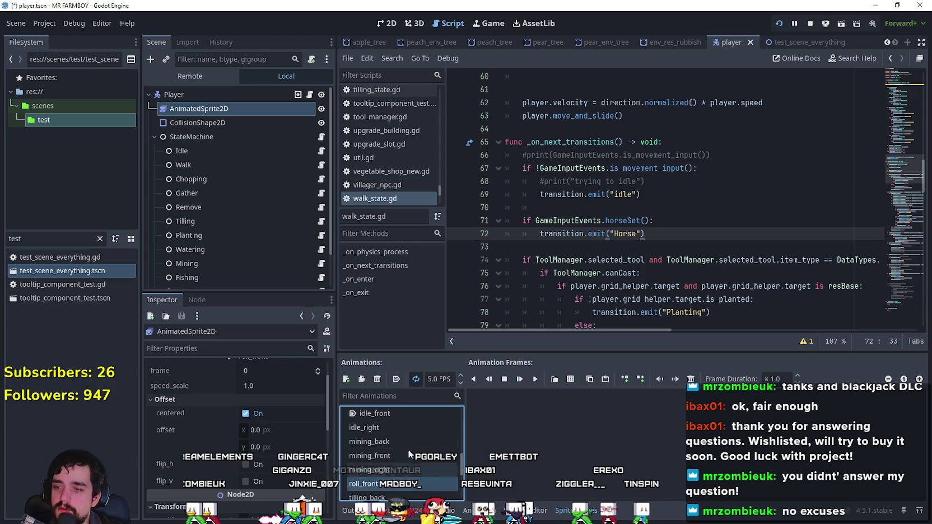
# - Add two more animations named roll_back and roll_right, then select roll_front
pyautogui.scroll(-1, 387, 461)
pyautogui.press('Escape')
pyautogui.write('roll_back')
pyautogui.press('Return')
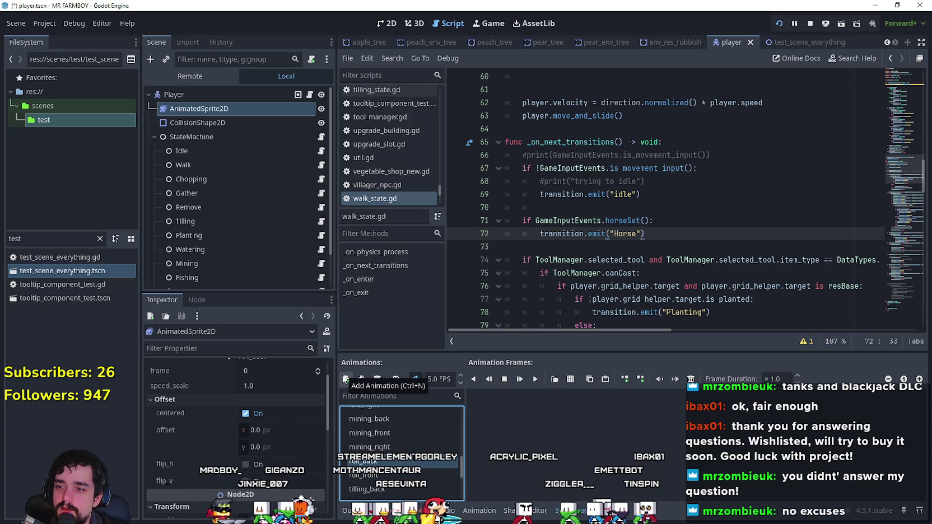
pyautogui.click(345, 379)
pyautogui.write('roll_righ')
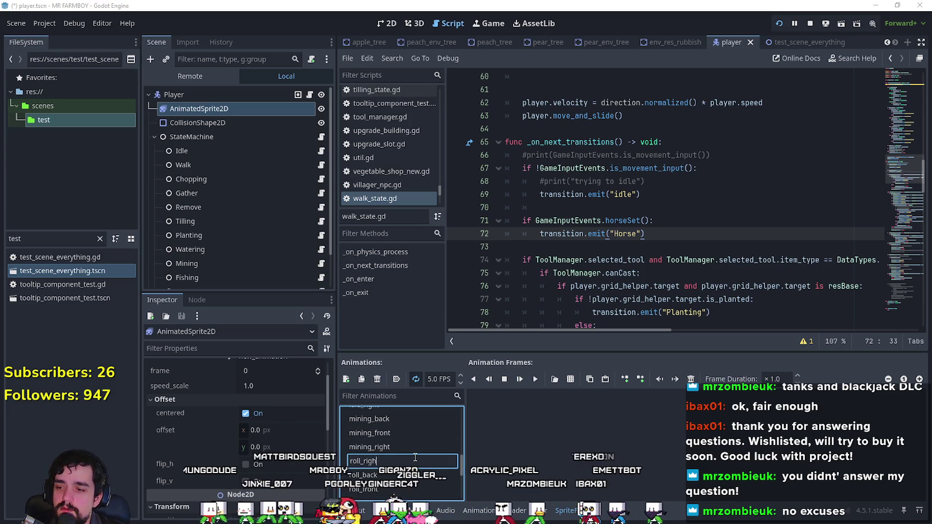
pyautogui.write('t')
pyautogui.press('Return')
pyautogui.click(379, 451)
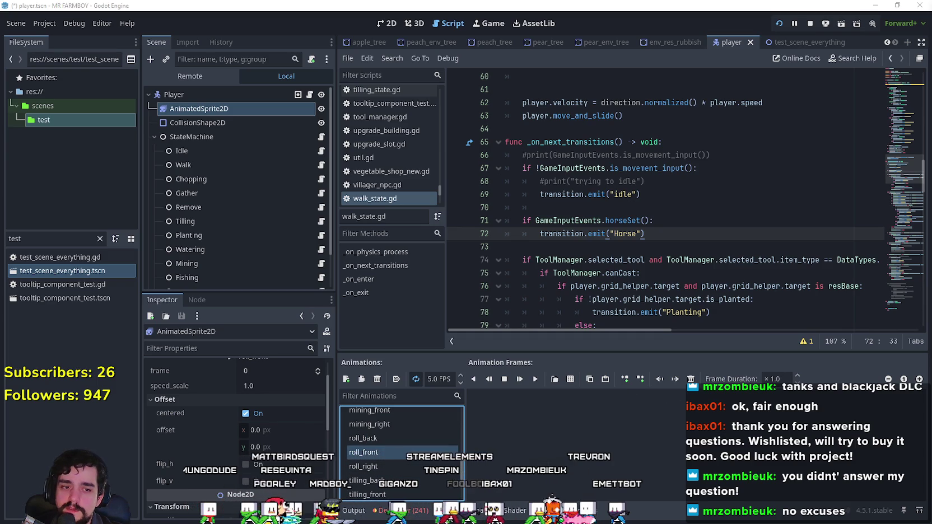
pyautogui.click(875, 5)
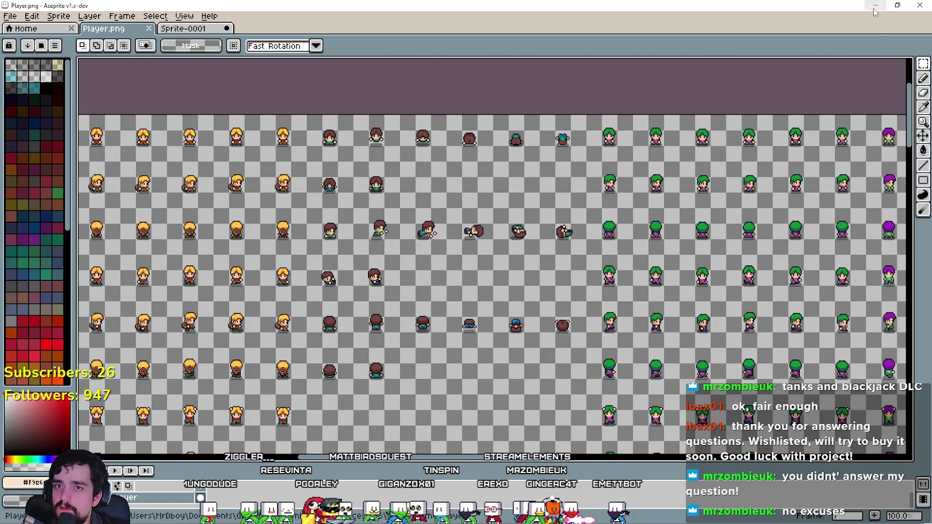
# - Add eight roll frames from Player.png, sliced into 48×48 cells, to roll_front
pyautogui.click(875, 6)
pyautogui.click(570, 378)
pyautogui.doubleClick(316, 168)
pyautogui.click(738, 137)
pyautogui.write('4')
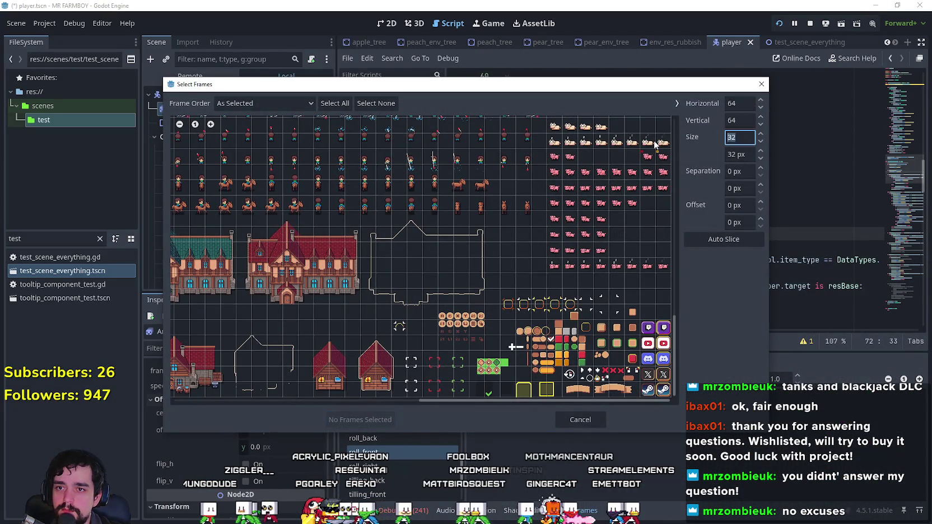
pyautogui.write('8')
pyautogui.press('Tab')
pyautogui.write('48')
pyautogui.click(736, 138)
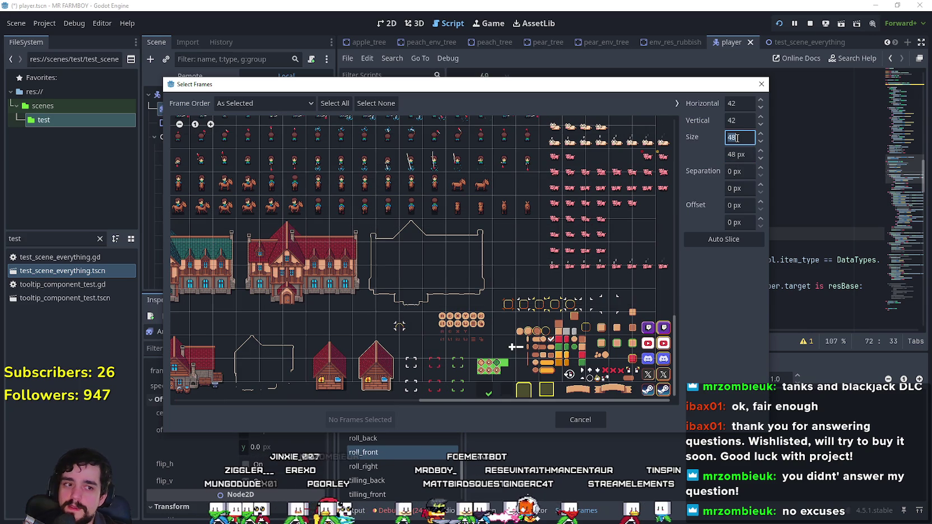
pyautogui.scroll(-3, 424, 295)
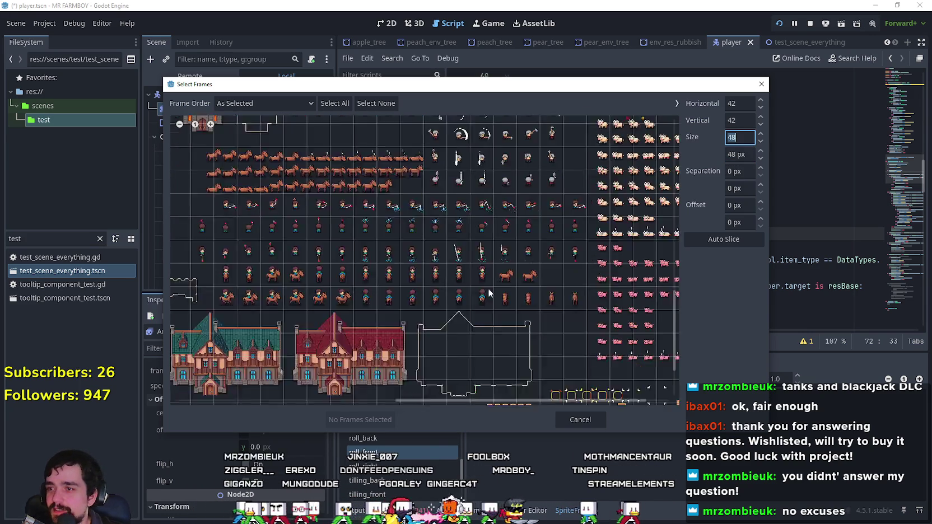
pyautogui.scroll(5, 425, 296)
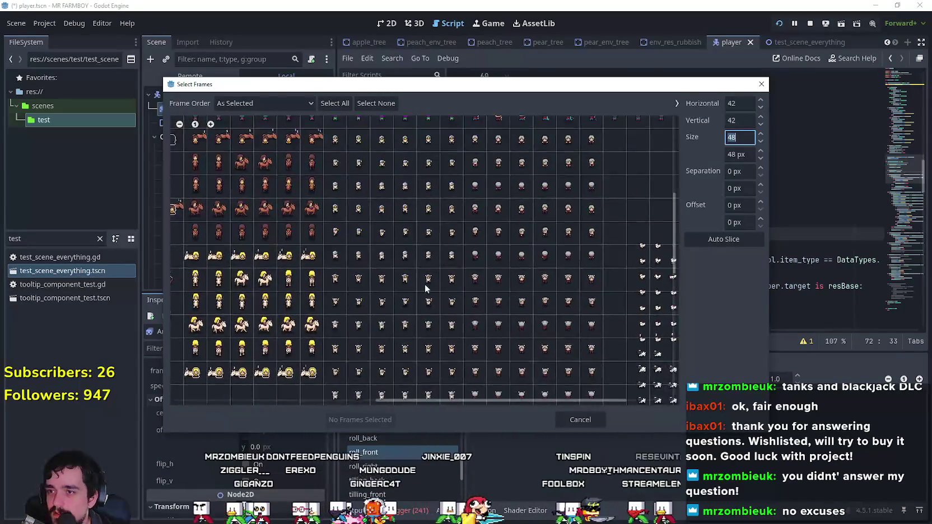
pyautogui.scroll(5, 471, 244)
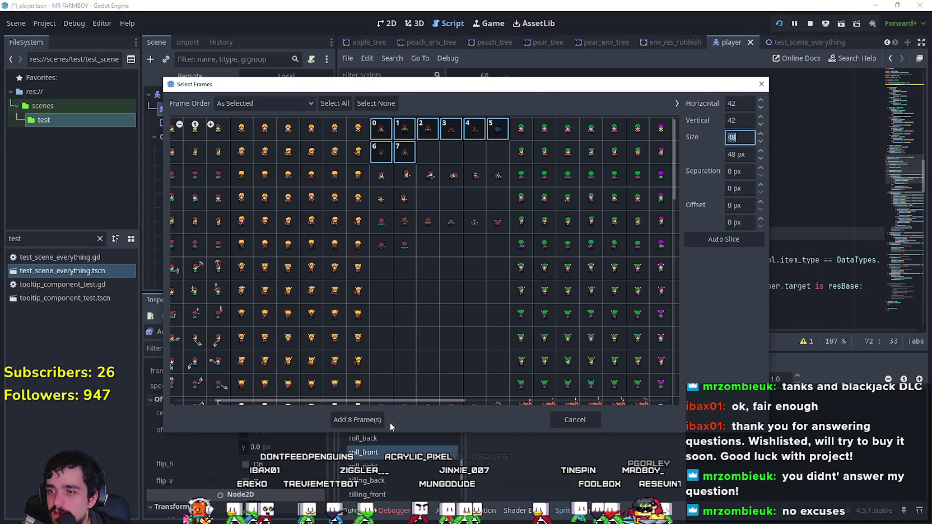
pyautogui.click(386, 420)
pyautogui.click(386, 23)
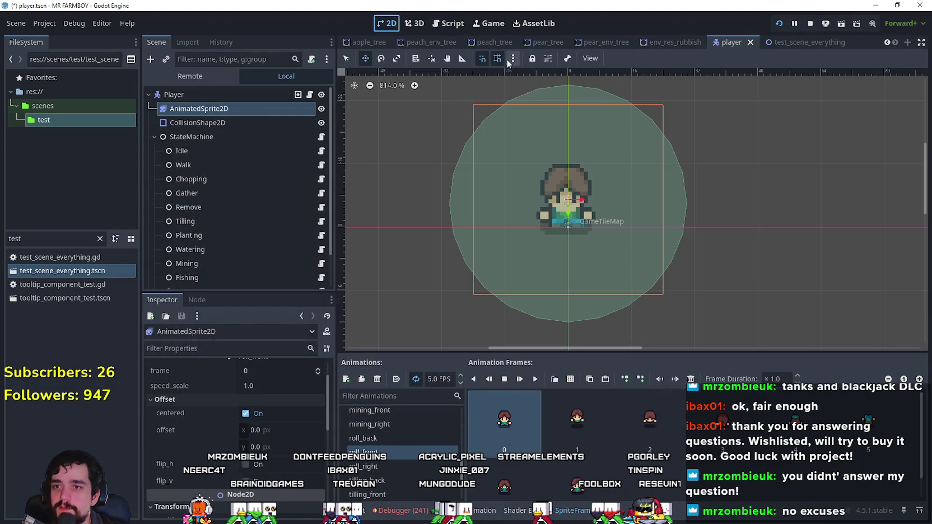
# - Play roll_front at 8 FPS, then start adding sprite-sheet frames to roll_right
pyautogui.click(534, 378)
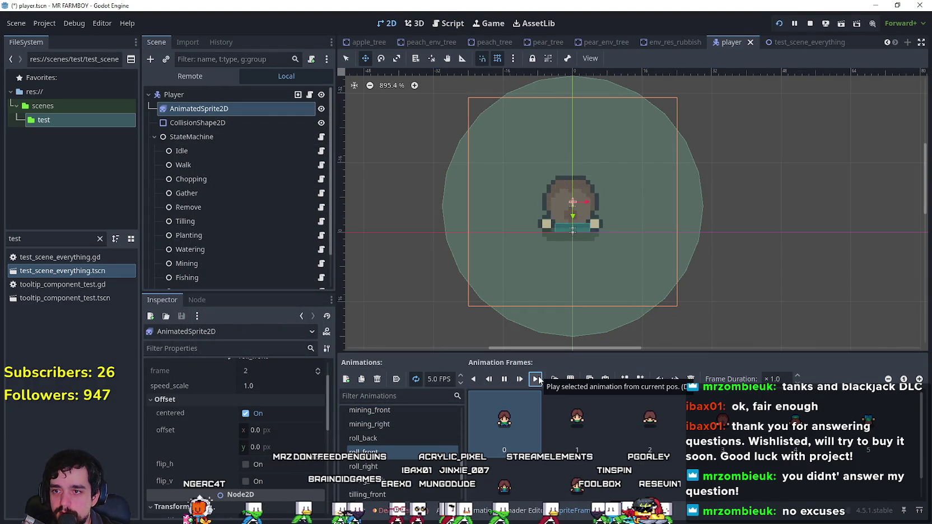
pyautogui.click(459, 376)
pyautogui.click(459, 376)
pyautogui.click(459, 375)
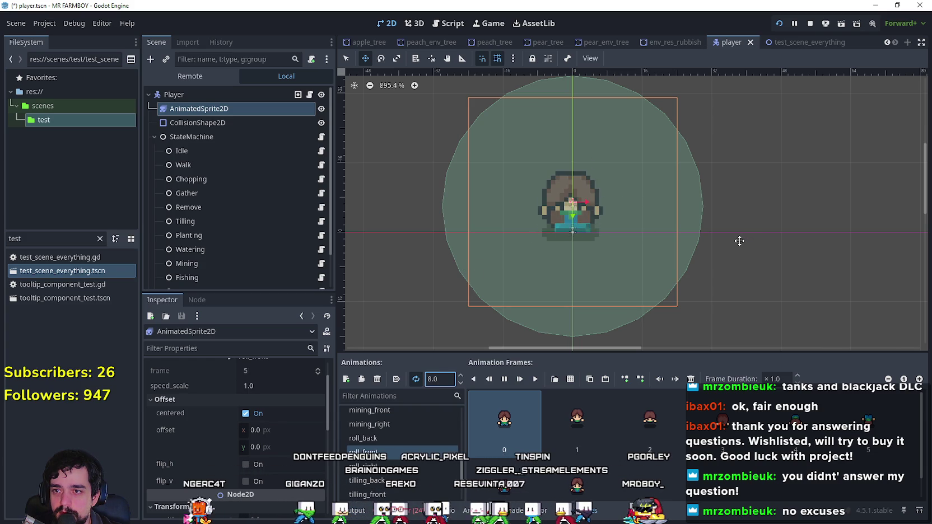
pyautogui.click(433, 464)
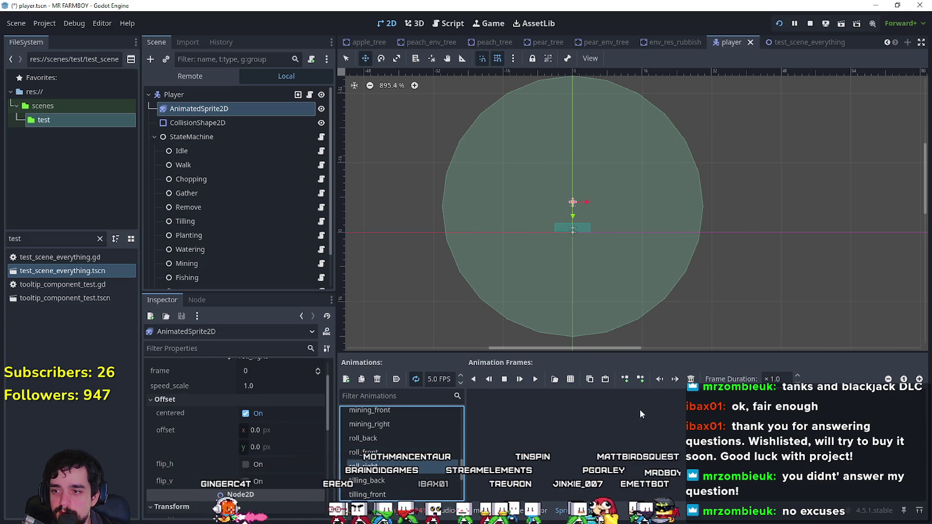
pyautogui.click(566, 379)
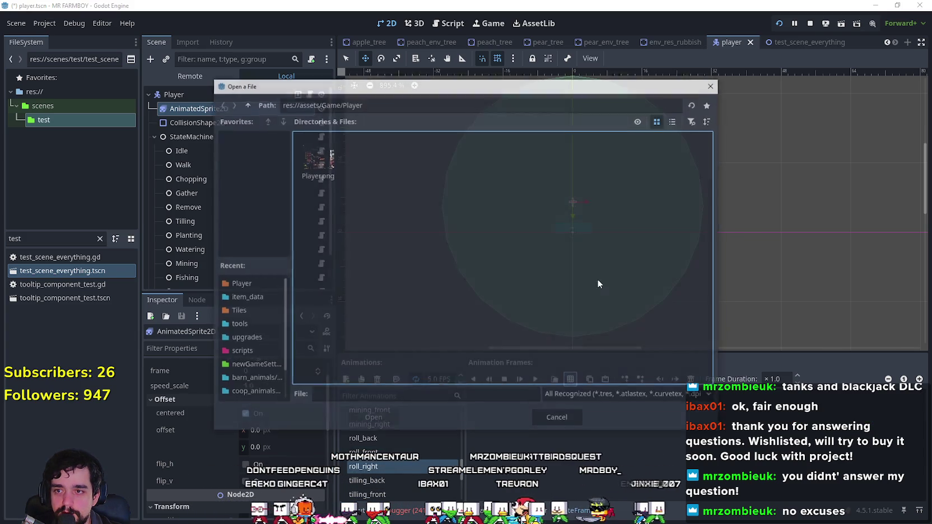
# - Fill roll_right with the right-facing roll frames from Player.png and preview it
pyautogui.doubleClick(336, 168)
pyautogui.moveTo(377, 176); pyautogui.dragTo(497, 177)
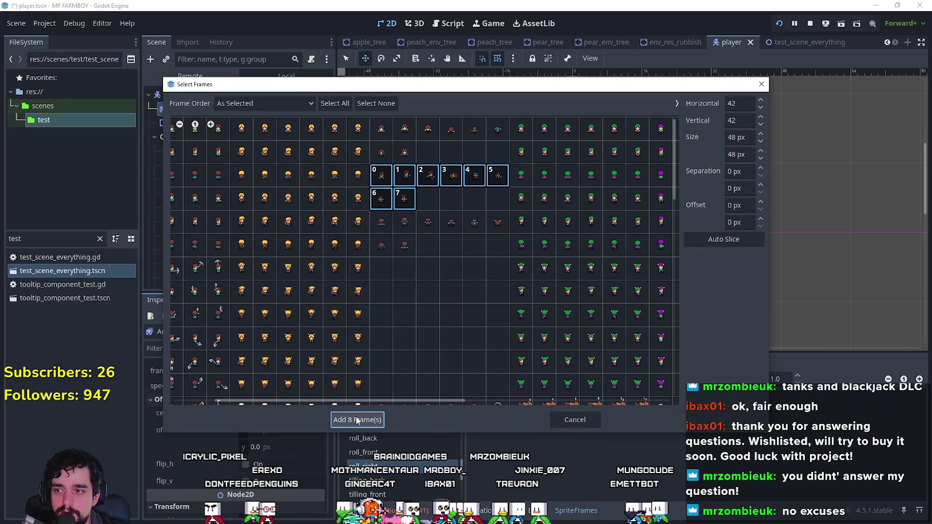
pyautogui.click(357, 419)
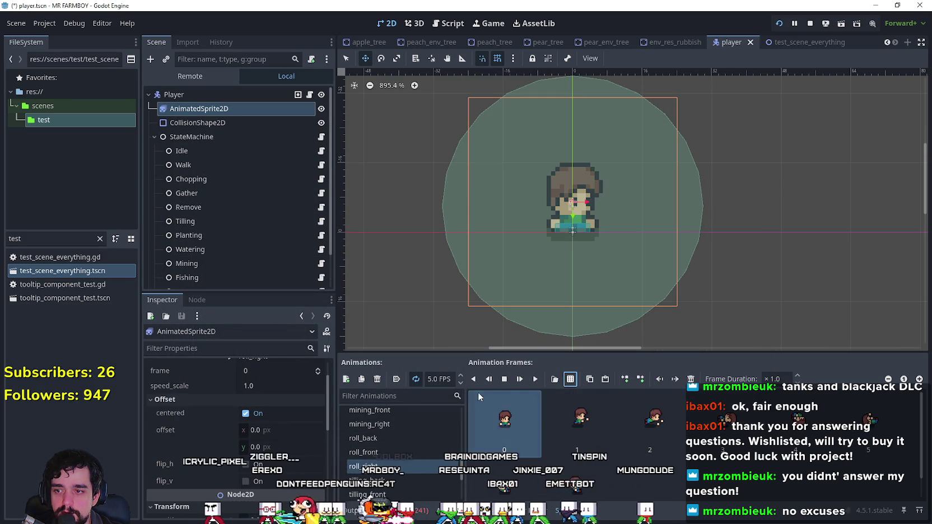
pyautogui.click(535, 379)
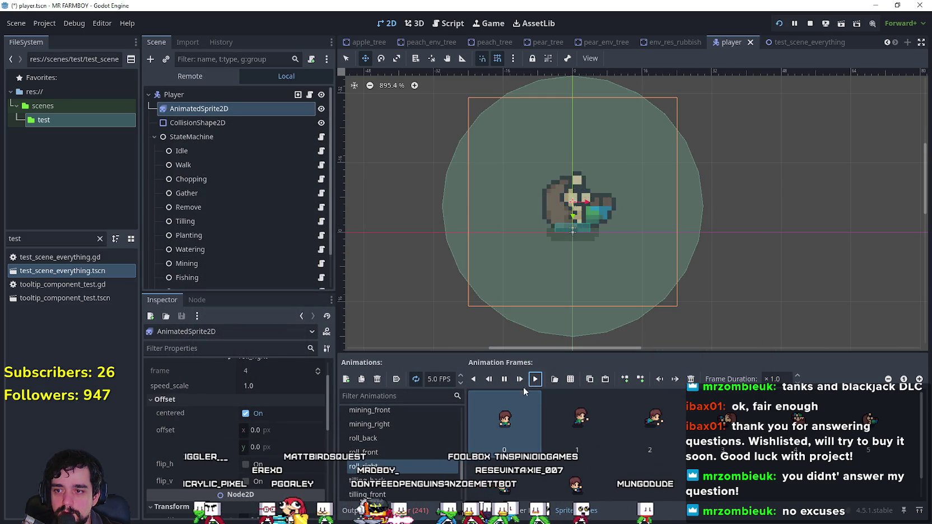
# - Play the roll_front animation at 10 FPS
pyautogui.scroll(-1, 411, 455)
pyautogui.click(411, 460)
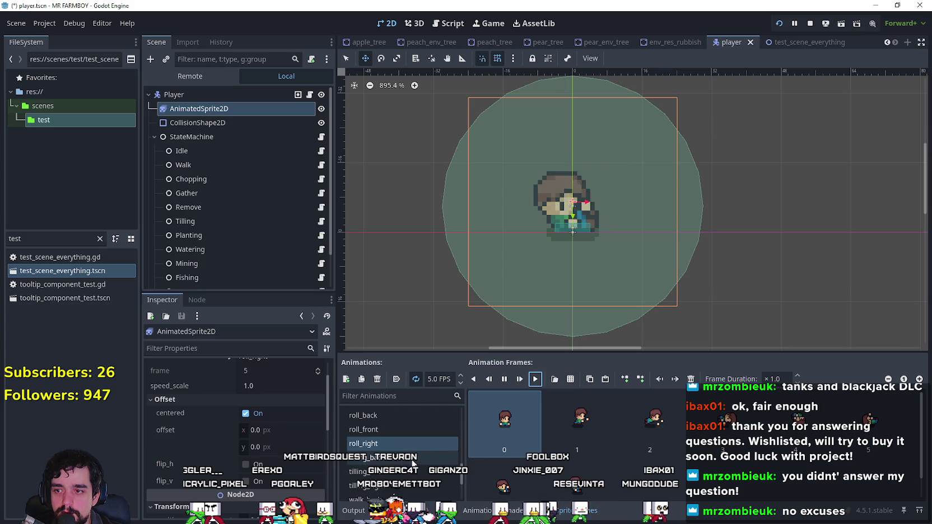
pyautogui.click(419, 428)
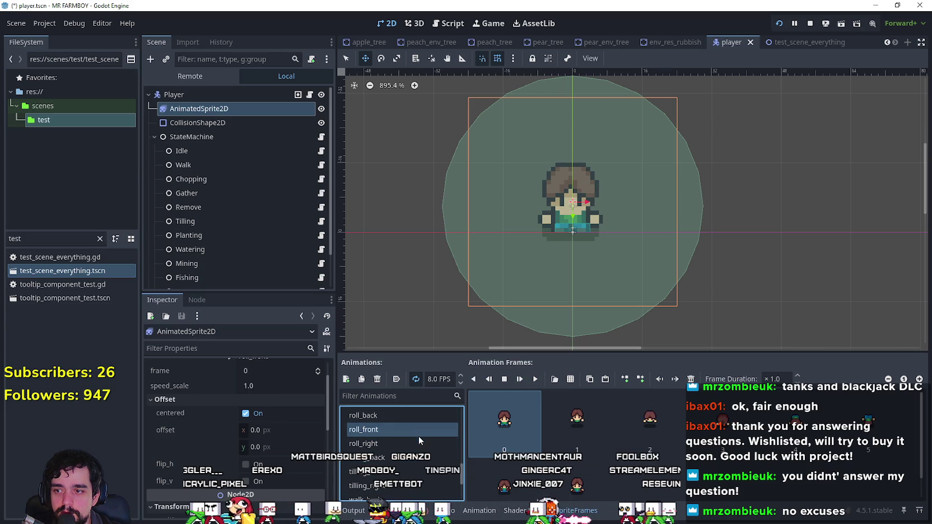
pyautogui.scroll(2, 453, 379)
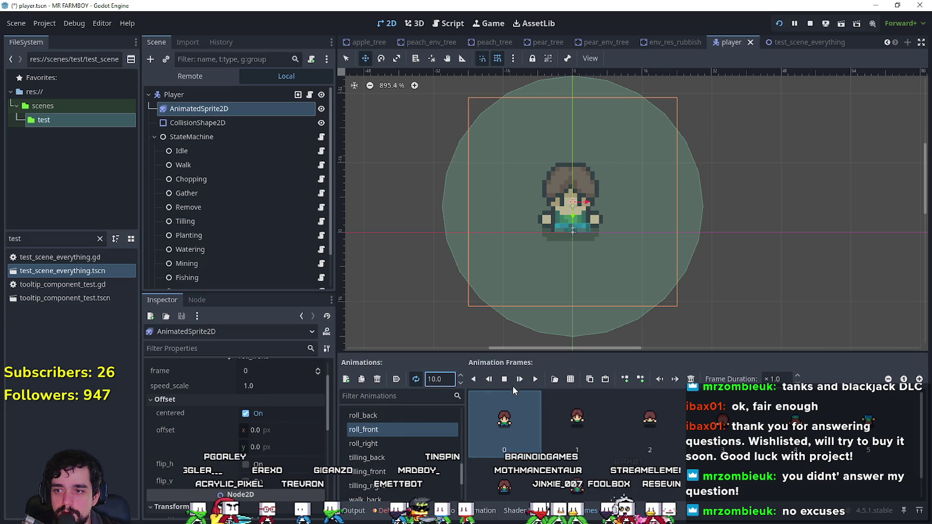
pyautogui.click(536, 379)
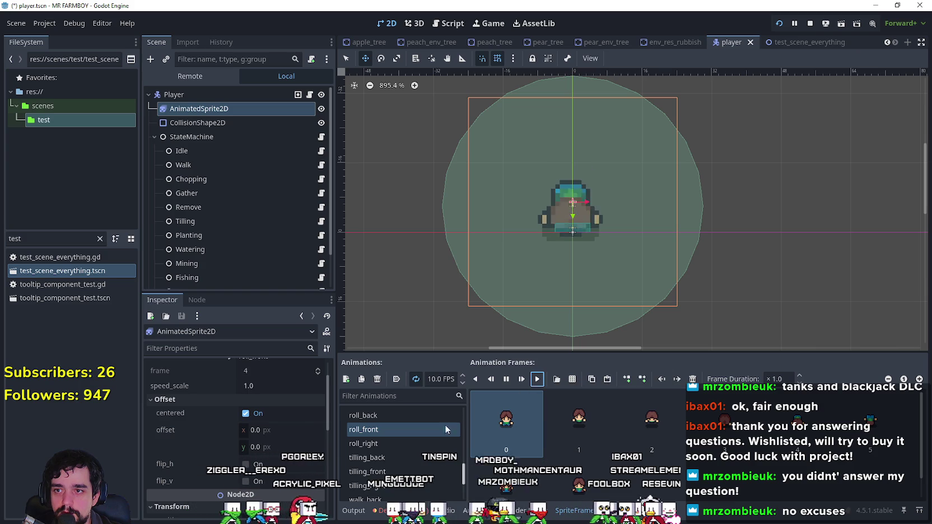
# - Preview roll_right at 10 FPS against roll_front, ending on the empty roll_back
pyautogui.click(391, 443)
pyautogui.scroll(4, 462, 378)
pyautogui.scroll(1, 462, 379)
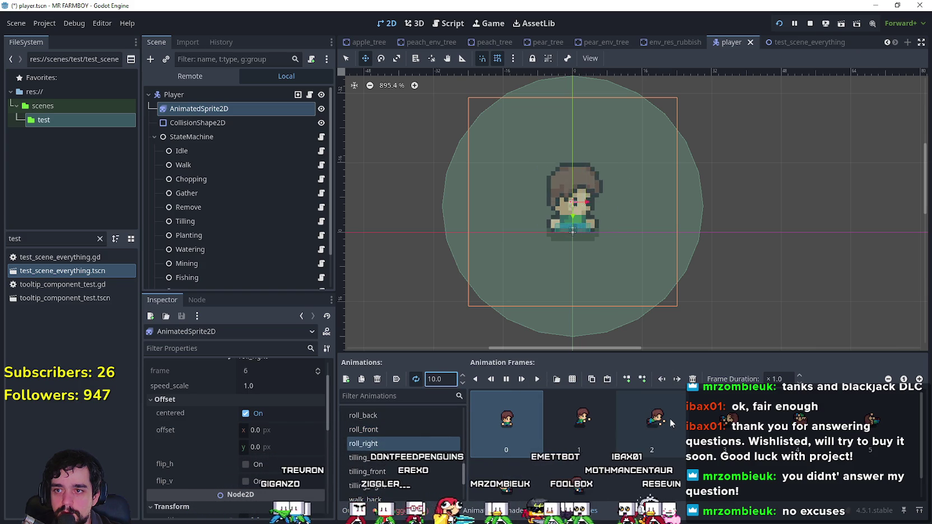
pyautogui.click(423, 417)
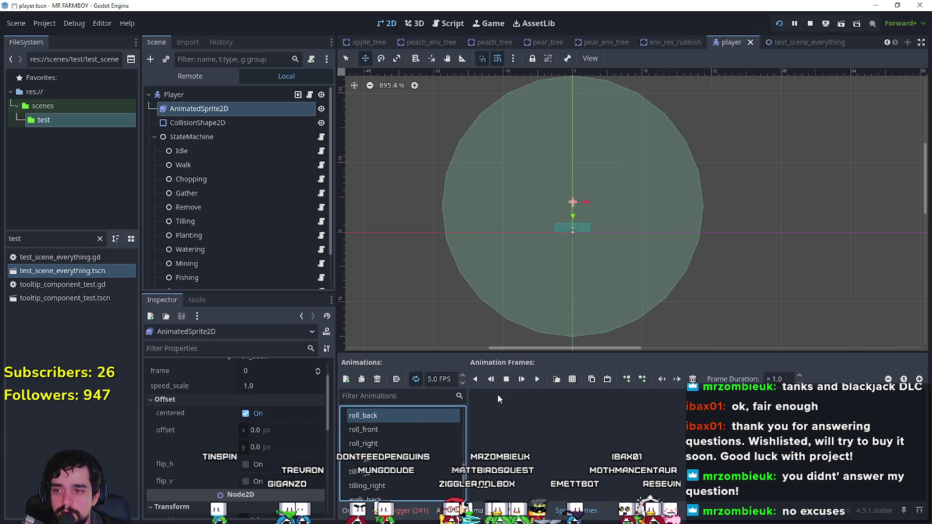
pyautogui.click(421, 443)
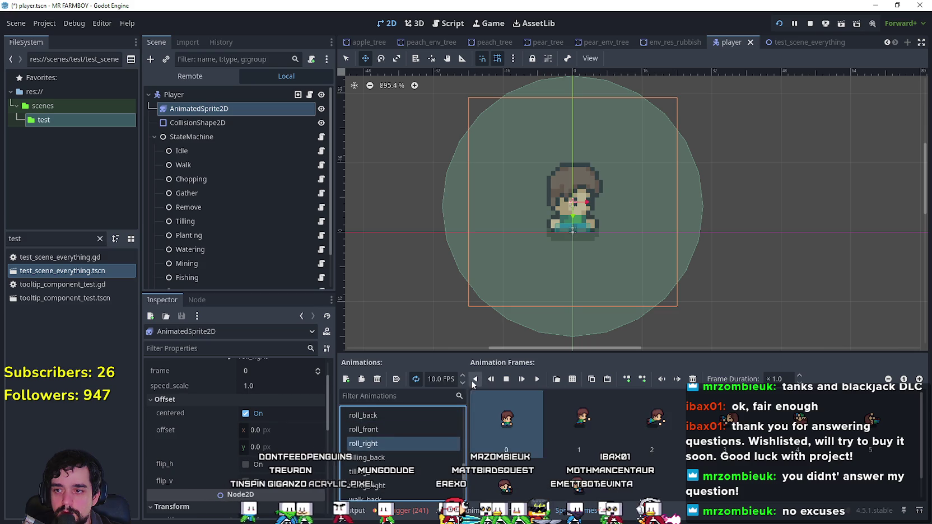
pyautogui.click(415, 380)
pyautogui.click(537, 380)
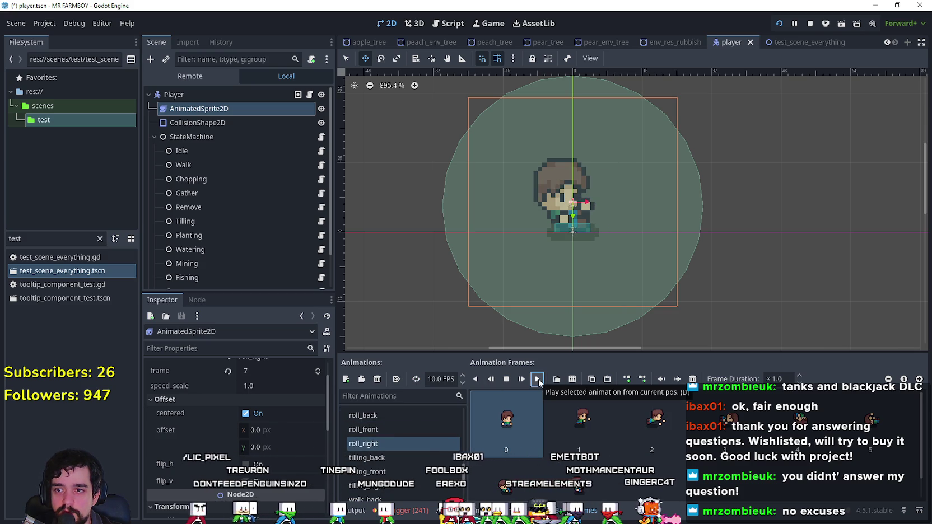
pyautogui.click(424, 428)
pyautogui.click(418, 381)
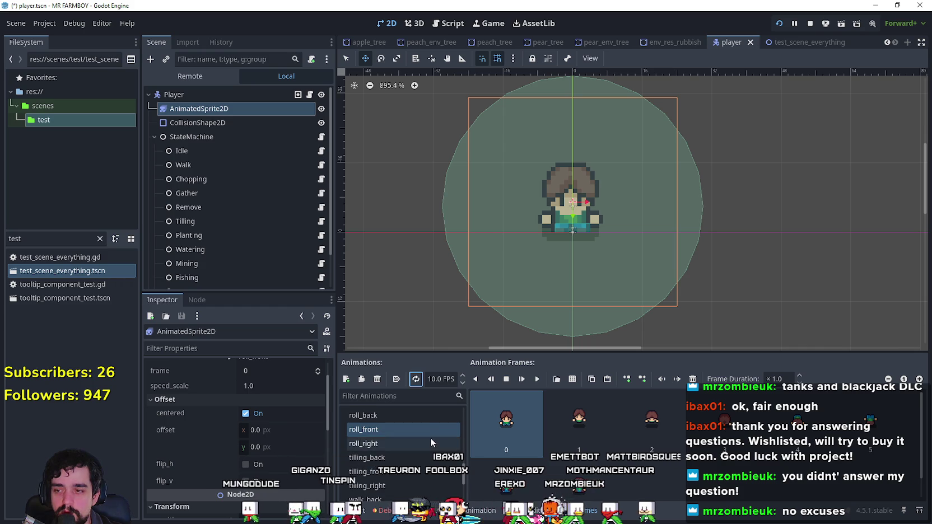
pyautogui.click(416, 417)
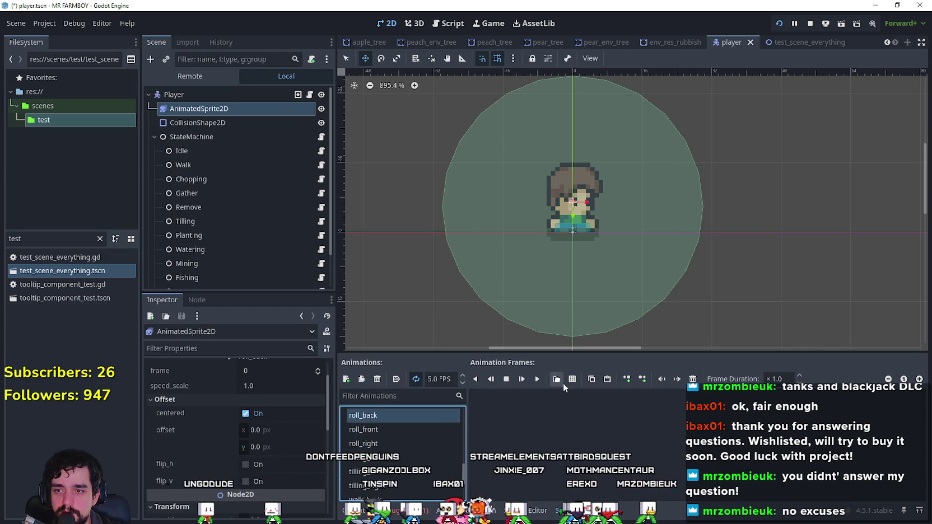
# - Add six fifth-row roll frames from Player.png to roll_back and play it at 10.0 FPS
pyautogui.click(566, 381)
pyautogui.doubleClick(317, 163)
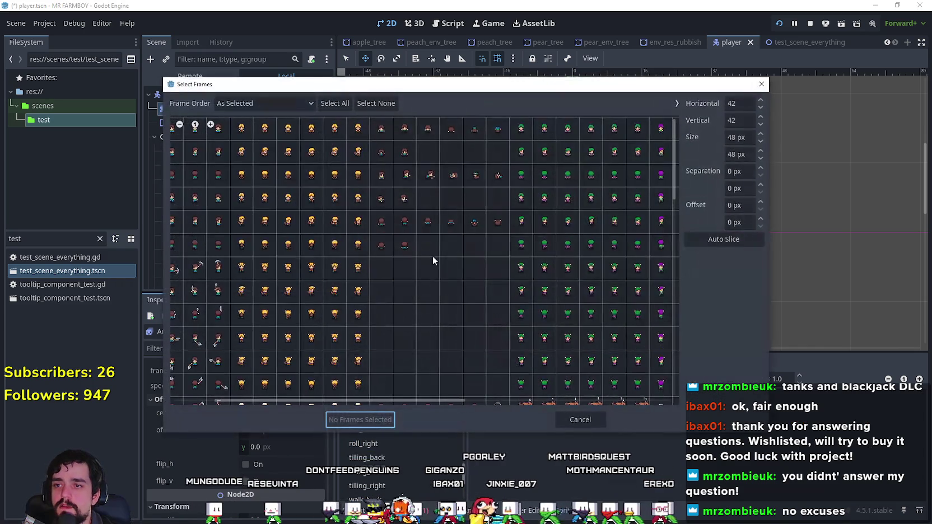
pyautogui.moveTo(381, 221); pyautogui.dragTo(498, 221)
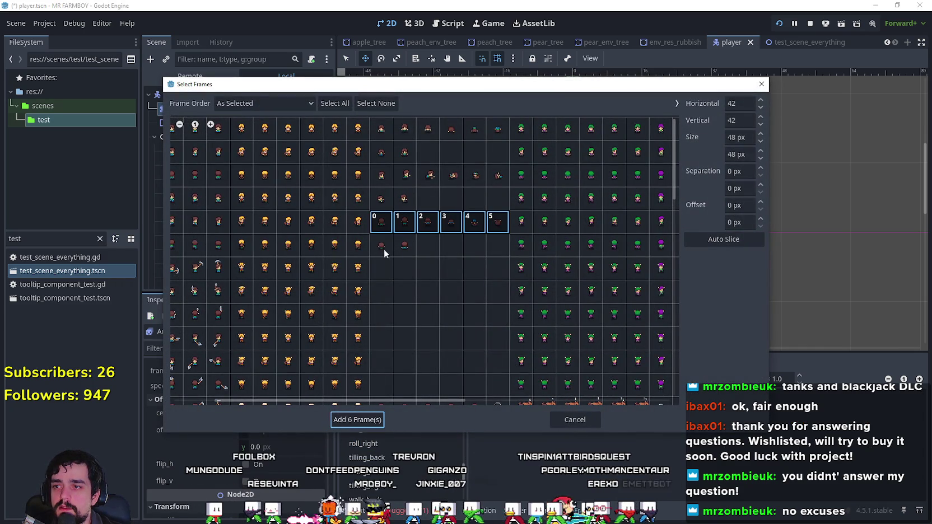
pyautogui.click(357, 420)
pyautogui.click(439, 379)
pyautogui.write('10.0')
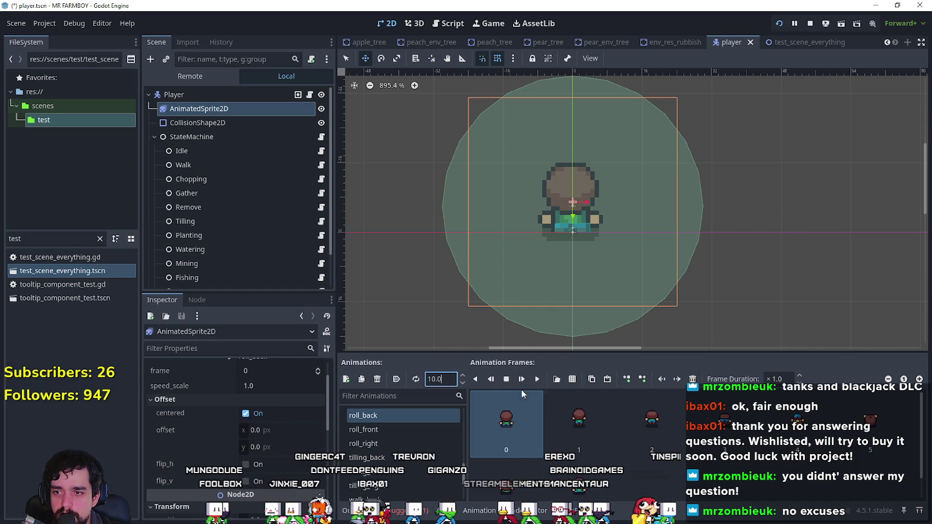
pyautogui.click(537, 379)
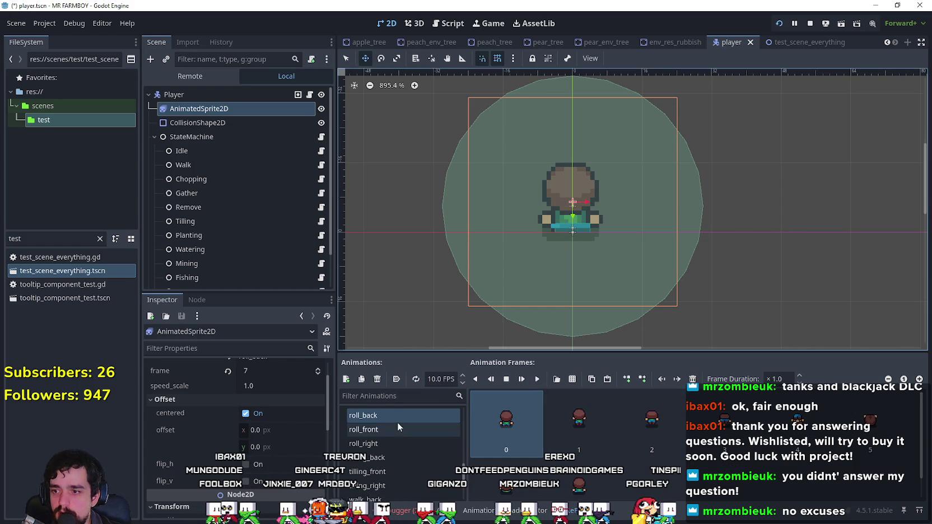
# - Preview roll_right and roll_front again, then save player.tscn
pyautogui.click(398, 442)
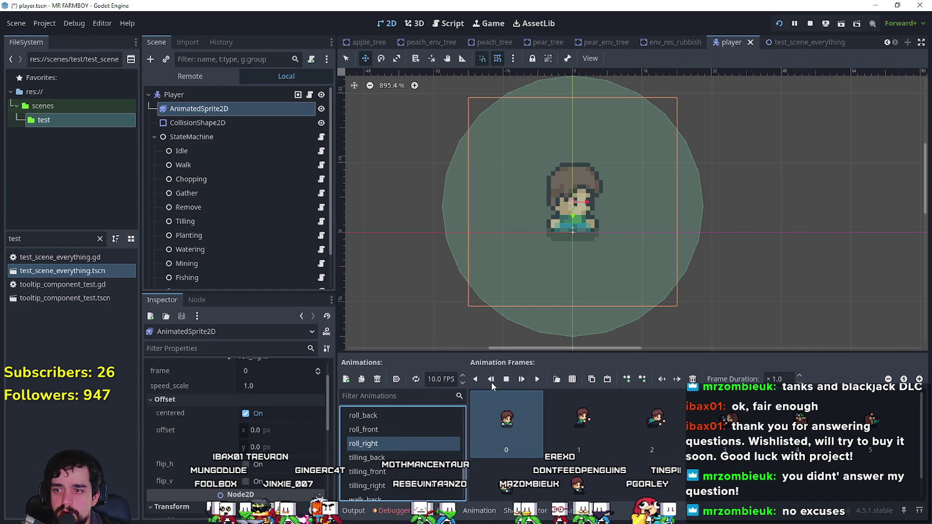
pyautogui.click(536, 380)
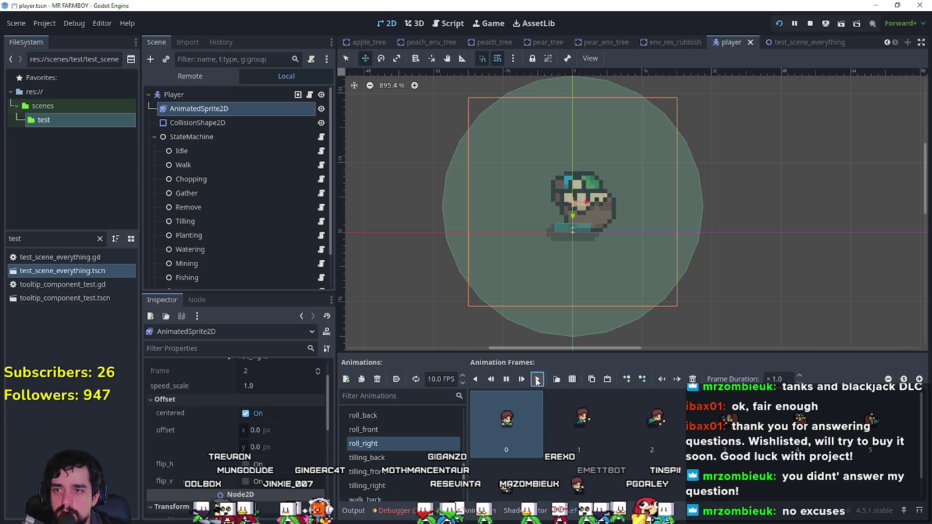
pyautogui.click(394, 431)
pyautogui.click(536, 379)
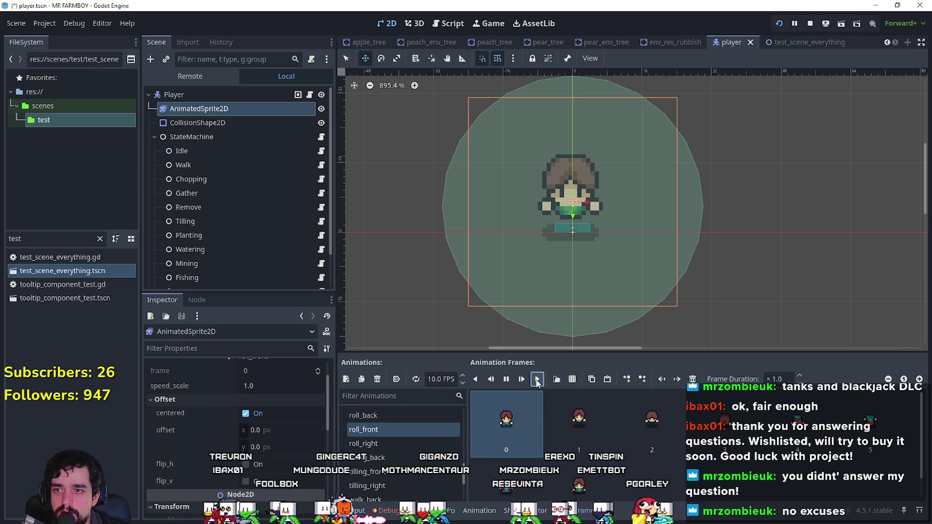
pyautogui.click(428, 440)
pyautogui.click(538, 379)
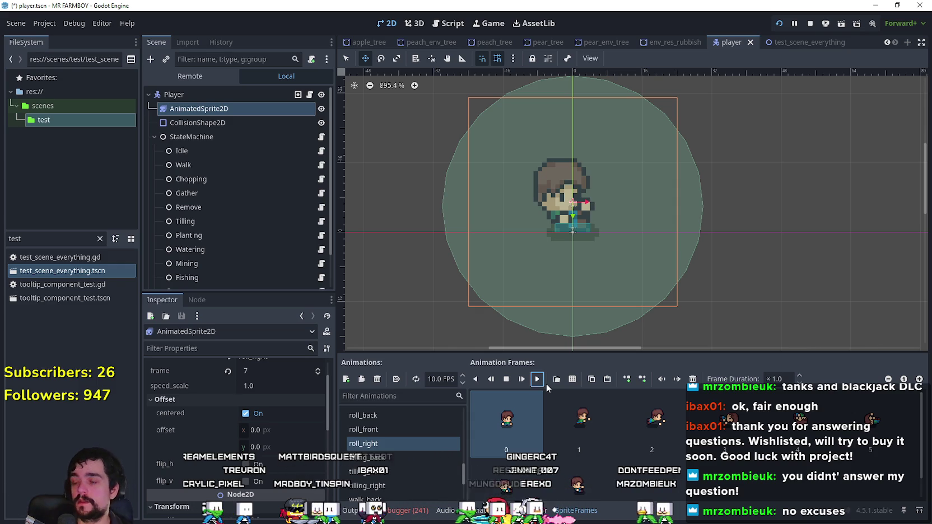
pyautogui.hotkey('ctrl', 's')
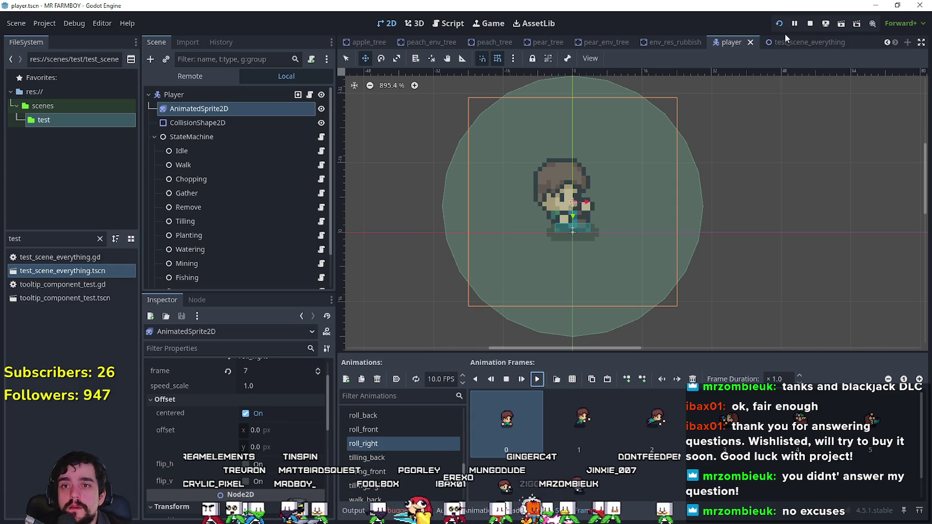
# - Stop the running game and add a NodeState child named Roll under StateMachine
pyautogui.click(811, 27)
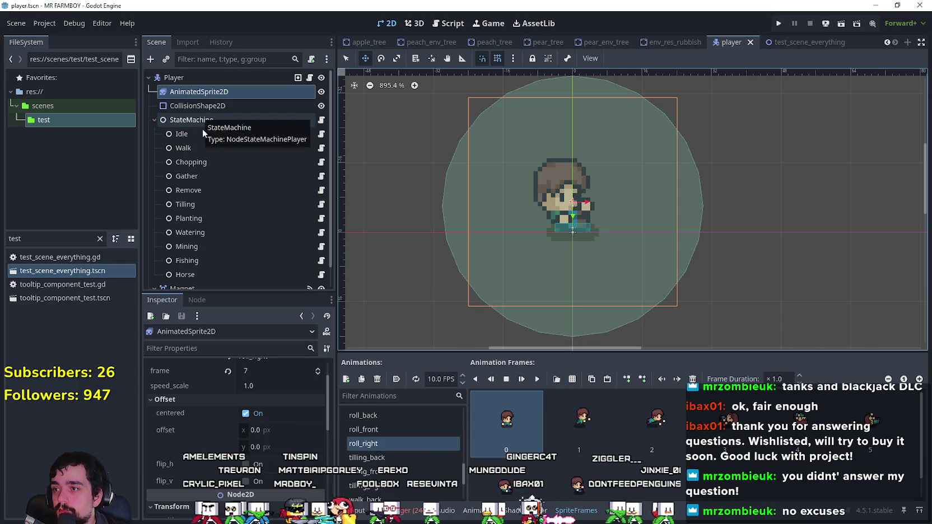
pyautogui.rightClick(204, 120)
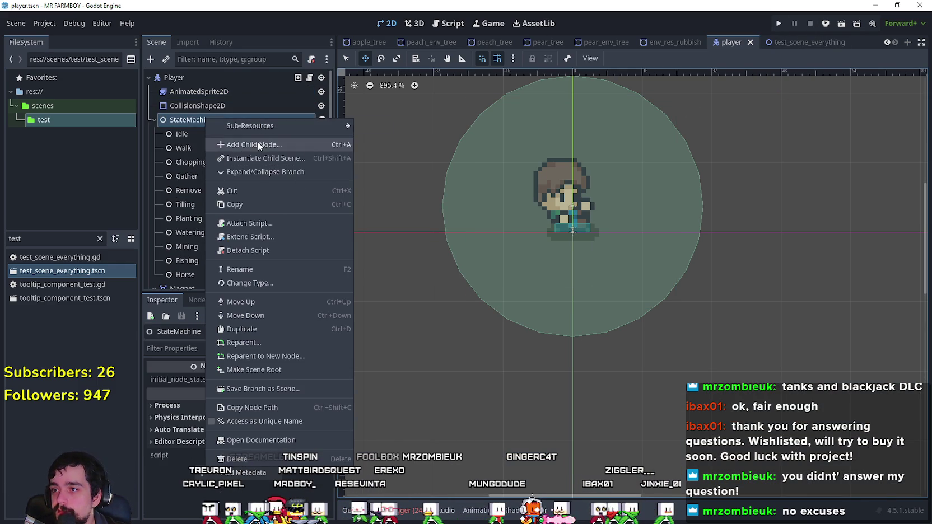
pyautogui.click(258, 144)
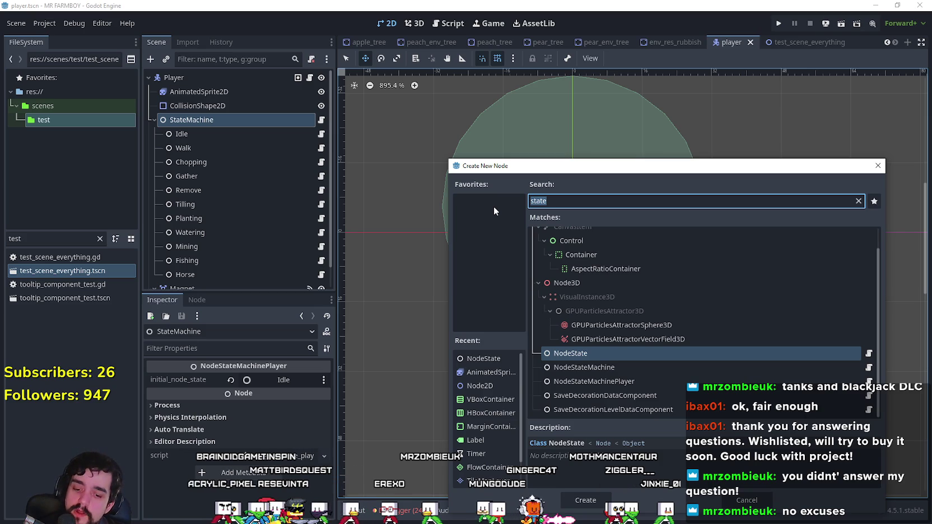
pyautogui.press('Return')
pyautogui.doubleClick(216, 279)
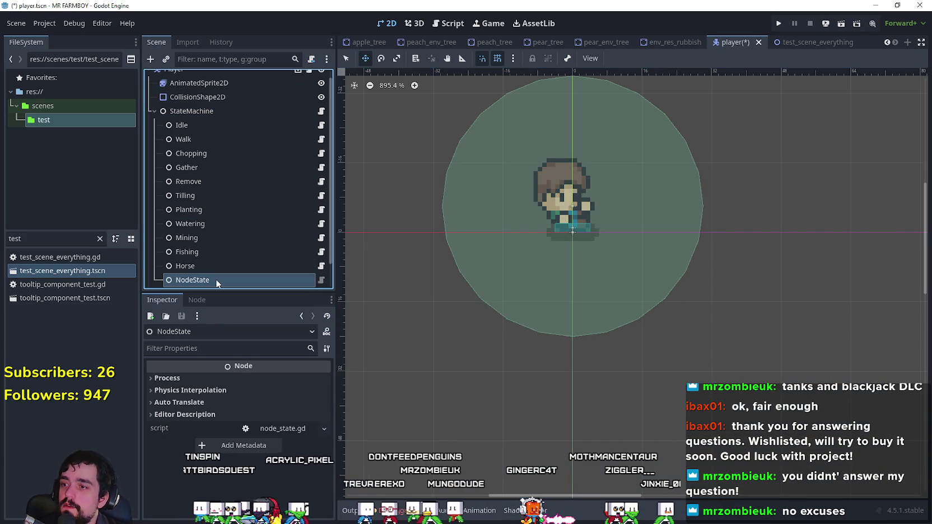
pyautogui.write('Roll')
pyautogui.press('Return')
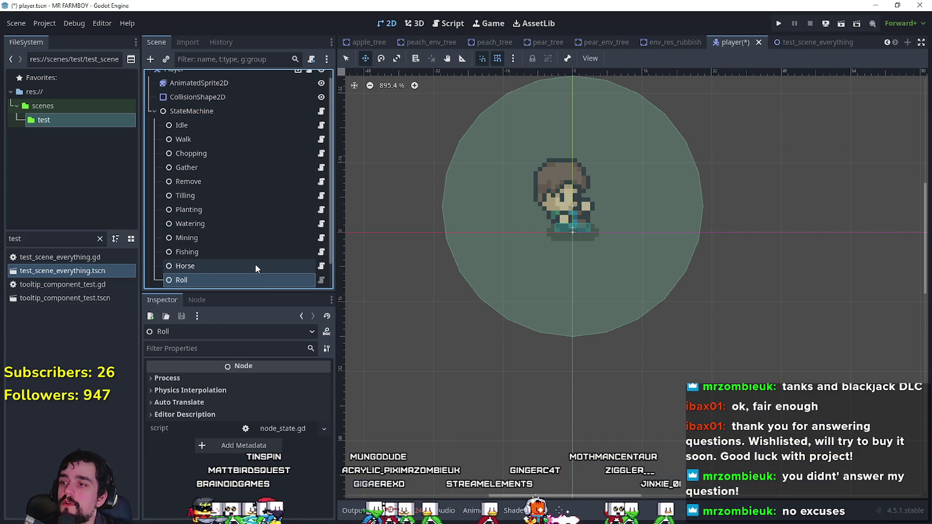
# - Open the Horse state's horse.gd script and select its code lines 2–16
pyautogui.click(322, 266)
pyautogui.moveTo(504, 273); pyautogui.dragTo(435, 27)
pyautogui.moveTo(504, 273); pyautogui.dragTo(441, 94)
pyautogui.hotkey('ctrl', 'c')
pyautogui.click(660, 303)
pyautogui.rightClick(196, 279)
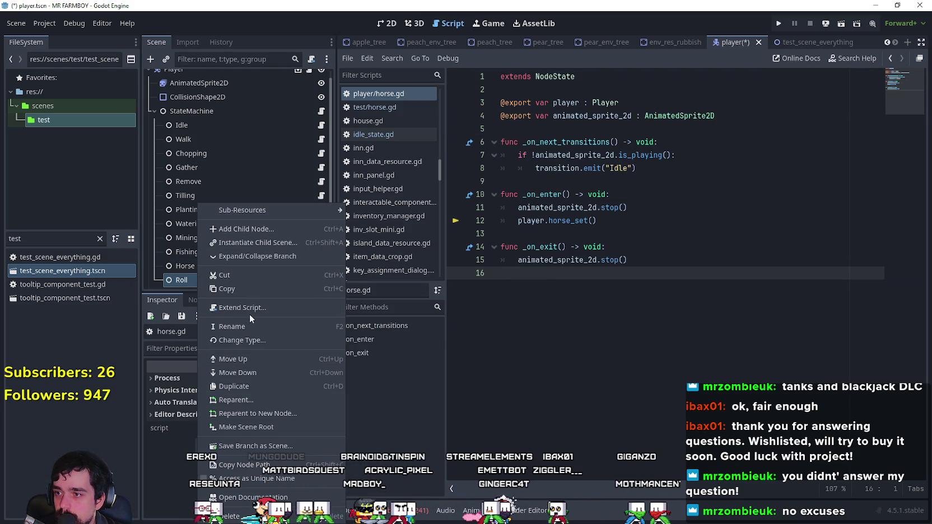
# - Attach a new roll.gd script extending NodeState to Roll and paste the horse code into it
pyautogui.click(249, 309)
pyautogui.click(421, 338)
pyautogui.click(680, 280)
pyautogui.hotkey('ctrl', 'v')
# - Assign Player and AnimatedSprite2D to the Roll node's player and animated_sprite_2d properties
pyautogui.click(259, 281)
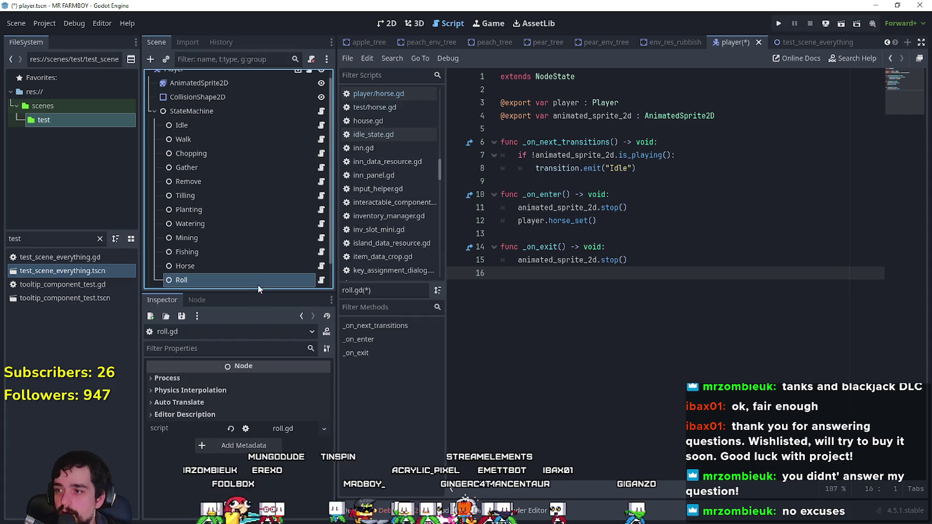
pyautogui.click(263, 381)
pyautogui.doubleClick(423, 139)
pyautogui.click(278, 395)
pyautogui.doubleClick(425, 150)
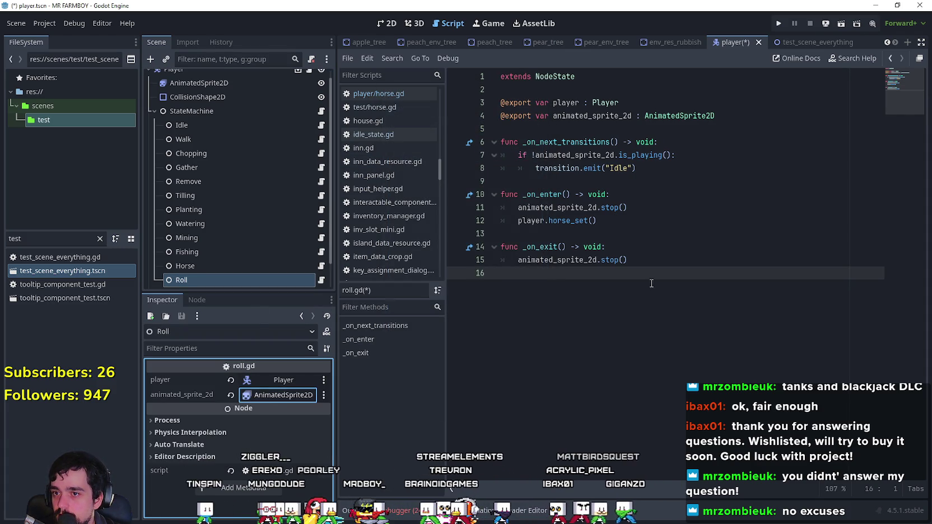
# - Click through lines of the pasted code in the roll.gd script editor
pyautogui.click(644, 246)
pyautogui.click(644, 209)
pyautogui.click(641, 246)
pyautogui.click(634, 208)
pyautogui.click(634, 221)
pyautogui.click(641, 195)
pyautogui.click(639, 233)
pyautogui.click(643, 170)
pyautogui.click(691, 211)
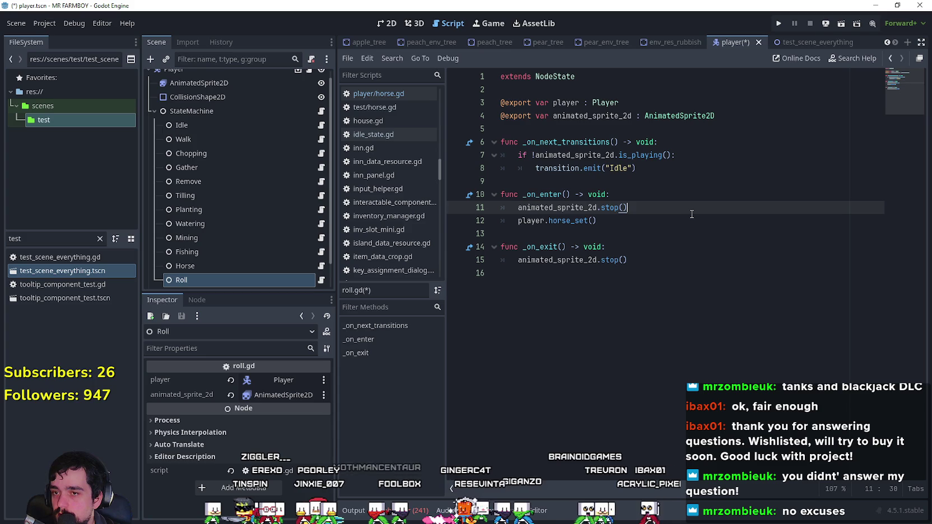
pyautogui.click(660, 168)
pyautogui.click(625, 140)
pyautogui.click(676, 193)
pyautogui.click(689, 232)
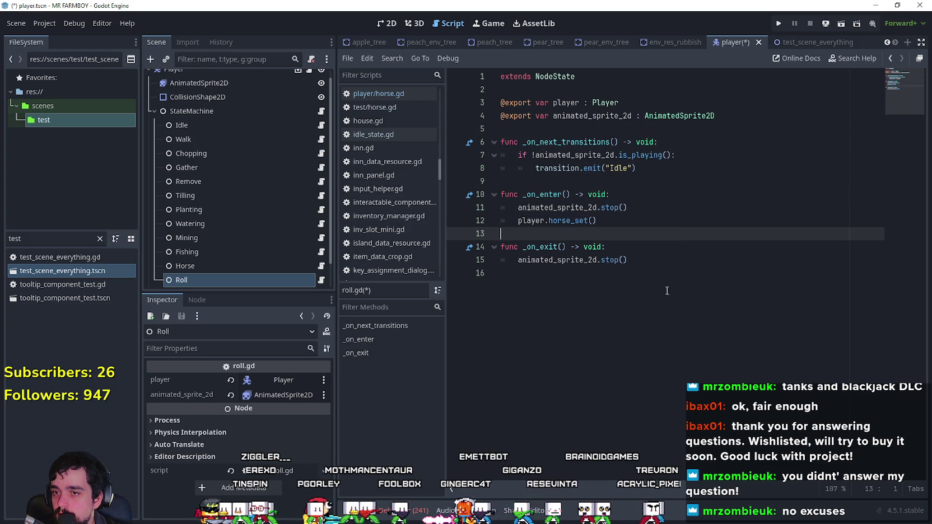
pyautogui.click(661, 272)
pyautogui.click(644, 194)
pyautogui.click(641, 233)
pyautogui.click(629, 208)
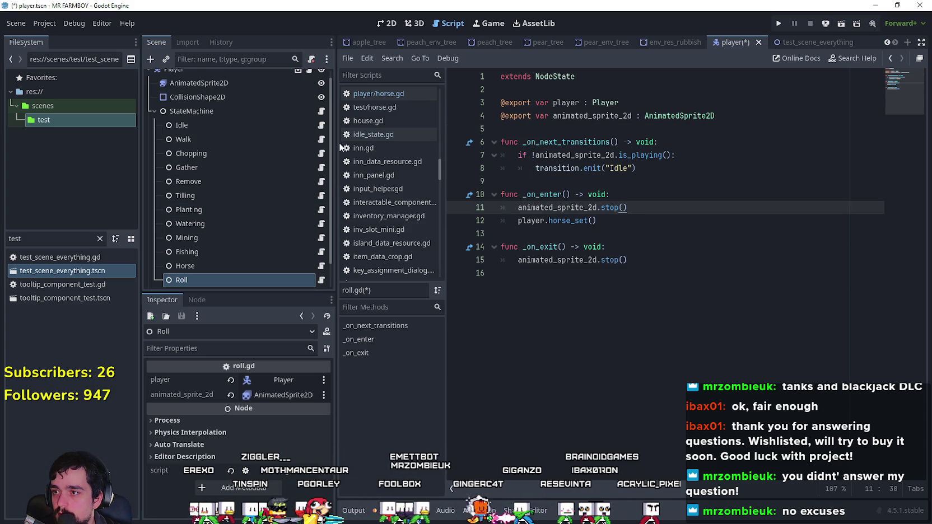
# - Find and copy the direction-based idle play() block from idle_state.gd, checking walk_state.gd first
pyautogui.click(322, 138)
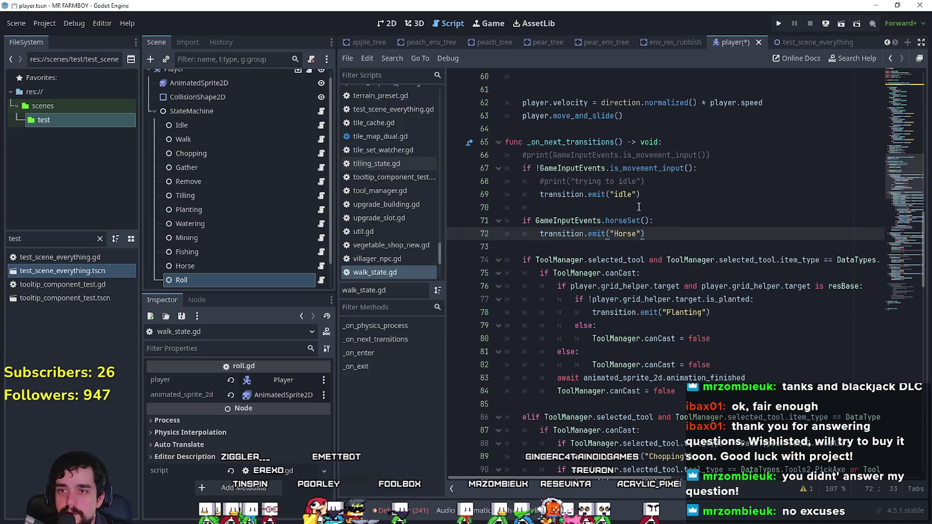
pyautogui.scroll(11, 648, 229)
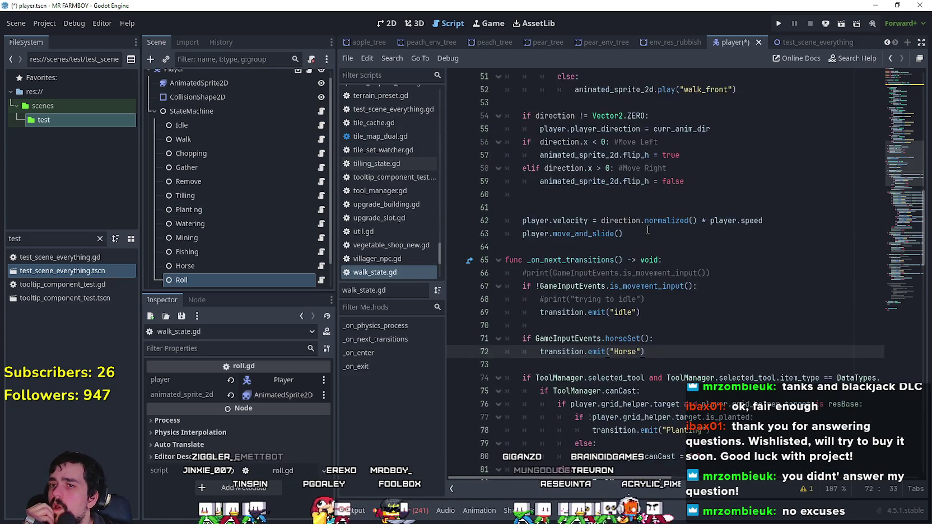
pyautogui.scroll(7, 651, 246)
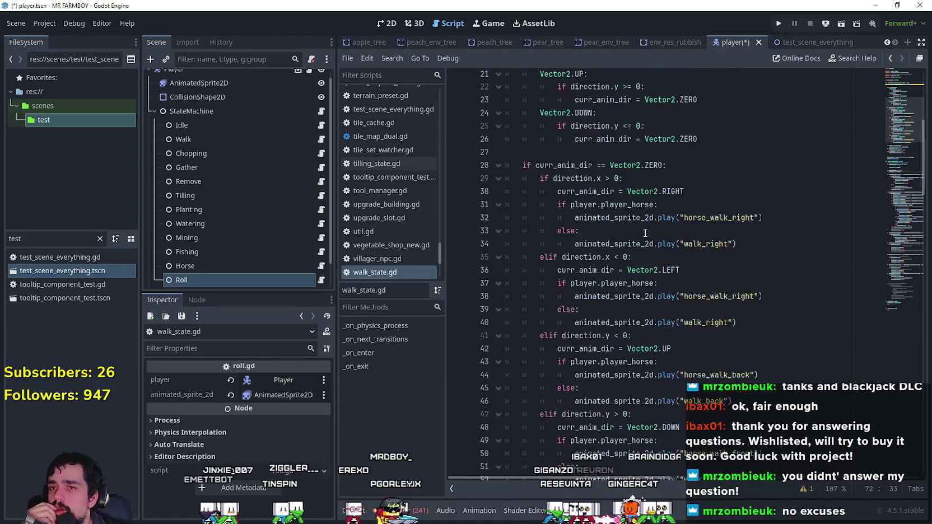
pyautogui.click(321, 125)
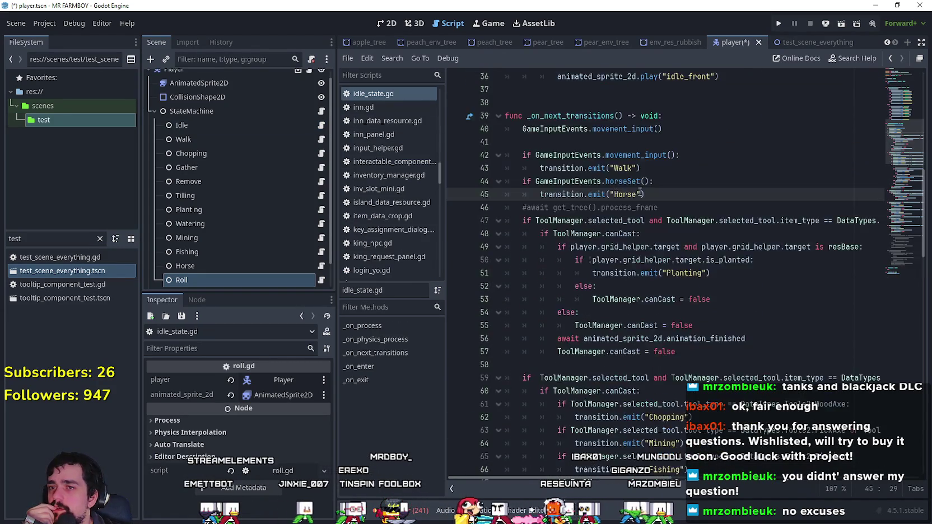
pyautogui.scroll(8, 769, 297)
pyautogui.scroll(1, 769, 296)
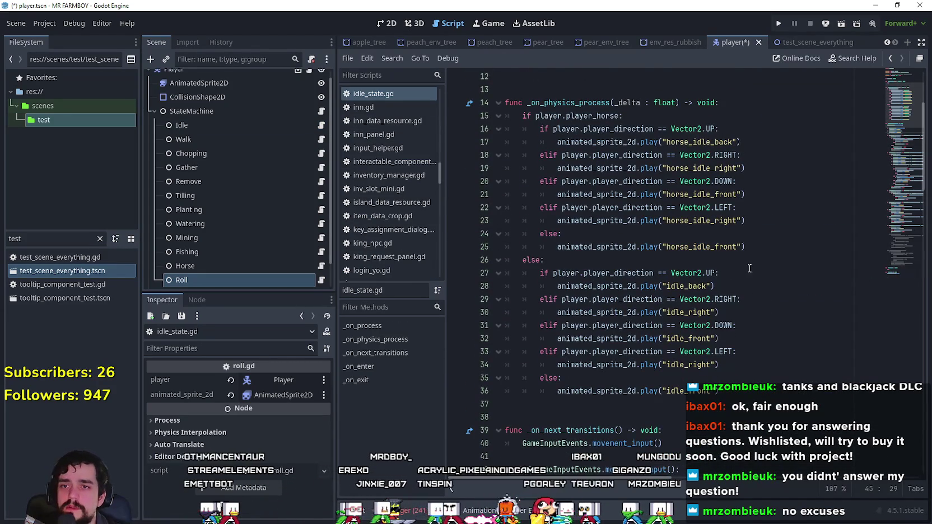
pyautogui.moveTo(735, 391)
pyautogui.mouseDown()
pyautogui.moveTo(666, 338)
pyautogui.moveTo(487, 272)
pyautogui.mouseUp()
pyautogui.hotkey('ctrl', 'c')
pyautogui.click(791, 390)
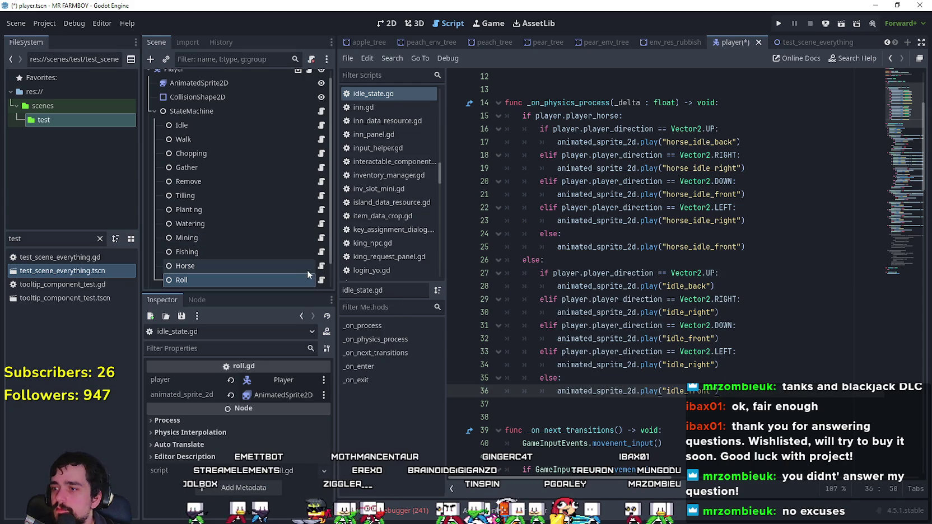
# - Replace roll.gd's old stop and horse_set lines with the idle block and unindent it one level
pyautogui.click(320, 280)
pyautogui.moveTo(503, 207); pyautogui.dragTo(599, 220)
pyautogui.hotkey('ctrl', 'v')
pyautogui.moveTo(699, 323)
pyautogui.mouseDown()
pyautogui.moveTo(549, 312)
pyautogui.moveTo(501, 207)
pyautogui.mouseUp()
pyautogui.hotkey('shift', 'Tab')
pyautogui.click(753, 320)
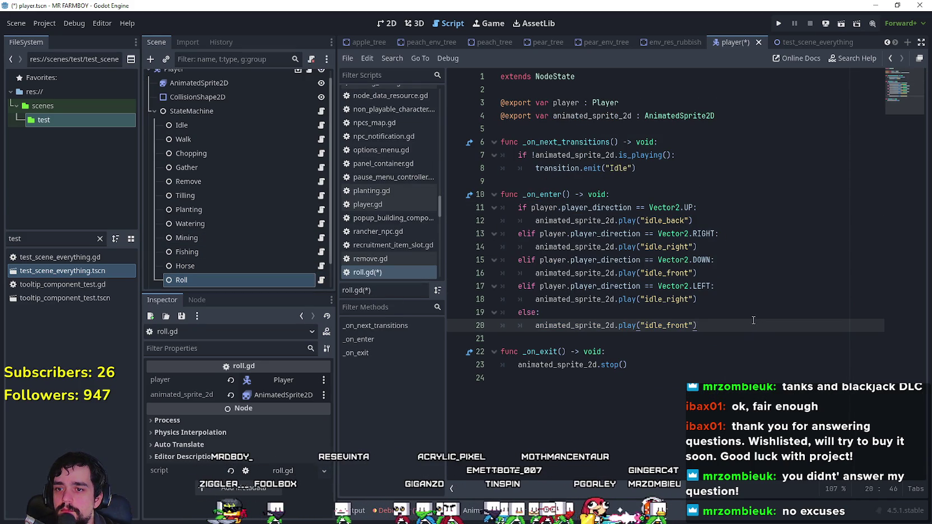
# - Save the updated roll.gd script with Ctrl+S
pyautogui.click(718, 350)
pyautogui.click(719, 377)
pyautogui.hotkey('ctrl', 's')
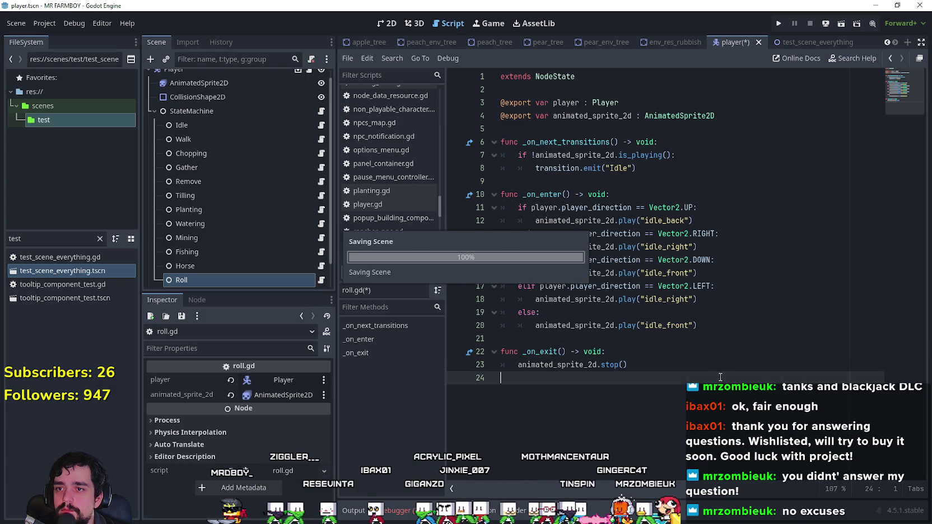
pyautogui.click(699, 326)
pyautogui.click(675, 337)
pyautogui.scroll(-2, 230, 232)
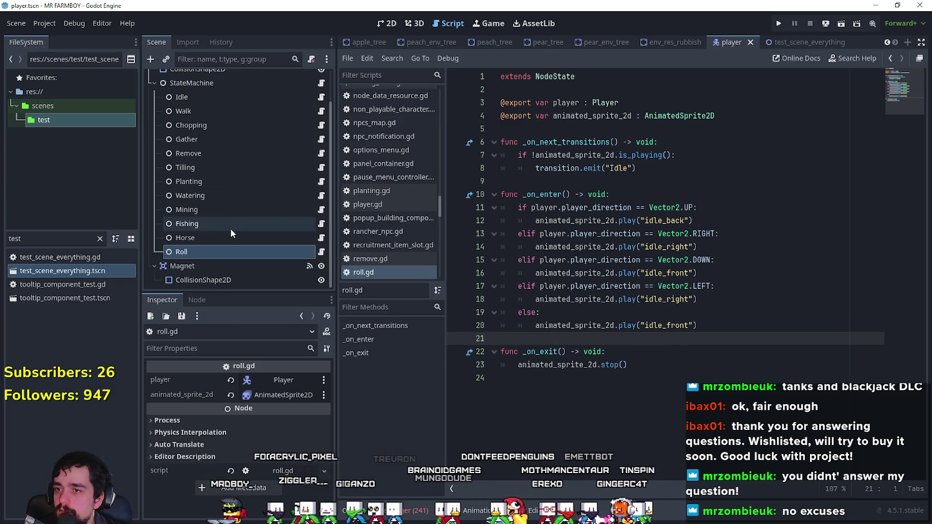
pyautogui.click(723, 193)
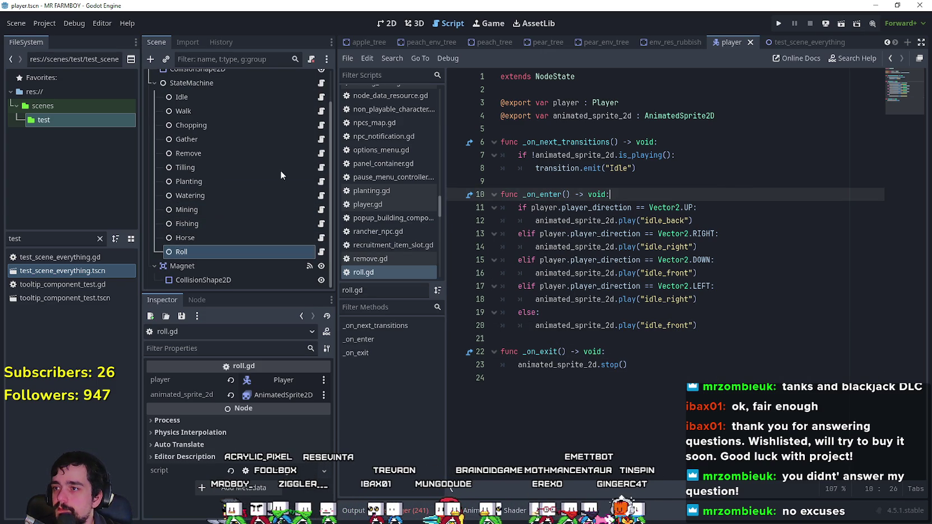
pyautogui.scroll(3, 319, 120)
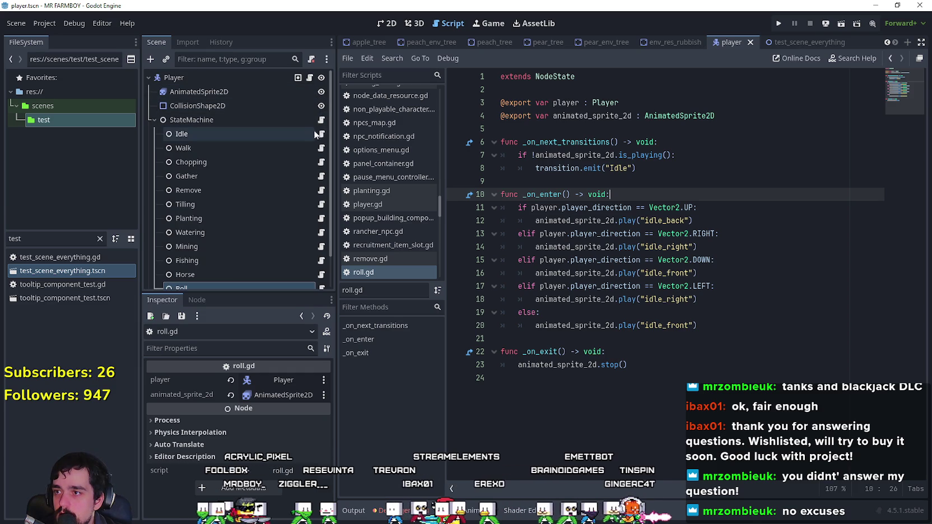
# - Review state_machine_player.gd and idle_state.gd's _on_next_transitions, bringing up horseSet's code options
pyautogui.click(321, 119)
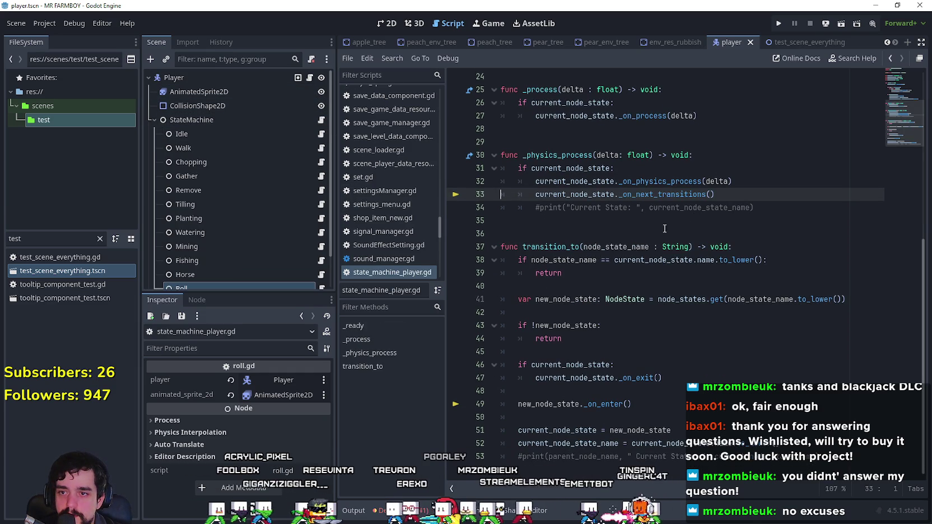
pyautogui.scroll(7, 638, 313)
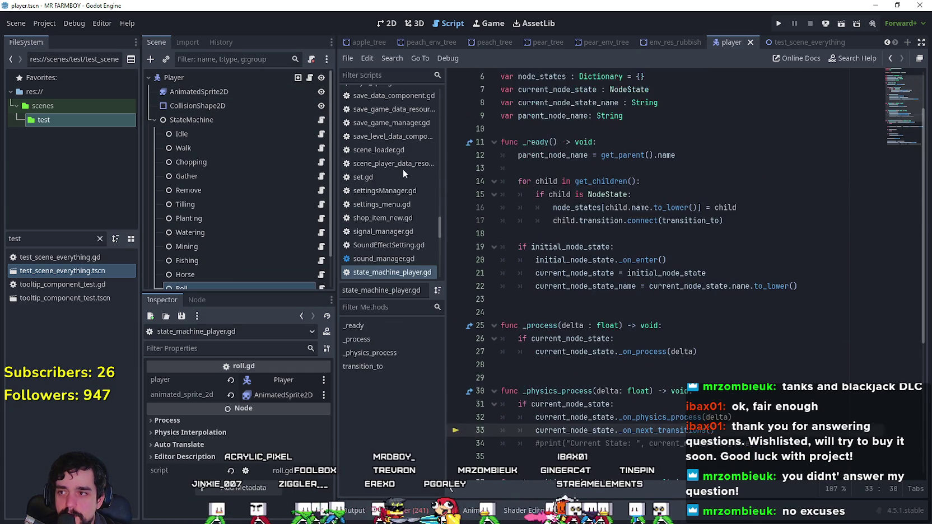
pyautogui.click(321, 134)
pyautogui.scroll(3, 616, 168)
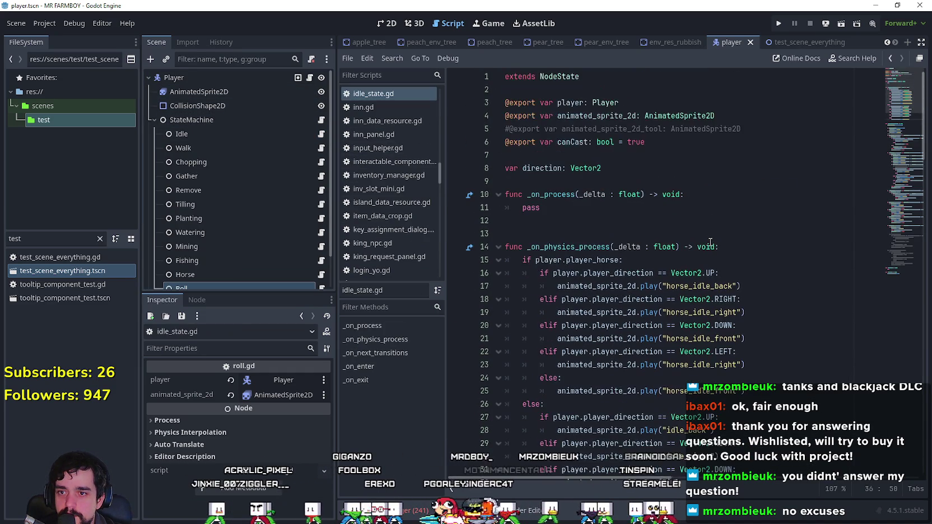
pyautogui.scroll(-6, 736, 172)
pyautogui.scroll(-3, 736, 172)
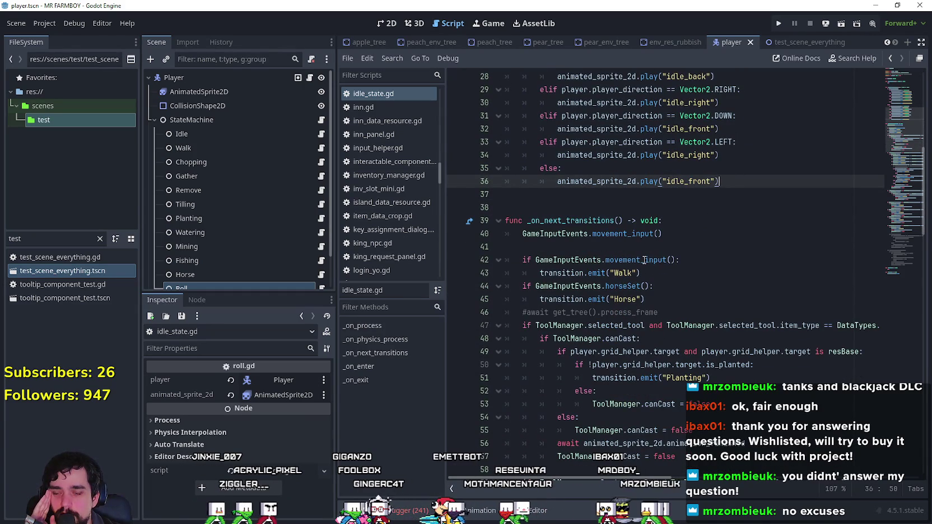
pyautogui.rightClick(624, 286)
# - Duplicate horseSet in game_input_events.gd as a static roll() checking the "roll" action, then save
pyautogui.click(655, 488)
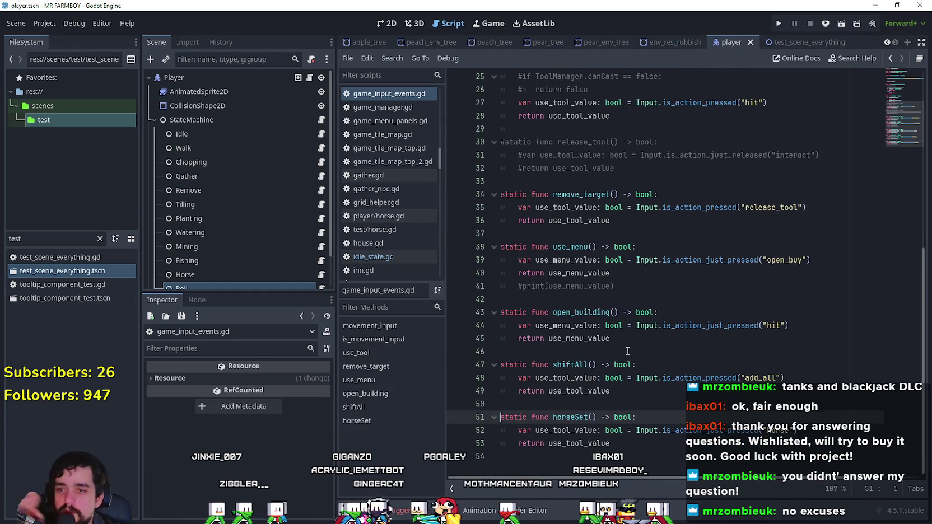
pyautogui.moveTo(631, 441); pyautogui.dragTo(502, 418)
pyautogui.hotkey('ctrl', 'c')
pyautogui.hotkey('ctrl', 'v')
pyautogui.hotkey('ctrl', 'v')
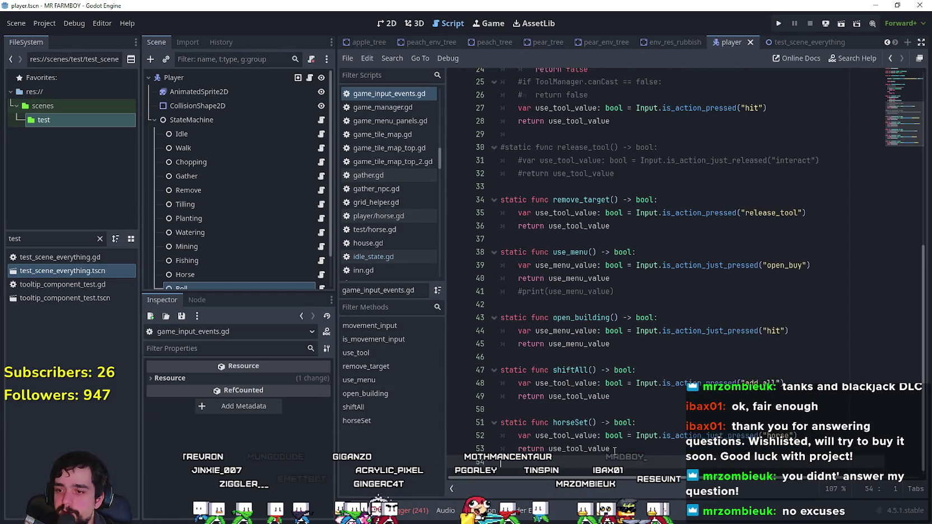
pyautogui.doubleClick(588, 429)
pyautogui.write('Rll')
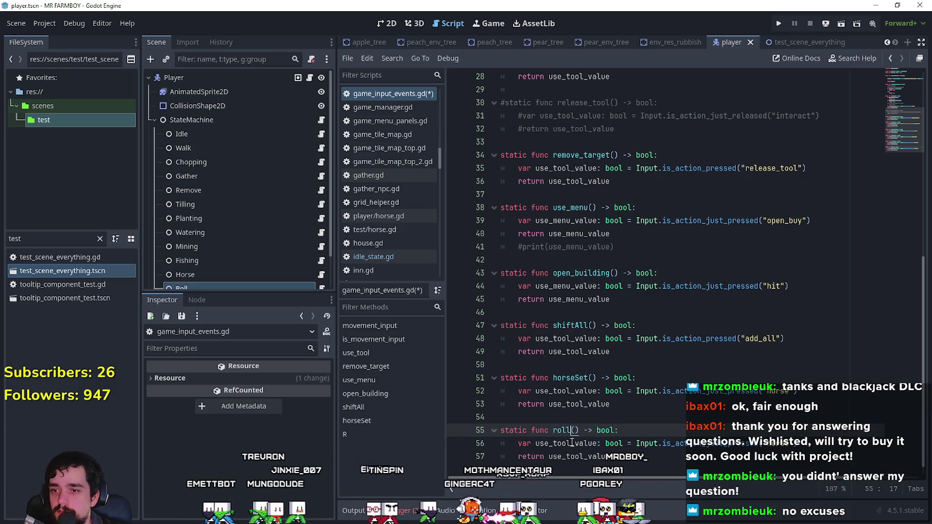
pyautogui.doubleClick(775, 443)
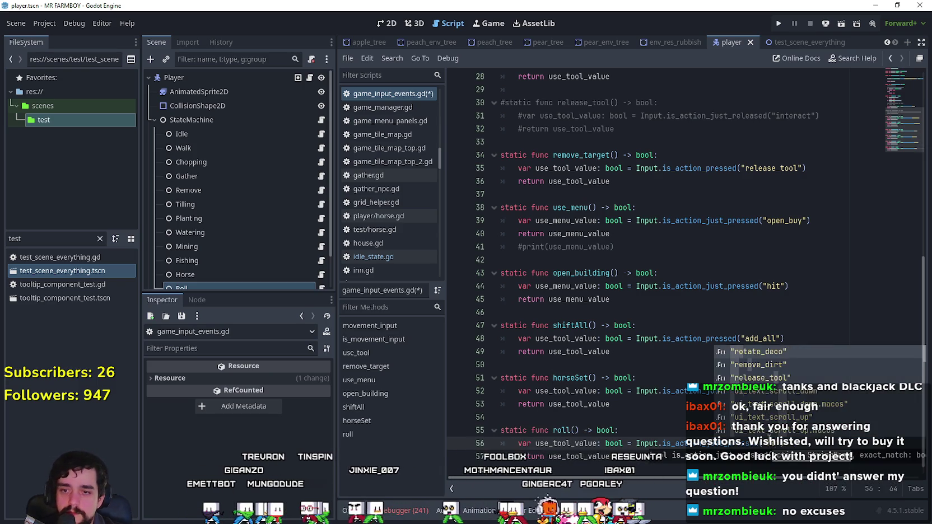
pyautogui.write('roll')
pyautogui.press('Escape')
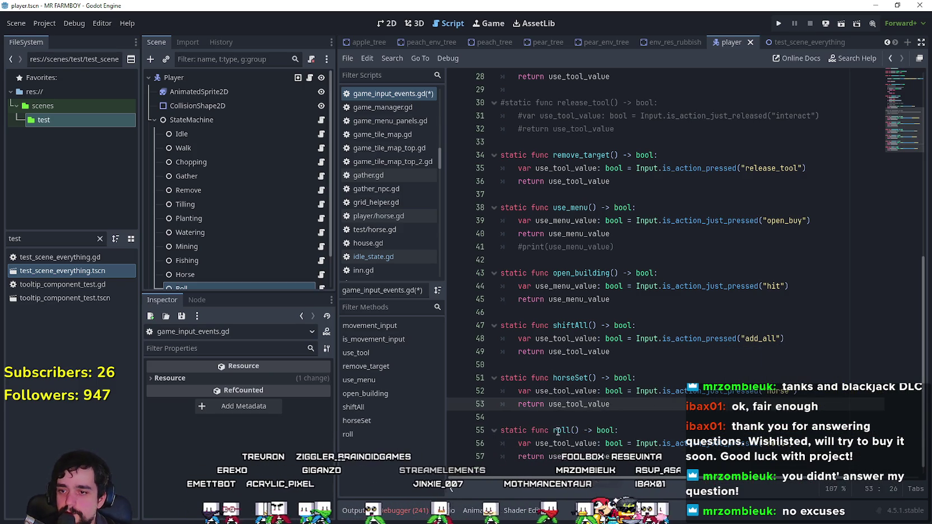
pyautogui.doubleClick(563, 430)
pyautogui.press('Up')
pyautogui.hotkey('ctrl', 's')
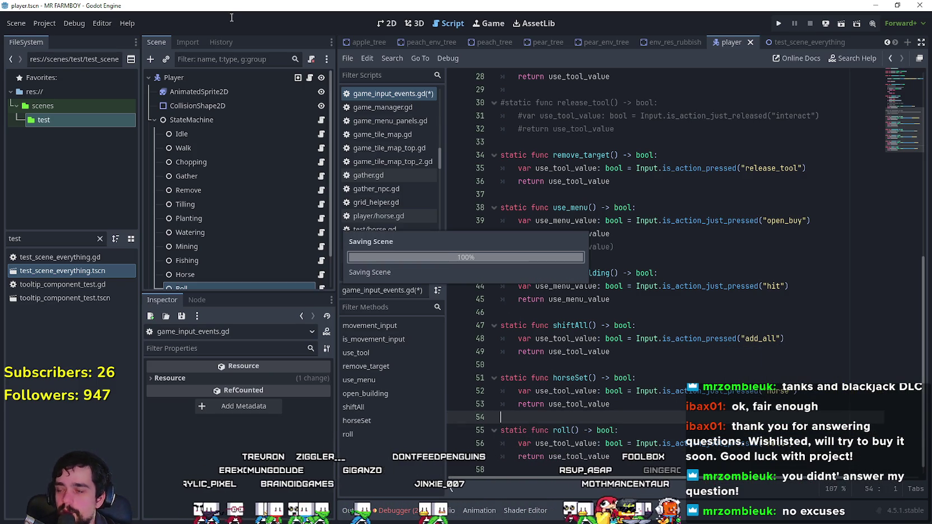
# - Add a 'roll' action to the project Input Map and bind it to the Space key
pyautogui.click(43, 23)
pyautogui.click(71, 39)
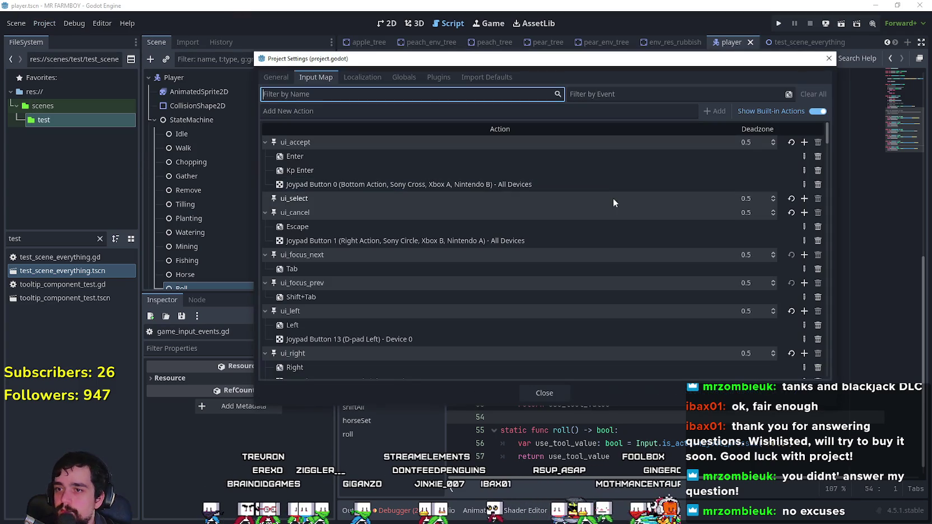
pyautogui.scroll(-3, 492, 292)
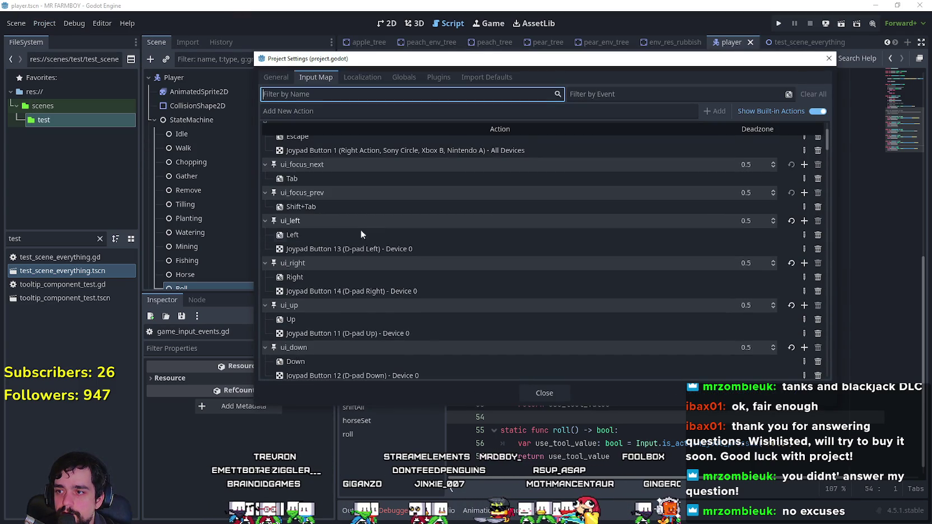
pyautogui.scroll(-10, 379, 298)
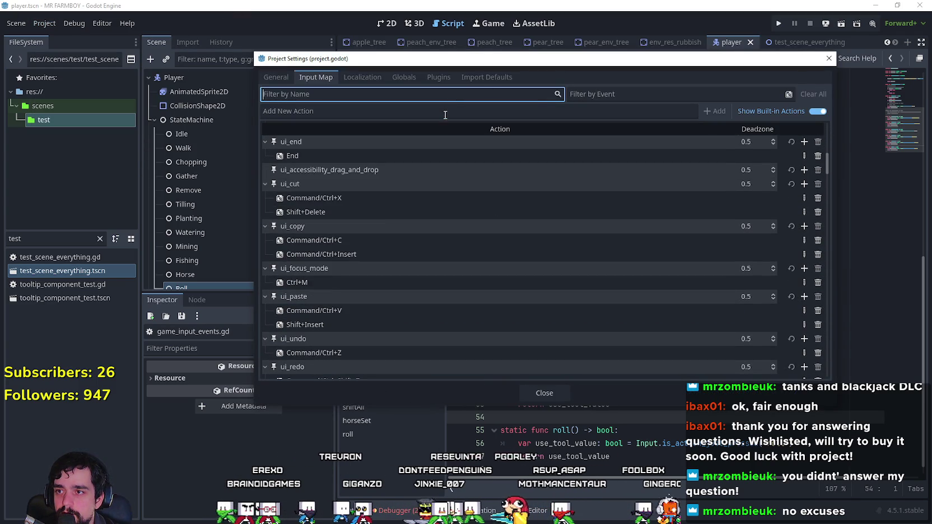
pyautogui.click(451, 112)
pyautogui.write('r')
pyautogui.click(705, 111)
pyautogui.scroll(-10, 655, 270)
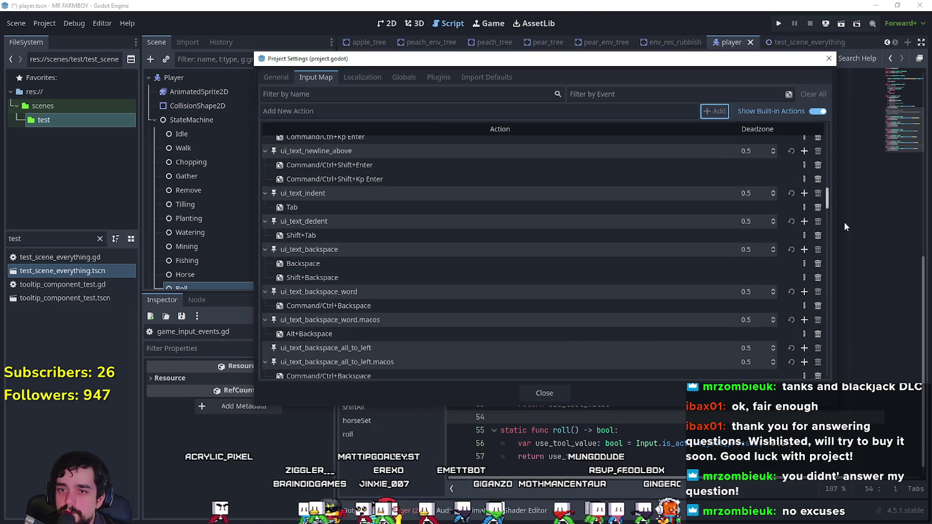
pyautogui.press('Return')
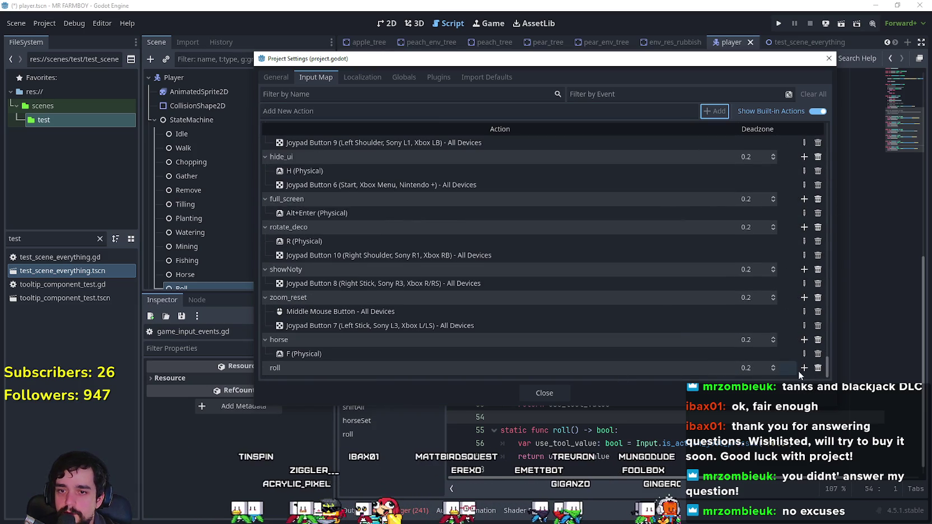
pyautogui.click(803, 367)
pyautogui.press('ctrl')
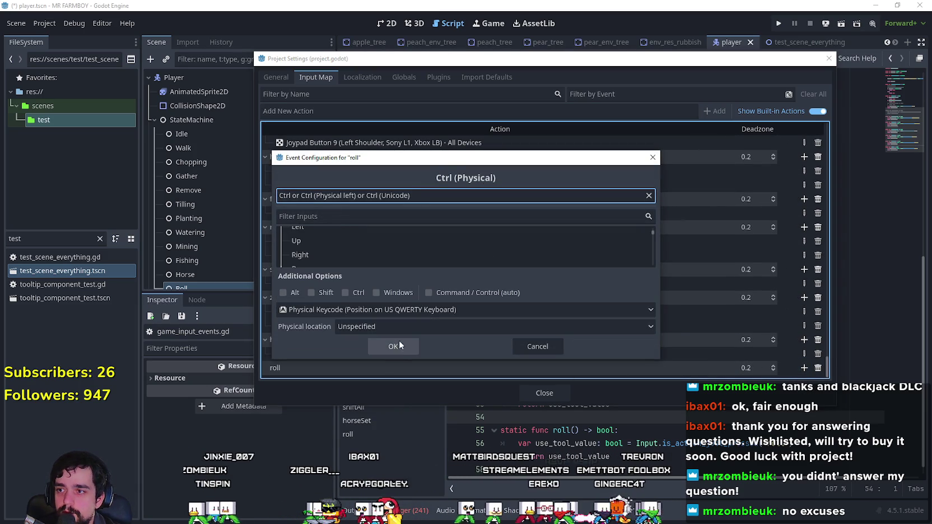
pyautogui.press('space')
pyautogui.click(393, 347)
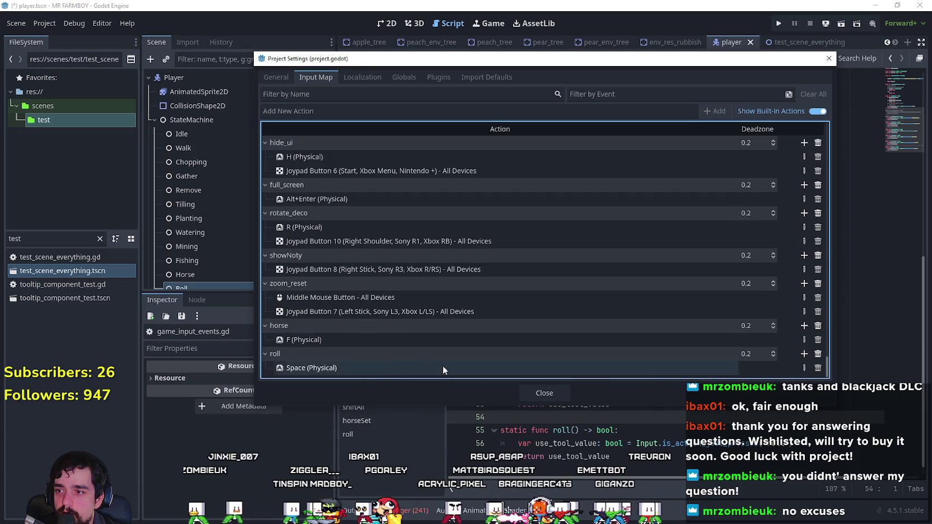
# - Remove the Space binding from the hit action and close Project Settings
pyautogui.moveTo(827, 370)
pyautogui.mouseDown()
pyautogui.moveTo(821, 346)
pyautogui.moveTo(829, 348)
pyautogui.mouseUp()
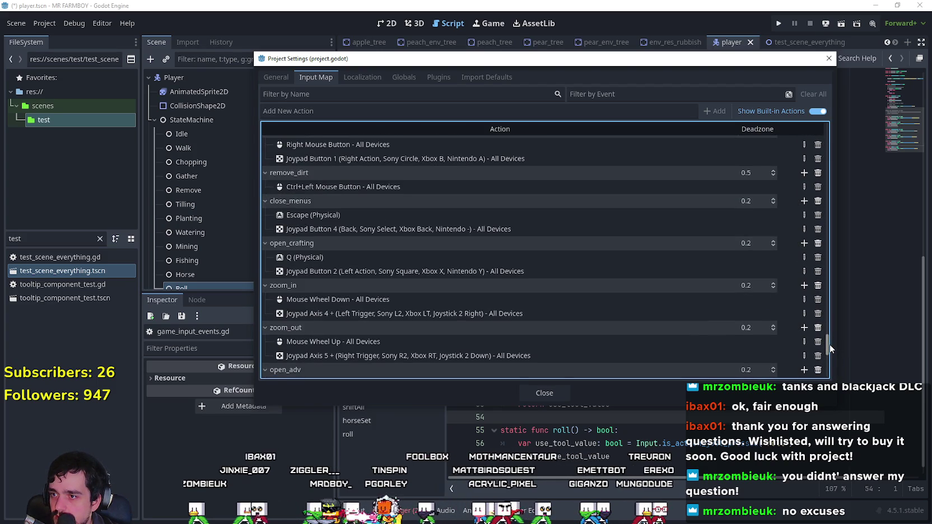
pyautogui.scroll(8, 830, 336)
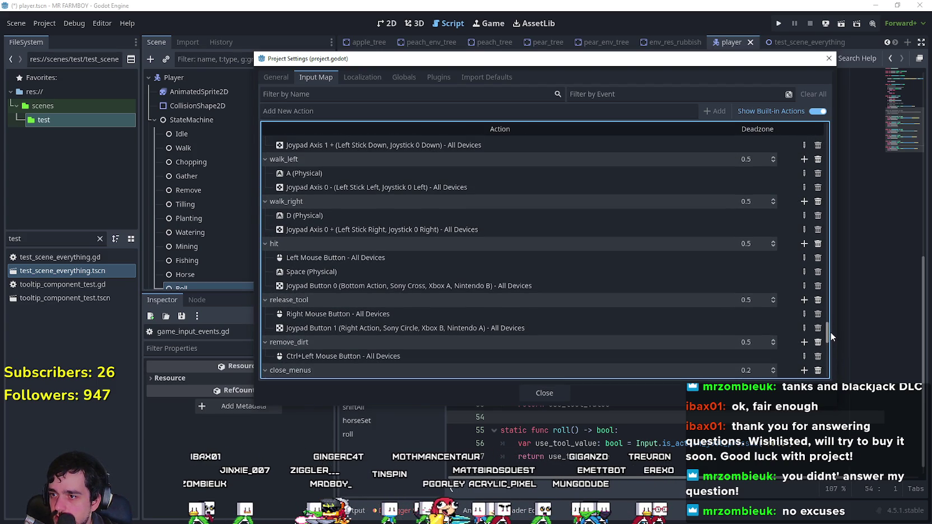
pyautogui.click(818, 272)
pyautogui.click(554, 392)
pyautogui.click(674, 252)
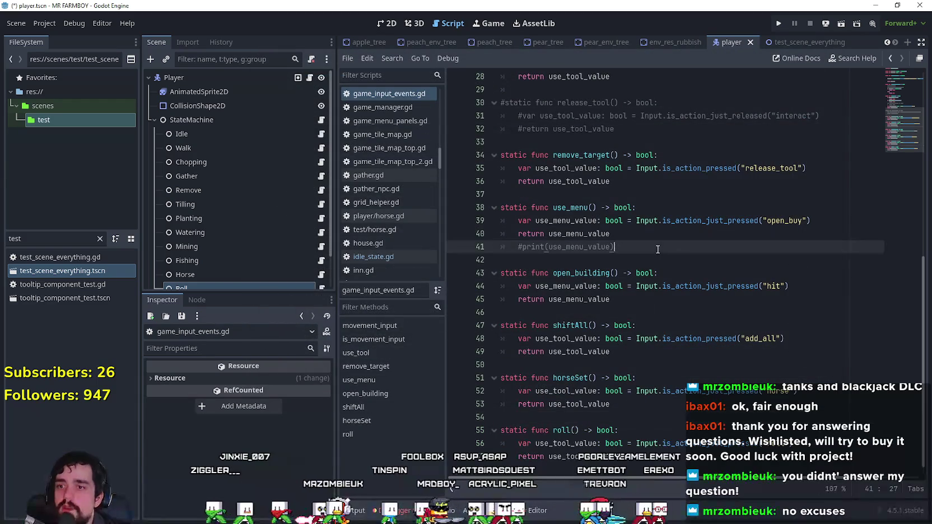
pyautogui.scroll(-2, 295, 200)
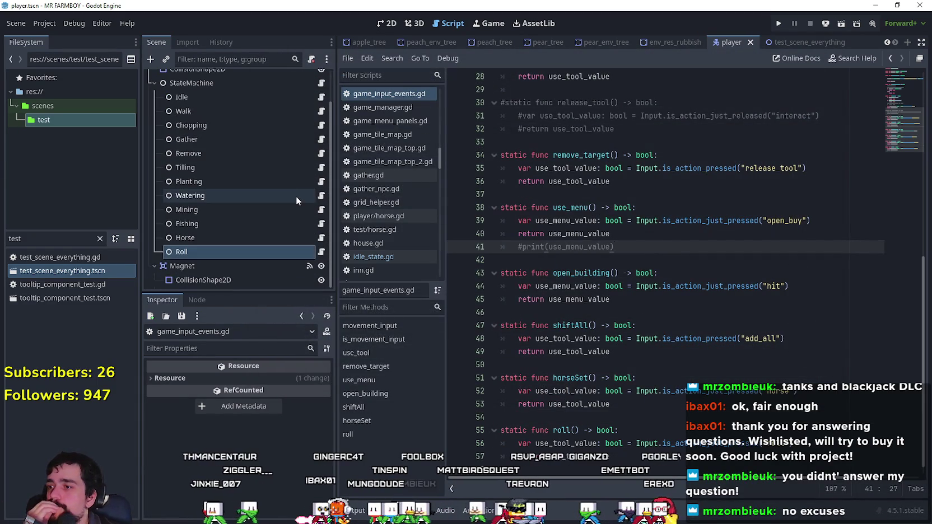